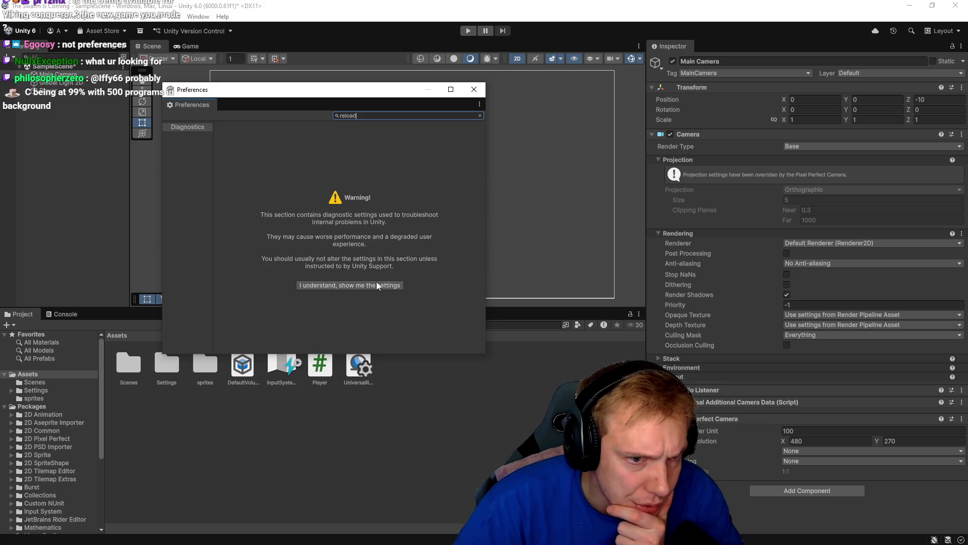
Accept the Diagnostics warning, expand the Editor group and scroll through its reload-related options
{"action": "left_click", "coordinate": [353, 285]}
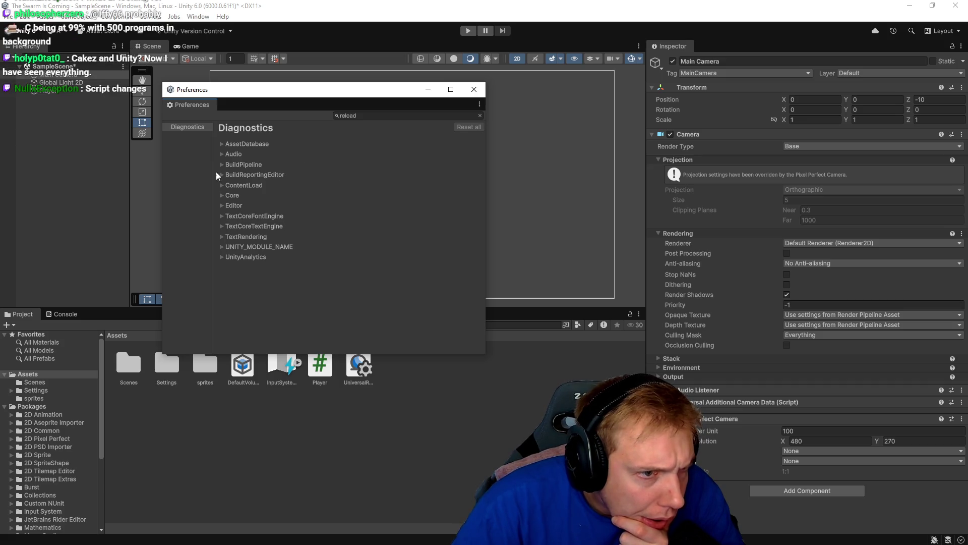
{"action": "left_click", "coordinate": [221, 206]}
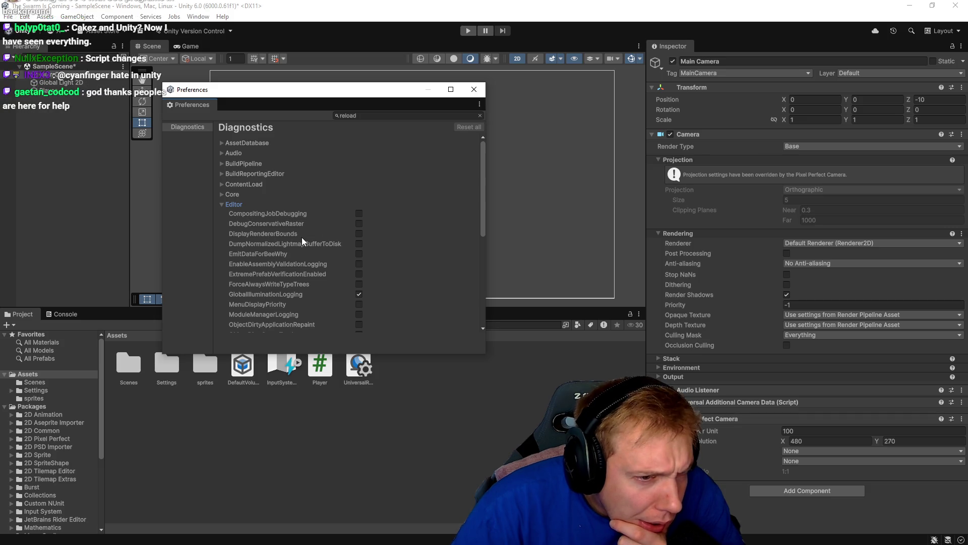
{"action": "scroll", "coordinate": [383, 271], "scroll_direction": "down", "scroll_amount": 3}
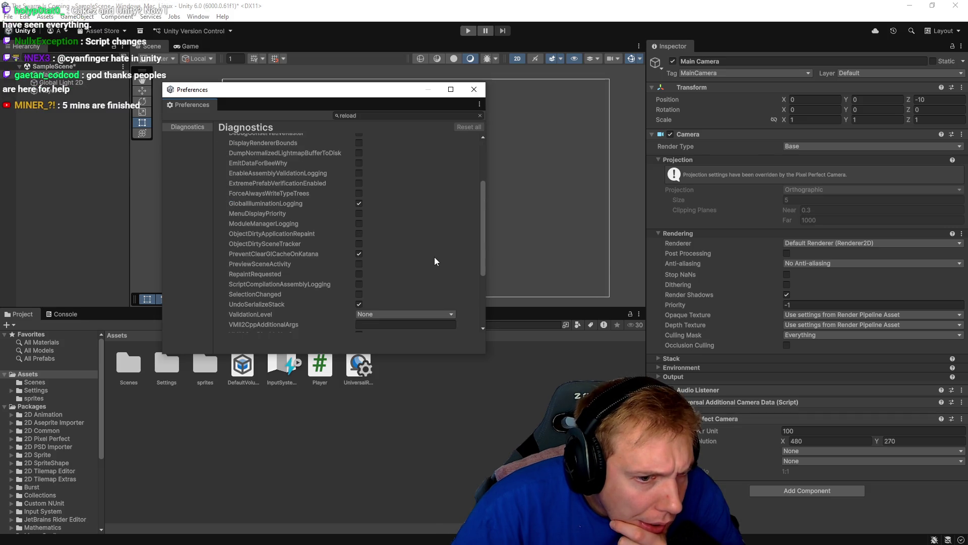
{"action": "scroll", "coordinate": [424, 256], "scroll_direction": "down", "scroll_amount": 1}
{"action": "scroll", "coordinate": [422, 252], "scroll_direction": "down", "scroll_amount": 2}
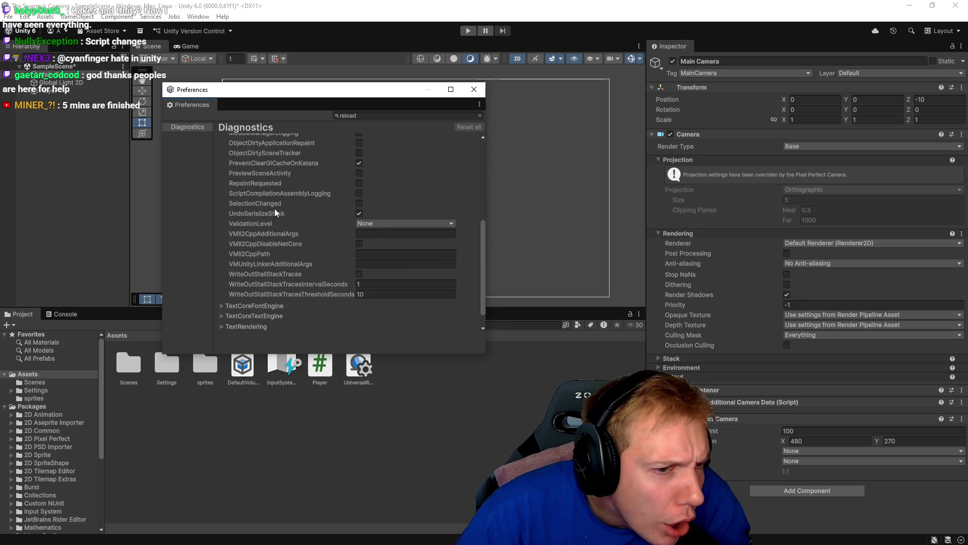
{"action": "mouse_move", "coordinate": [288, 275]}
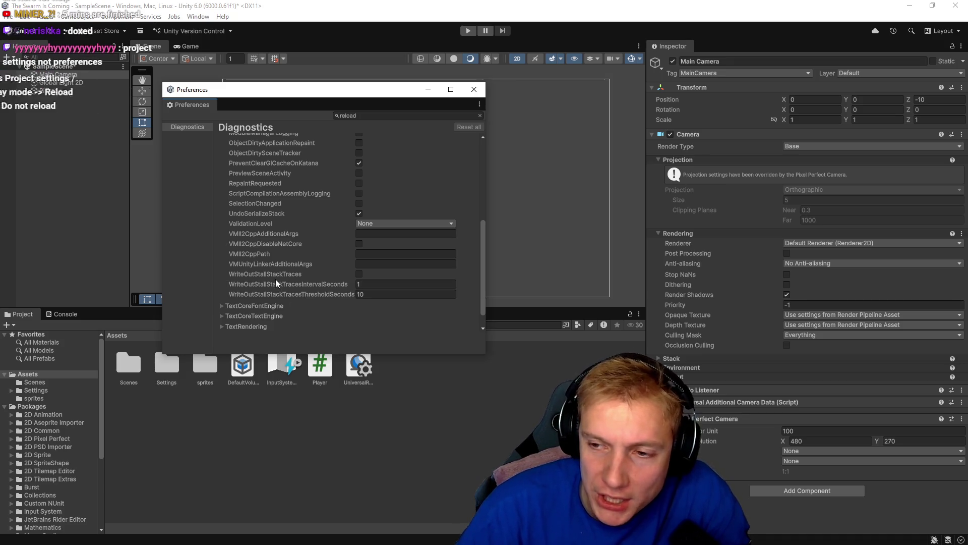
Close Preferences and open Project Settings on the Editor page with a wider category list
{"action": "left_click", "coordinate": [164, 340]}
{"action": "left_click", "coordinate": [25, 17]}
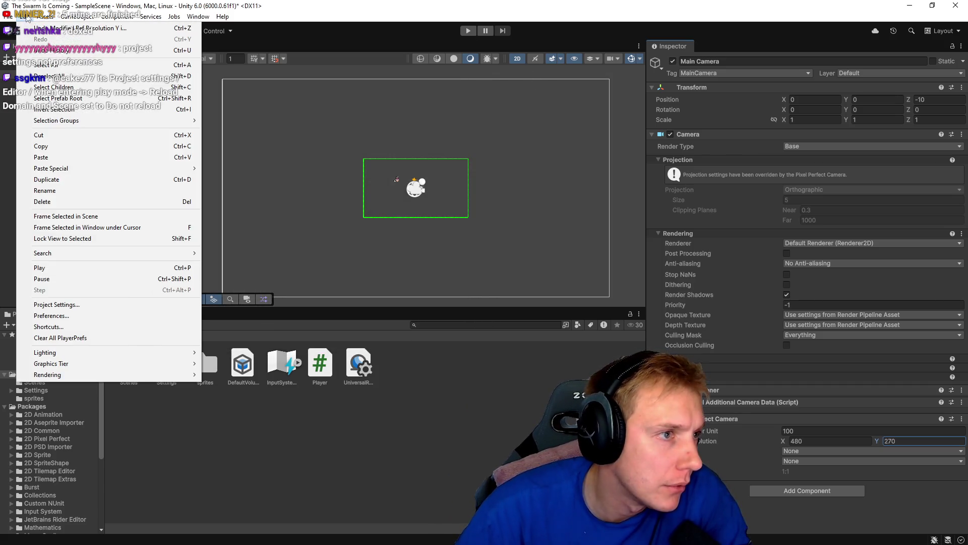
{"action": "left_click", "coordinate": [71, 304]}
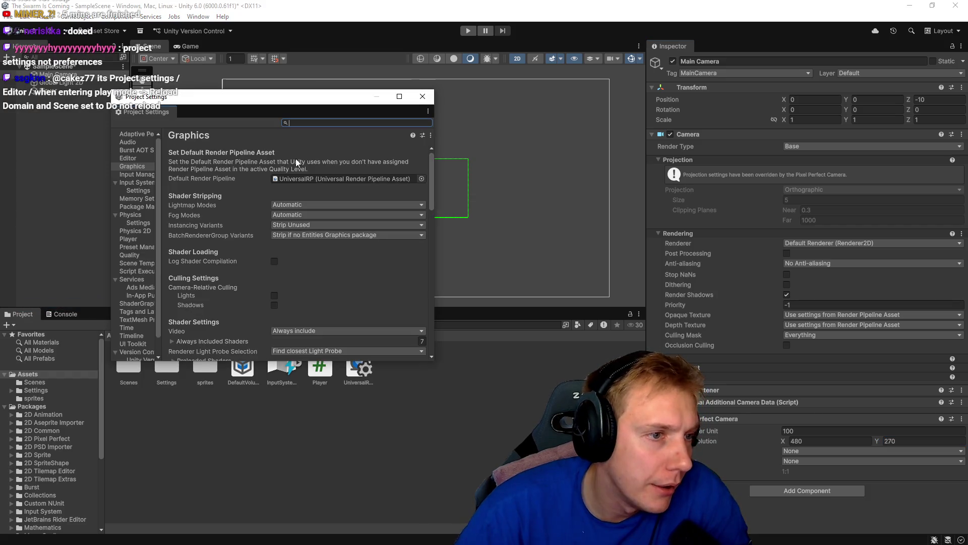
{"action": "mouse_move", "coordinate": [160, 191]}
{"action": "left_mouse_down"}
{"action": "mouse_move", "coordinate": [237, 202]}
{"action": "mouse_move", "coordinate": [233, 212]}
{"action": "left_mouse_up"}
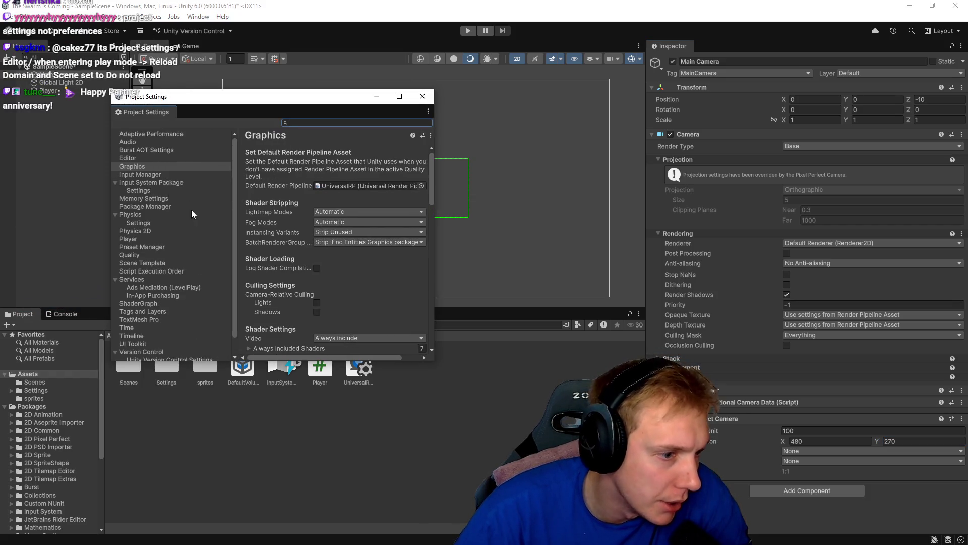
{"action": "left_click", "coordinate": [130, 159]}
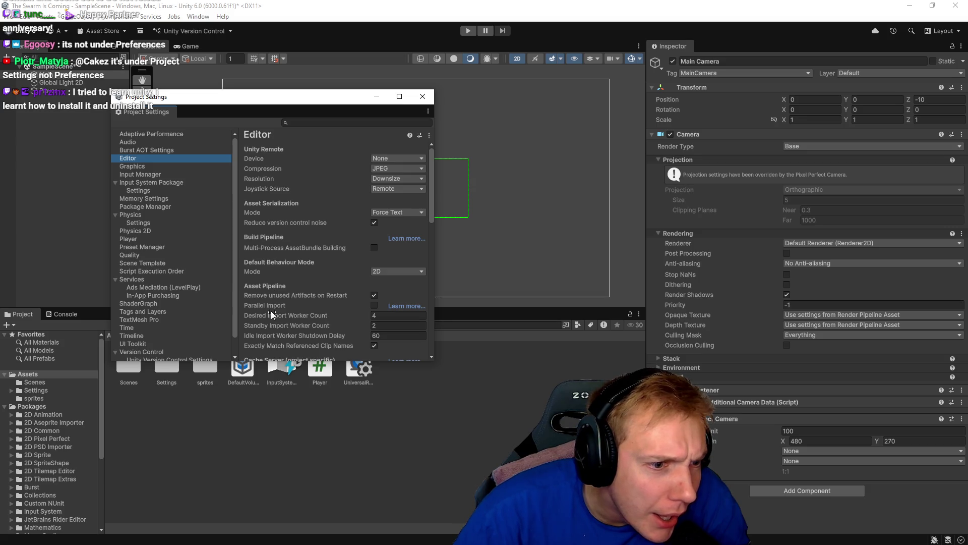
Review the Editor settings down to Enter Play Mode Settings, currently set to reload domain
{"action": "scroll", "coordinate": [279, 341], "scroll_direction": "down", "scroll_amount": 5}
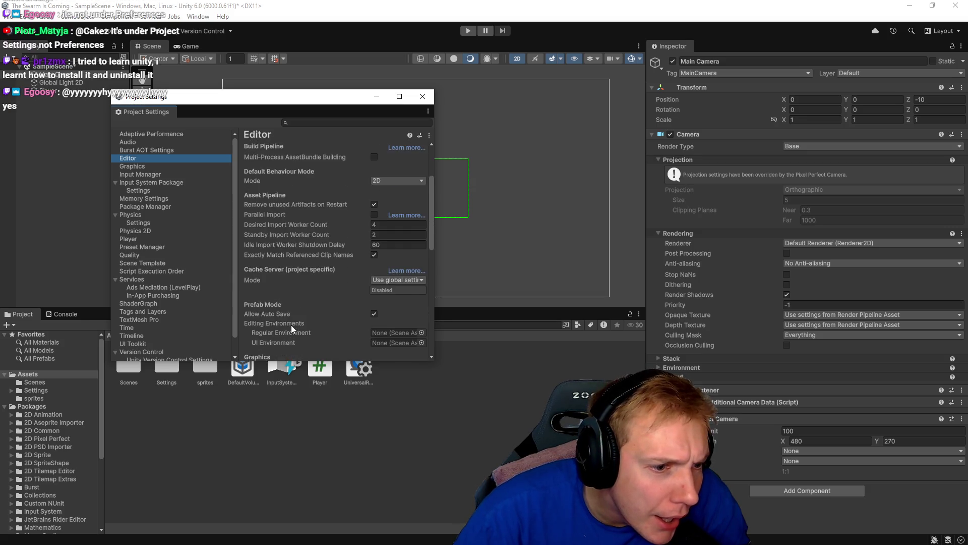
{"action": "scroll", "coordinate": [290, 275], "scroll_direction": "down", "scroll_amount": 1}
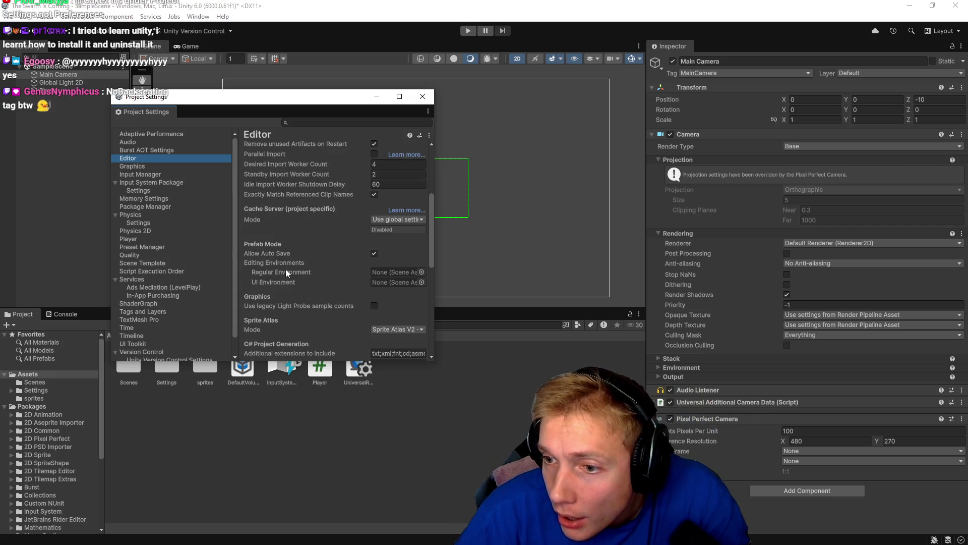
{"action": "scroll", "coordinate": [298, 253], "scroll_direction": "down", "scroll_amount": 1}
{"action": "scroll", "coordinate": [298, 232], "scroll_direction": "down", "scroll_amount": 2}
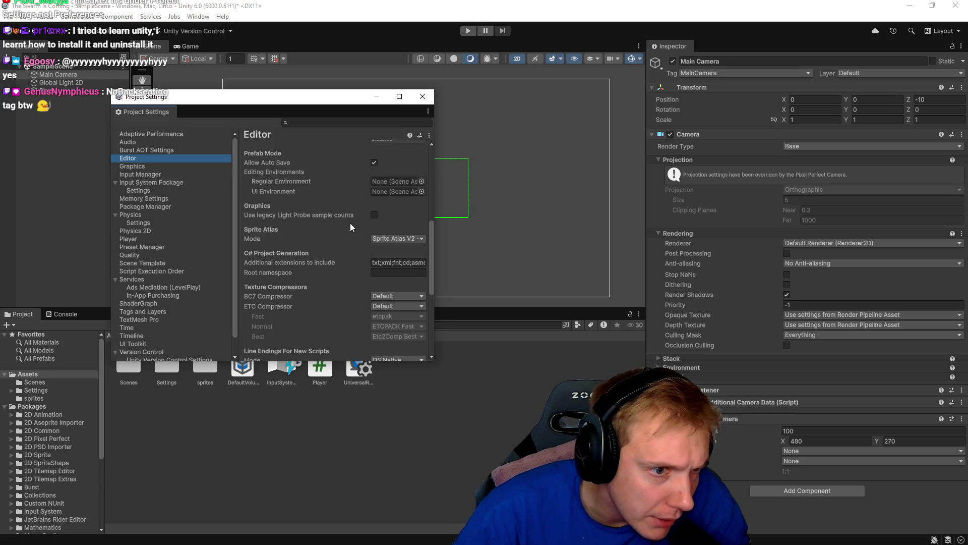
{"action": "scroll", "coordinate": [301, 225], "scroll_direction": "down", "scroll_amount": 1}
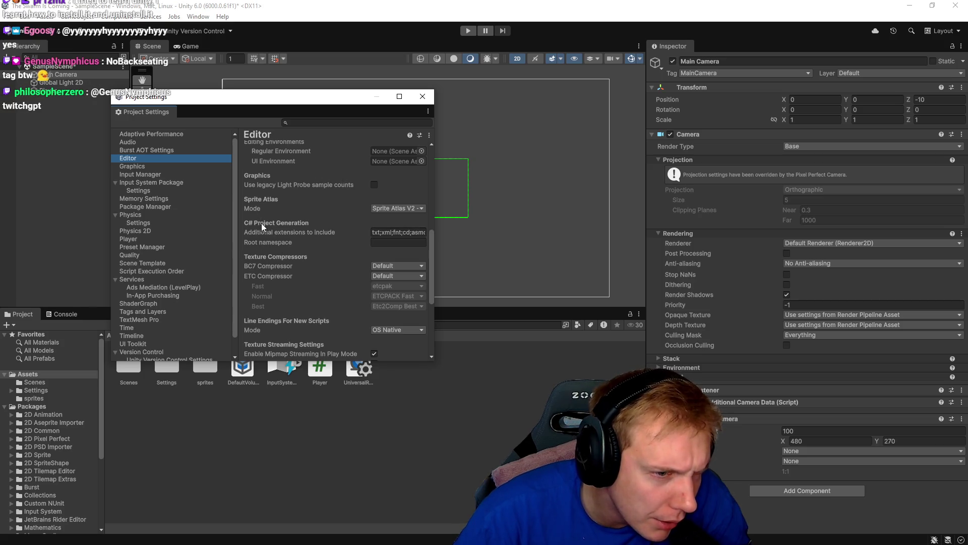
{"action": "scroll", "coordinate": [295, 259], "scroll_direction": "down", "scroll_amount": 3}
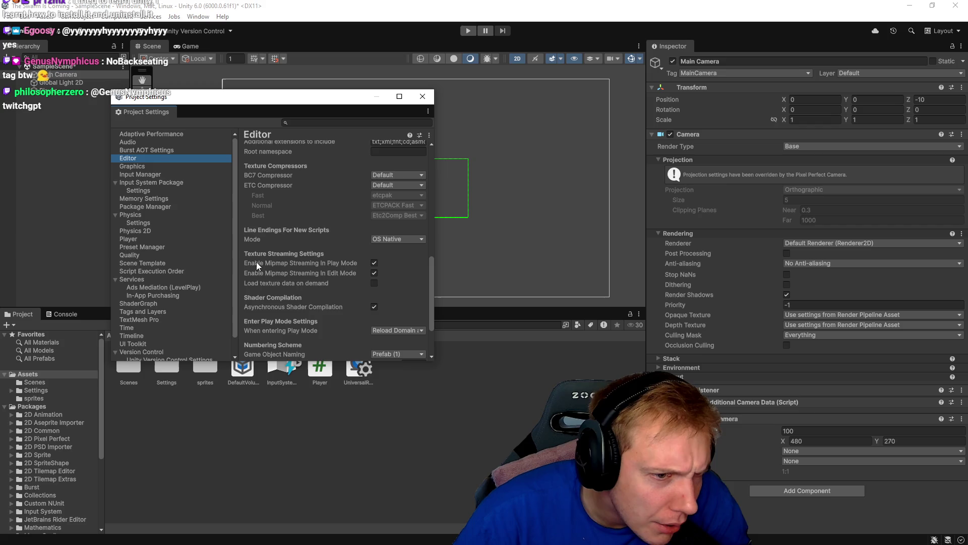
{"action": "scroll", "coordinate": [267, 275], "scroll_direction": "down", "scroll_amount": 1}
{"action": "scroll", "coordinate": [306, 276], "scroll_direction": "down", "scroll_amount": 2}
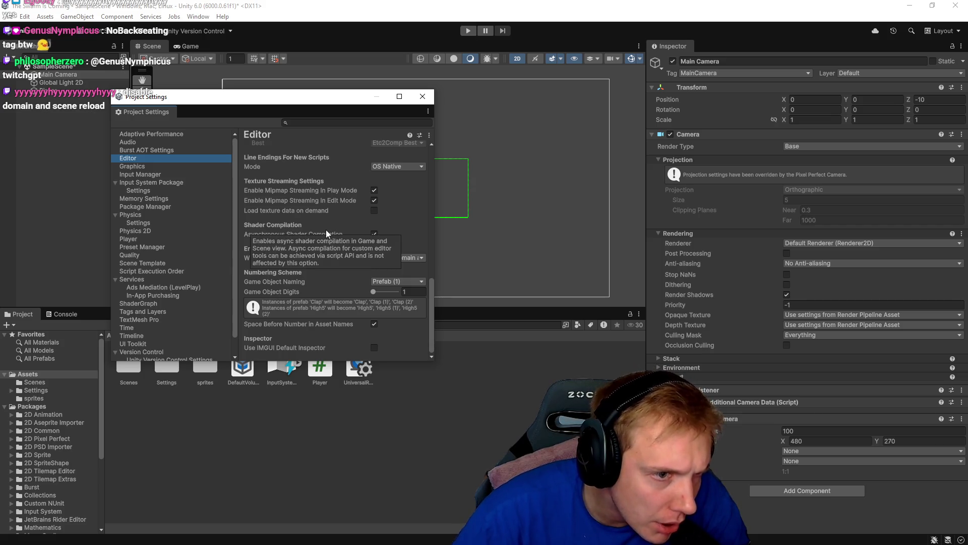
{"action": "scroll", "coordinate": [326, 230], "scroll_direction": "up", "scroll_amount": 5}
{"action": "scroll", "coordinate": [304, 231], "scroll_direction": "up", "scroll_amount": 6}
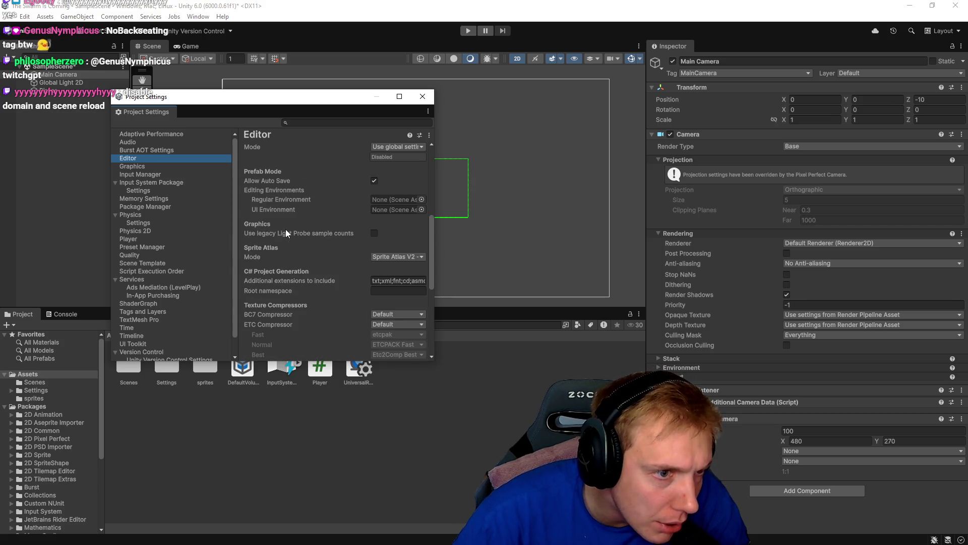
{"action": "scroll", "coordinate": [272, 201], "scroll_direction": "up", "scroll_amount": 6}
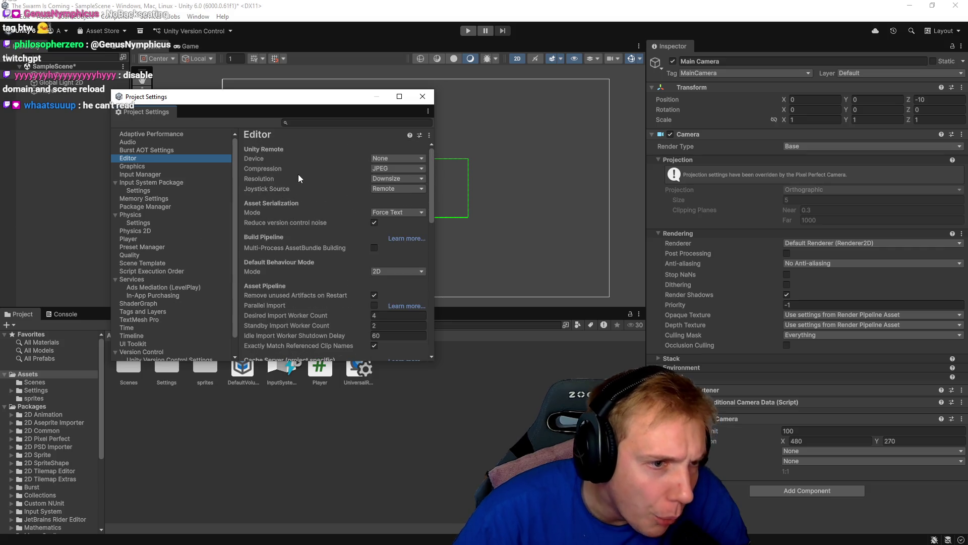
{"action": "scroll", "coordinate": [290, 194], "scroll_direction": "down", "scroll_amount": 3}
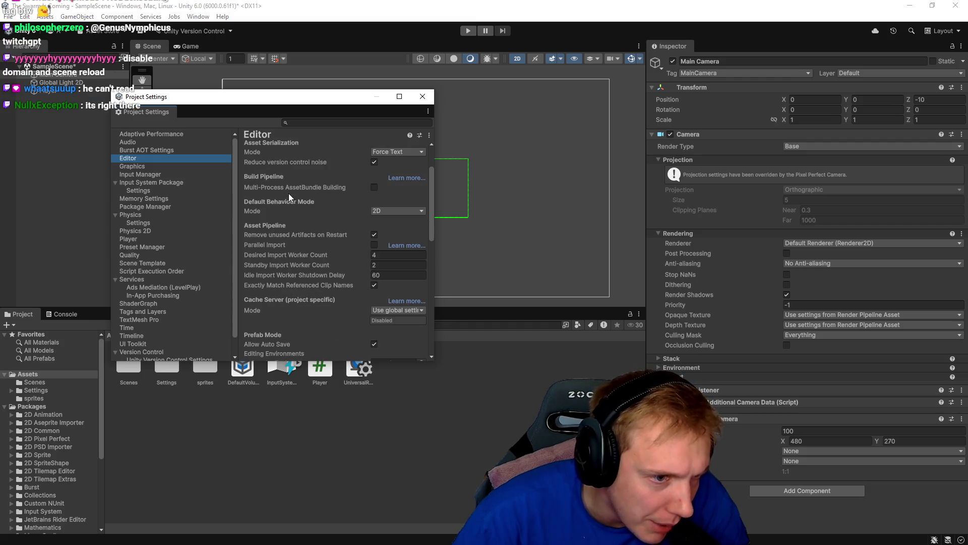
Filter Project Settings by 'domain' to locate the Enter Play Mode options
{"action": "left_click", "coordinate": [311, 122]}
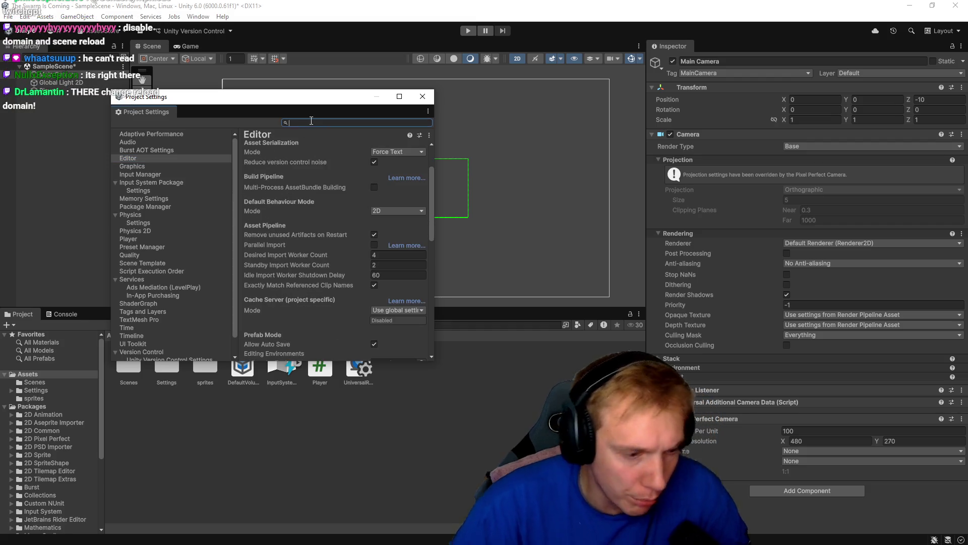
{"action": "type", "text": "domain"}
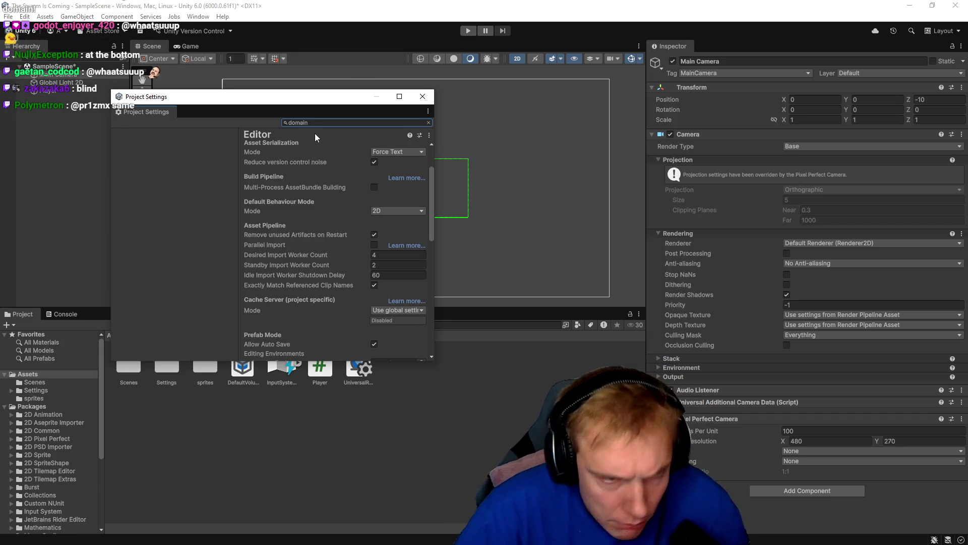
{"action": "key", "text": "ctrl+a"}
{"action": "scroll", "coordinate": [313, 203], "scroll_direction": "down", "scroll_amount": 3}
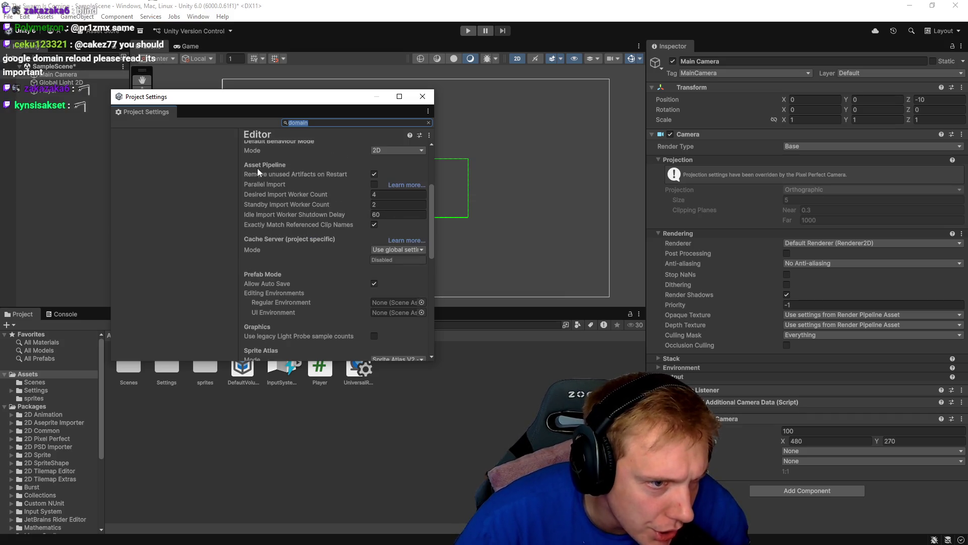
{"action": "mouse_move", "coordinate": [270, 217]}
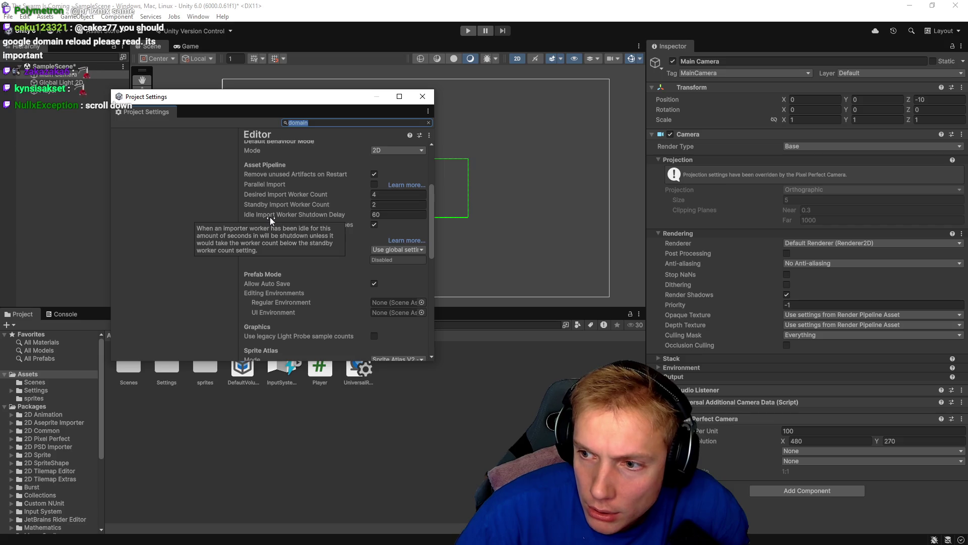
{"action": "scroll", "coordinate": [262, 232], "scroll_direction": "down", "scroll_amount": 6}
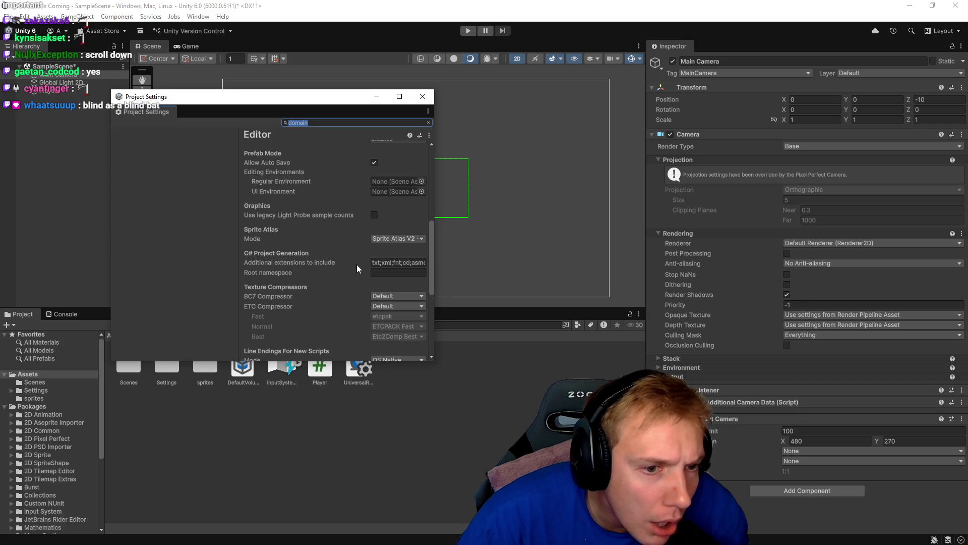
{"action": "scroll", "coordinate": [309, 268], "scroll_direction": "down", "scroll_amount": 6}
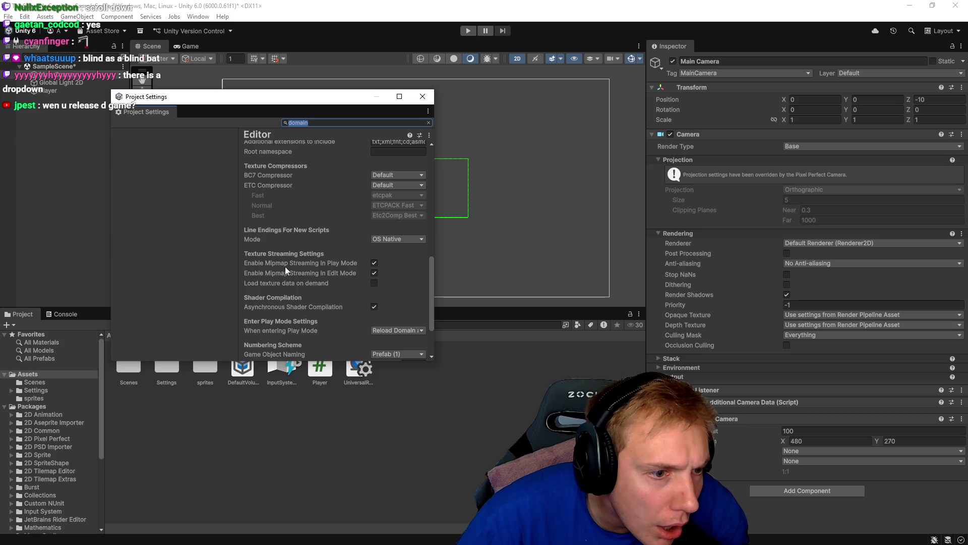
{"action": "scroll", "coordinate": [311, 283], "scroll_direction": "down", "scroll_amount": 3}
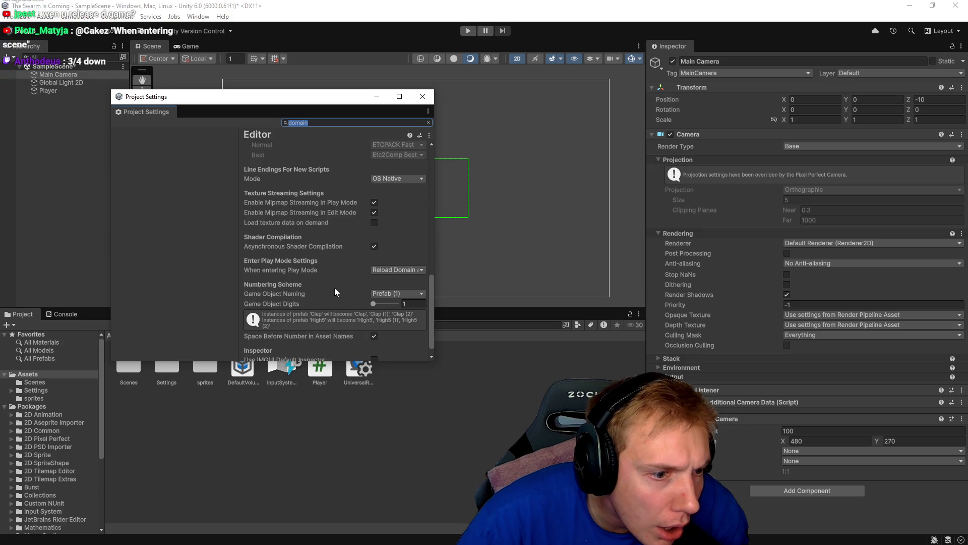
{"action": "scroll", "coordinate": [308, 259], "scroll_direction": "down", "scroll_amount": 1}
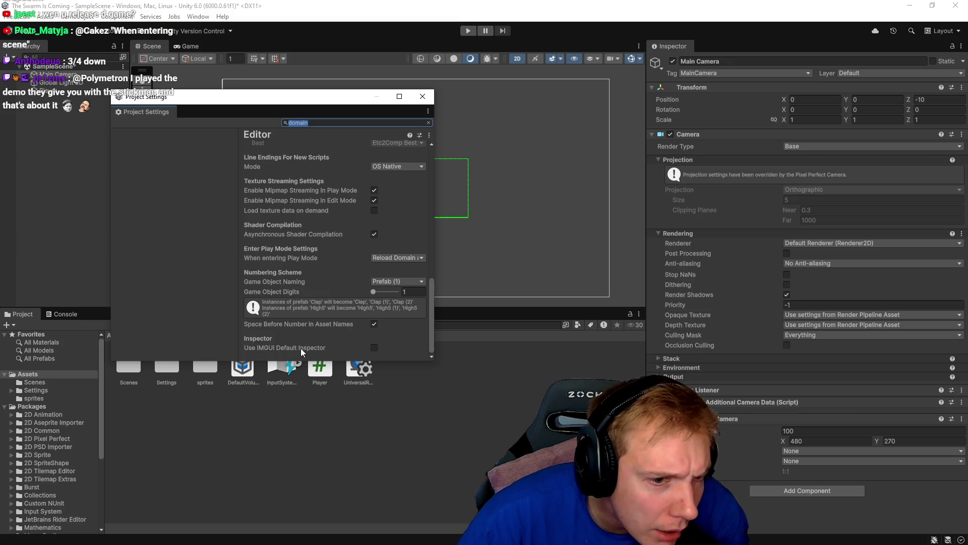
Set 'When entering Play Mode' to Reload Scene only and close Project Settings
{"action": "left_click", "coordinate": [418, 257]}
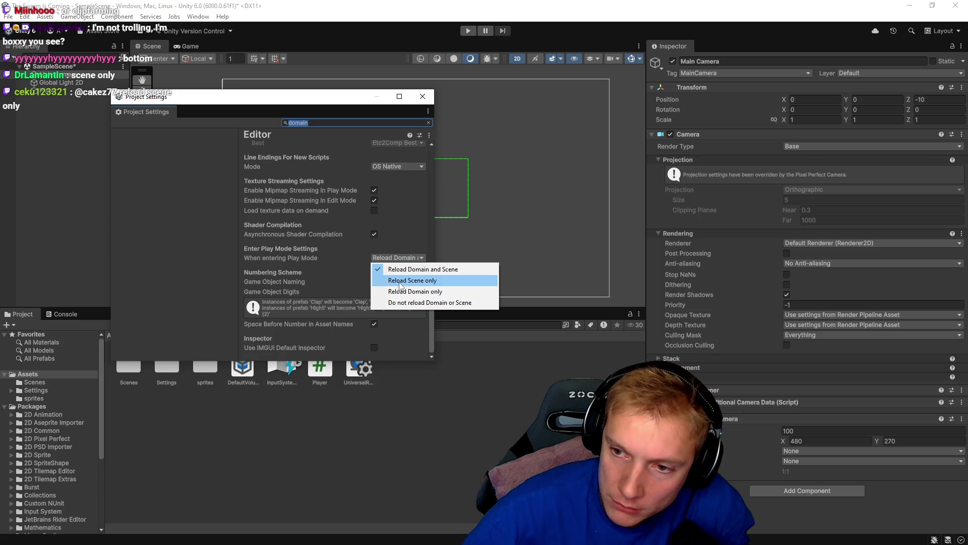
{"action": "left_click", "coordinate": [400, 286]}
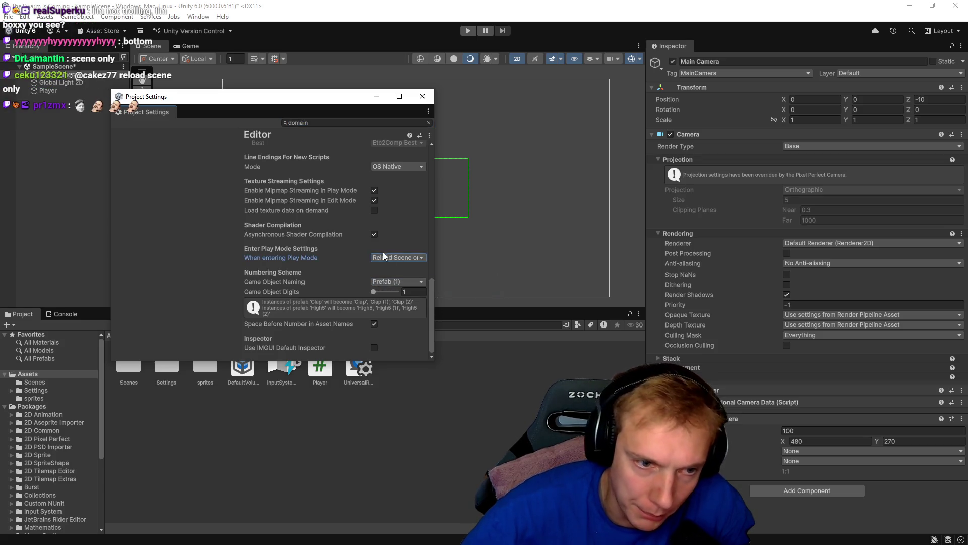
{"action": "left_click", "coordinate": [423, 97]}
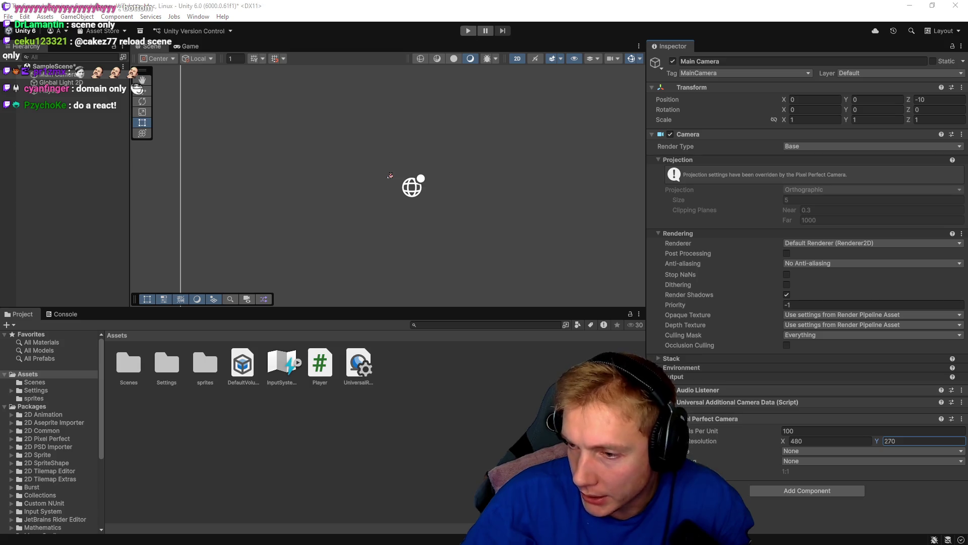
{"action": "key", "text": "alt+Tab"}
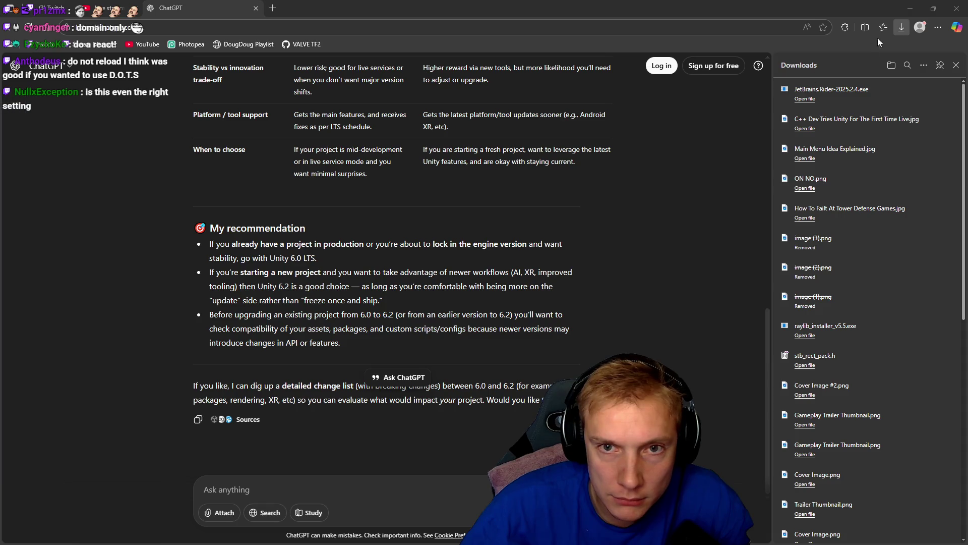
{"action": "left_click", "coordinate": [910, 8]}
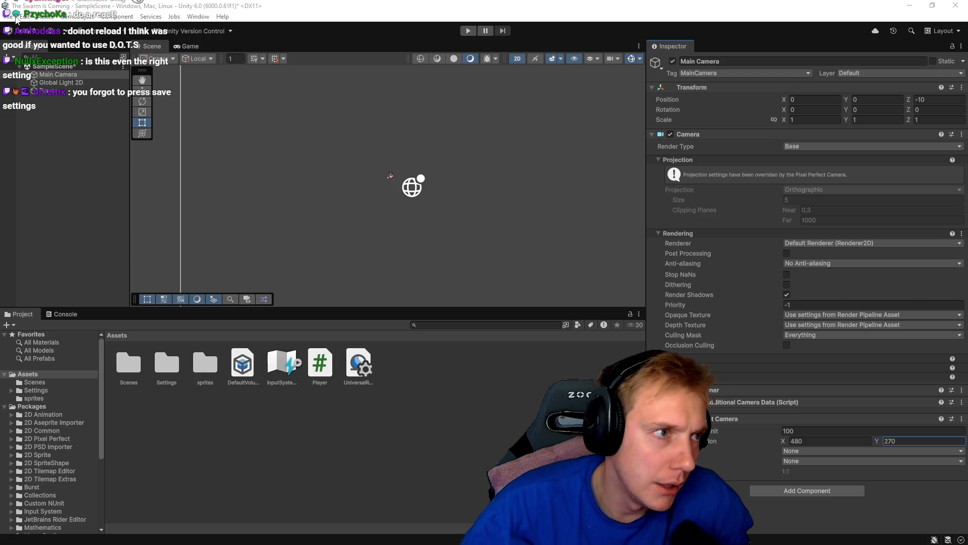
Open Edit > Preferences and close it again without changes
{"action": "left_click", "coordinate": [25, 17]}
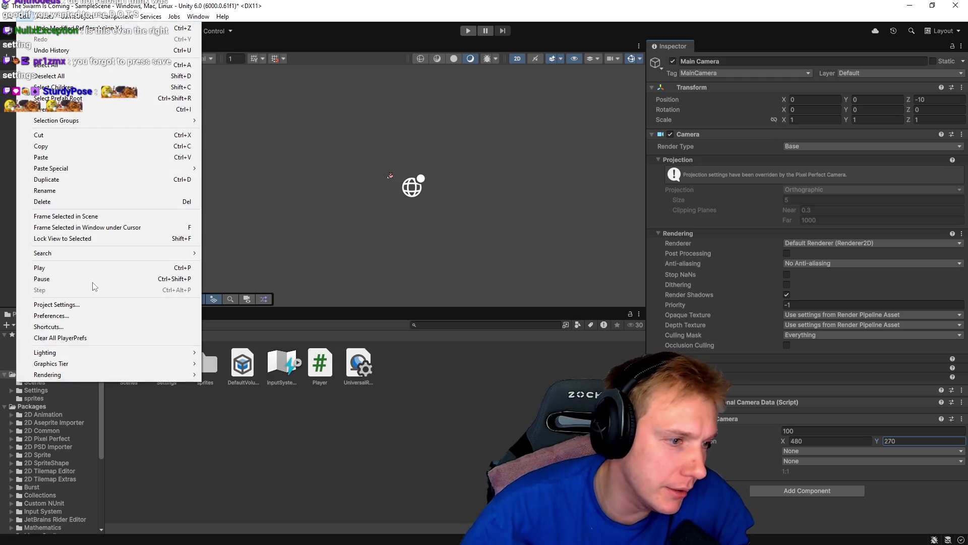
{"action": "left_click", "coordinate": [87, 316]}
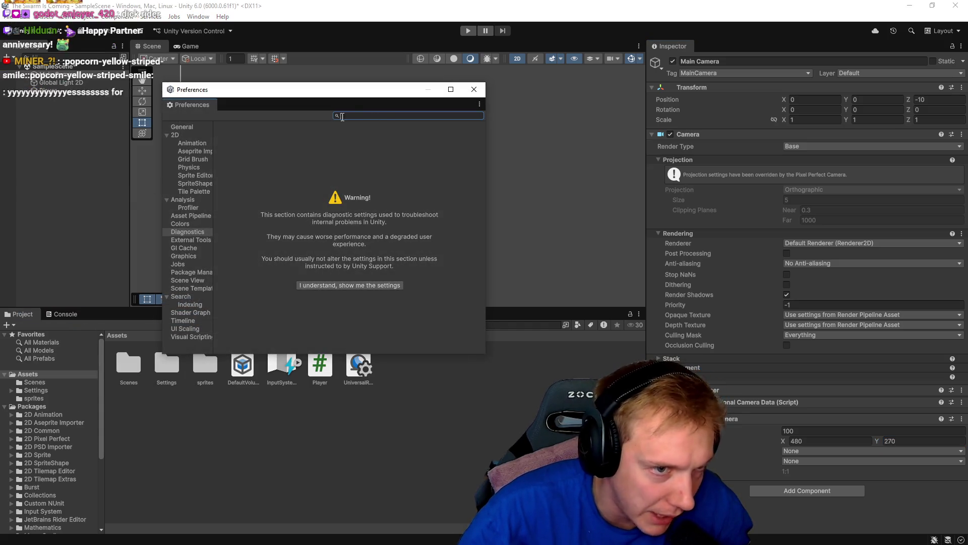
{"action": "left_click", "coordinate": [474, 89]}
Check the Enter Play Mode dropdown in Project Settings, leave it on Reload Scene only, and close
{"action": "left_click", "coordinate": [20, 18]}
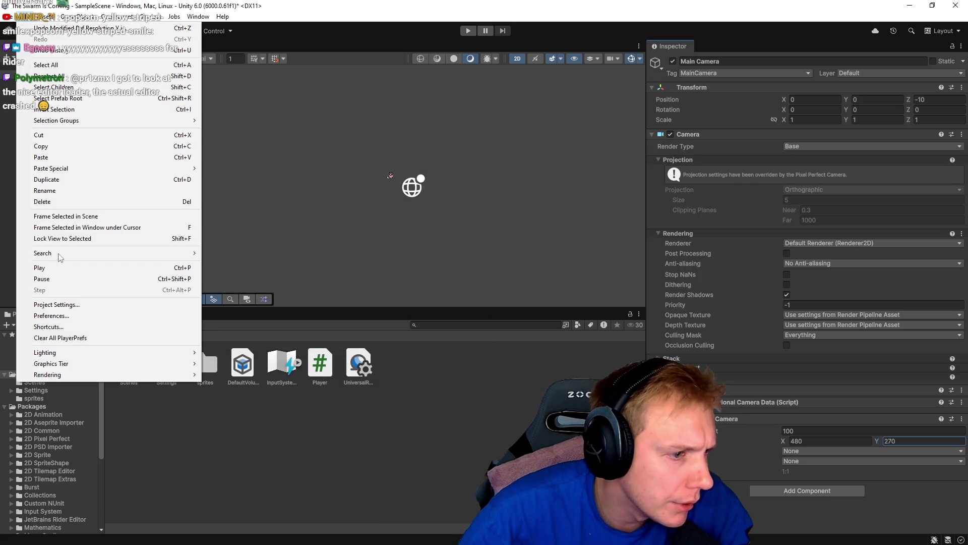
{"action": "left_click", "coordinate": [51, 304]}
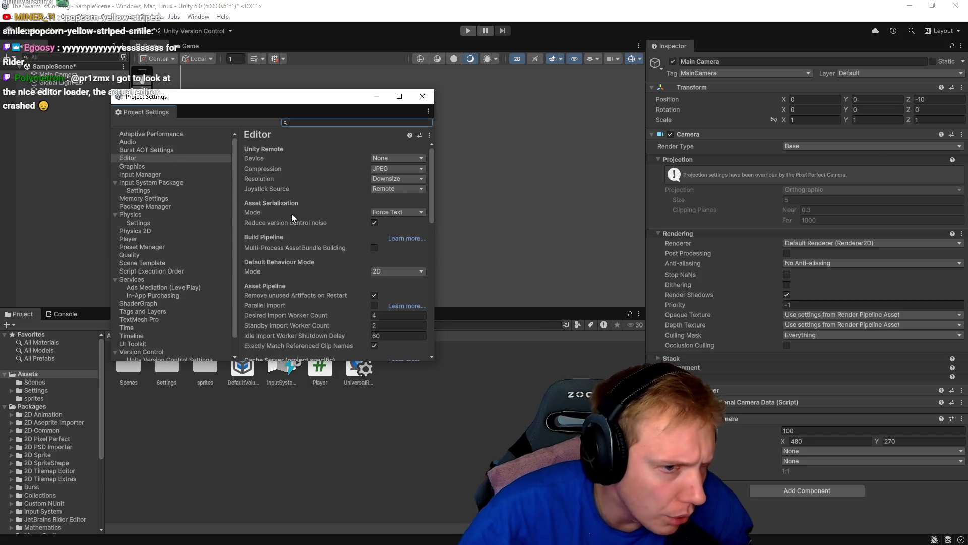
{"action": "scroll", "coordinate": [333, 268], "scroll_direction": "down", "scroll_amount": 10}
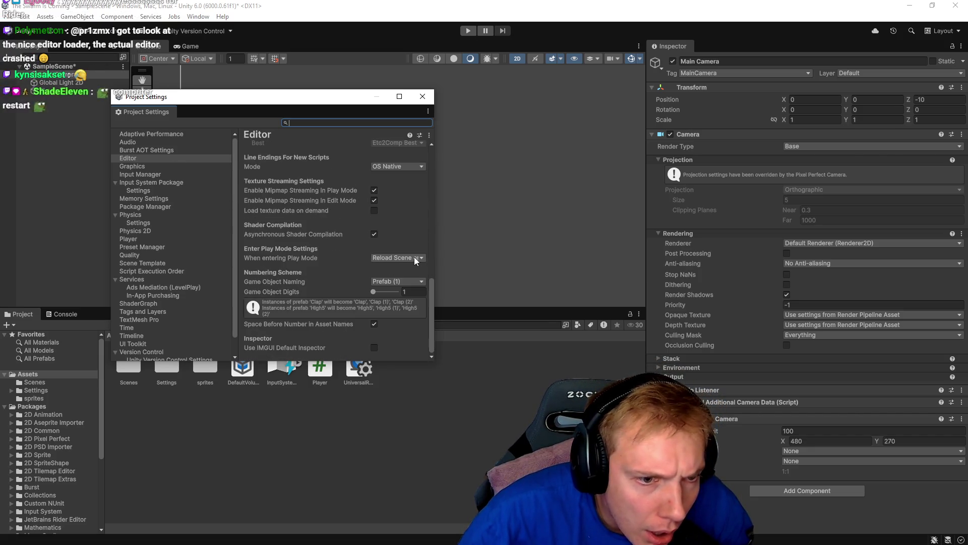
{"action": "left_click", "coordinate": [415, 257]}
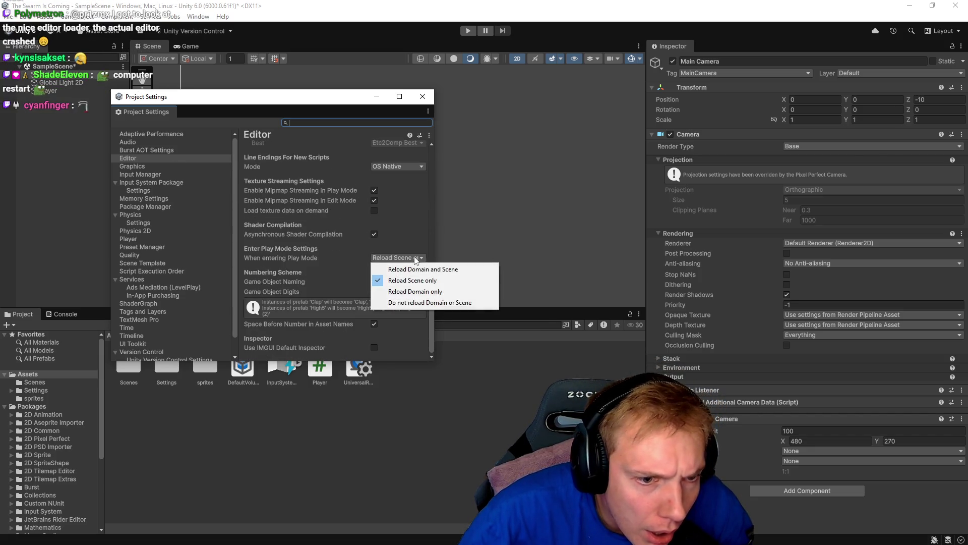
{"action": "left_click", "coordinate": [369, 97]}
{"action": "left_click", "coordinate": [422, 96]}
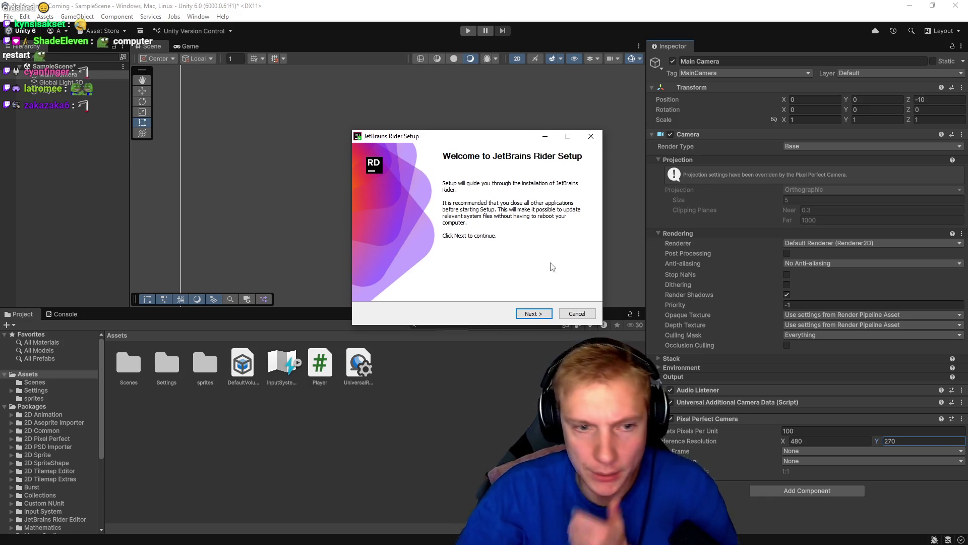
Advance Rider Setup past the welcome page with the default destination folder, then switch to Edge
{"action": "left_click", "coordinate": [534, 313]}
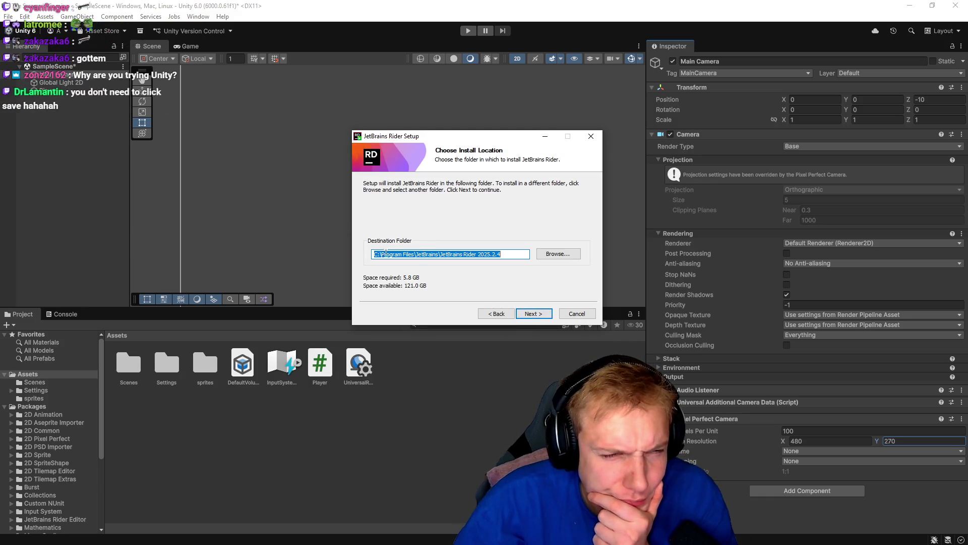
{"action": "left_click", "coordinate": [534, 314]}
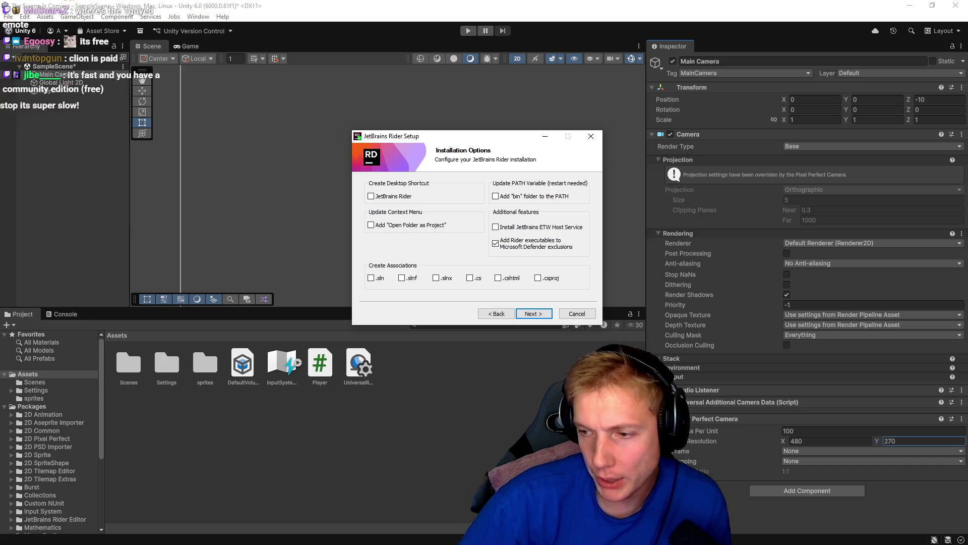
{"action": "key", "text": "alt+Tab"}
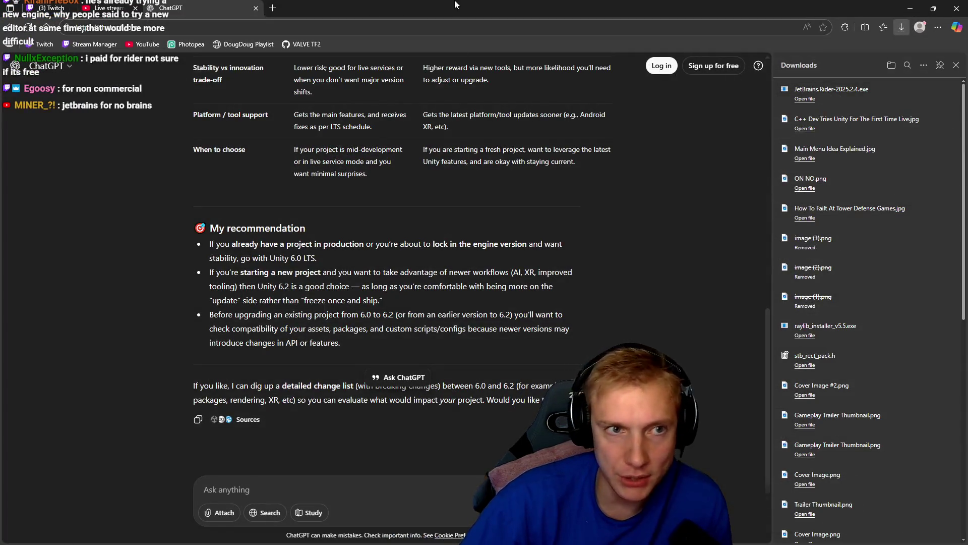
{"action": "key", "text": "alt+Tab"}
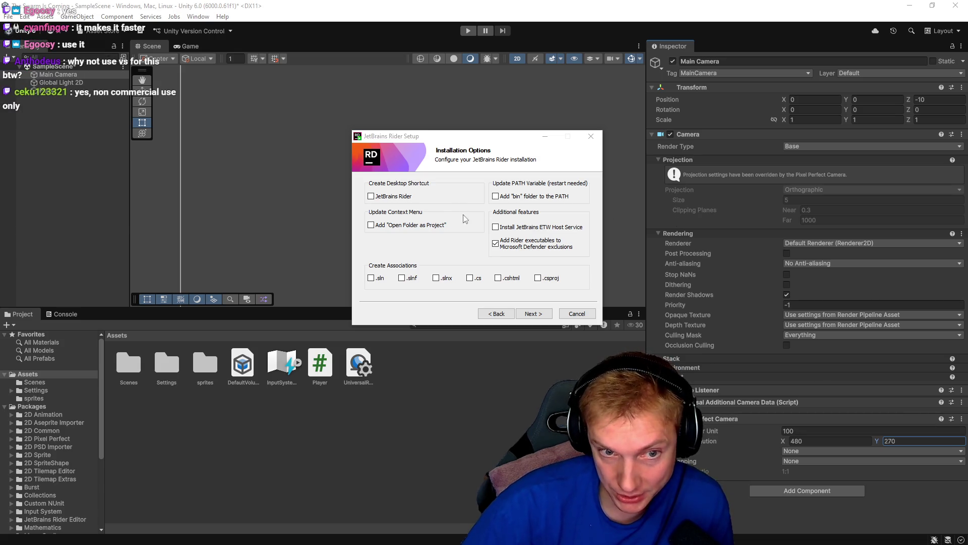
Include the JetBrains ETW Host Service and continue to the Start Menu folder page
{"action": "left_click", "coordinate": [496, 228]}
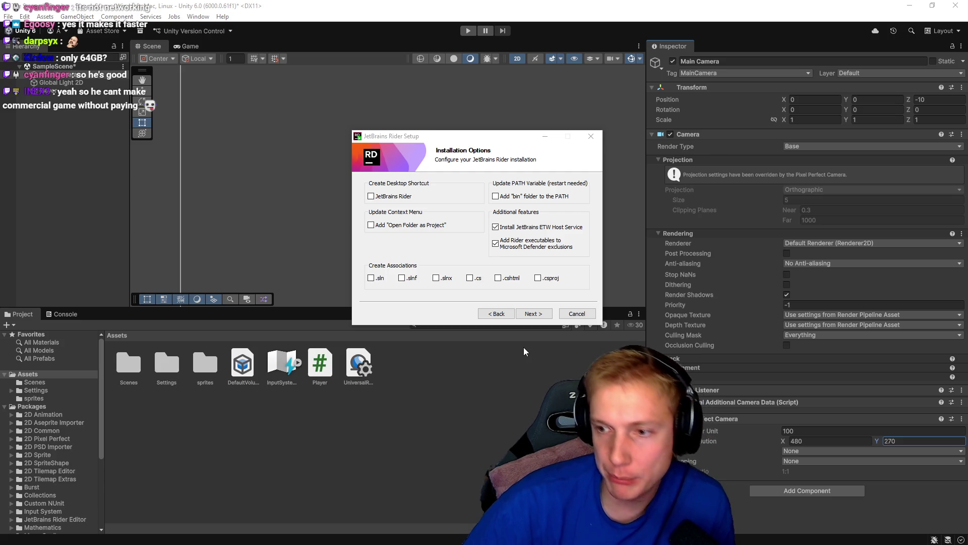
{"action": "left_click", "coordinate": [530, 313]}
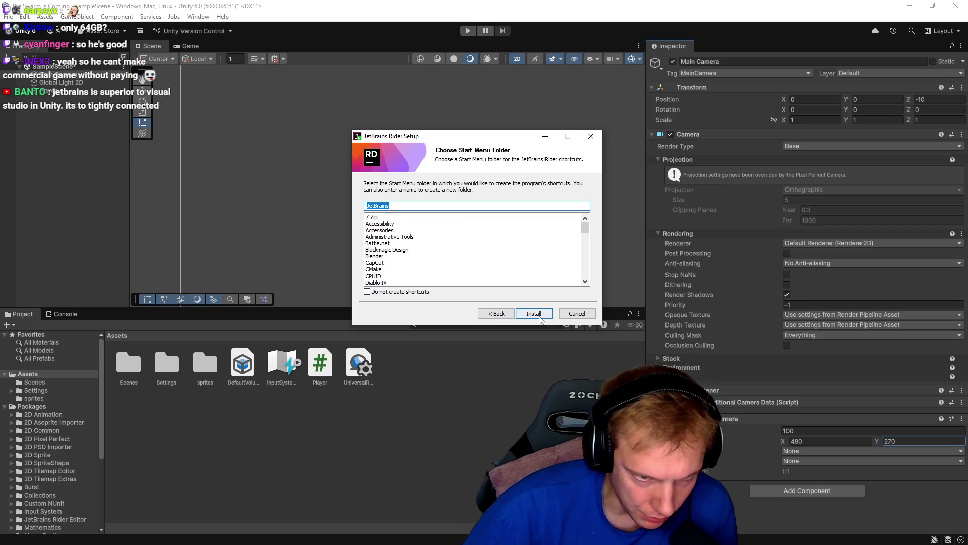
Install Rider into the JetBrains Start Menu folder, show the details log, and minimize setup
{"action": "left_click", "coordinate": [535, 314]}
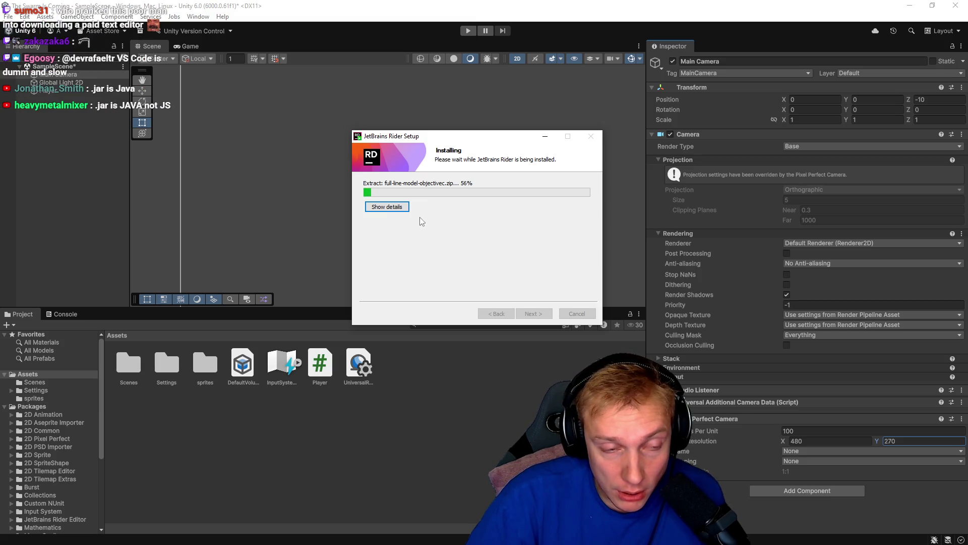
{"action": "left_click", "coordinate": [391, 208]}
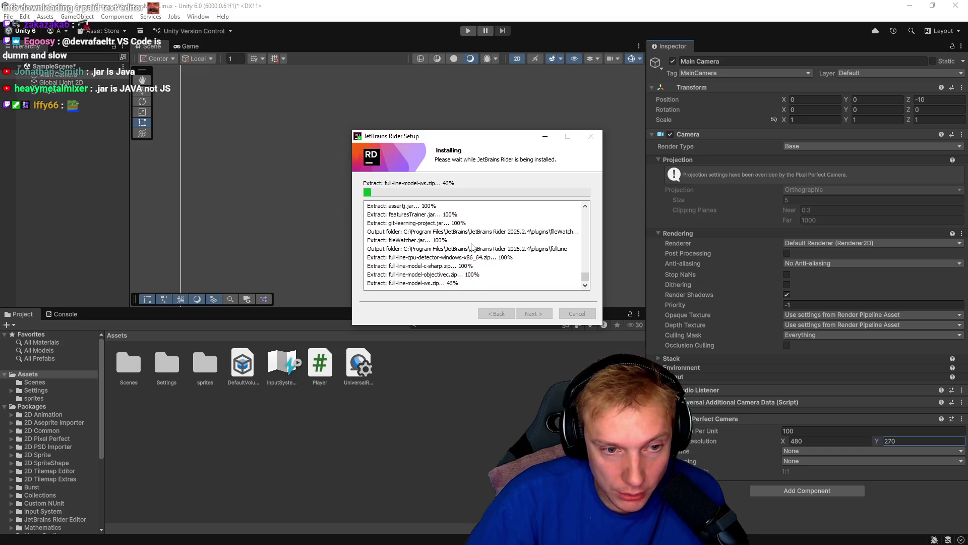
{"action": "left_click", "coordinate": [544, 137]}
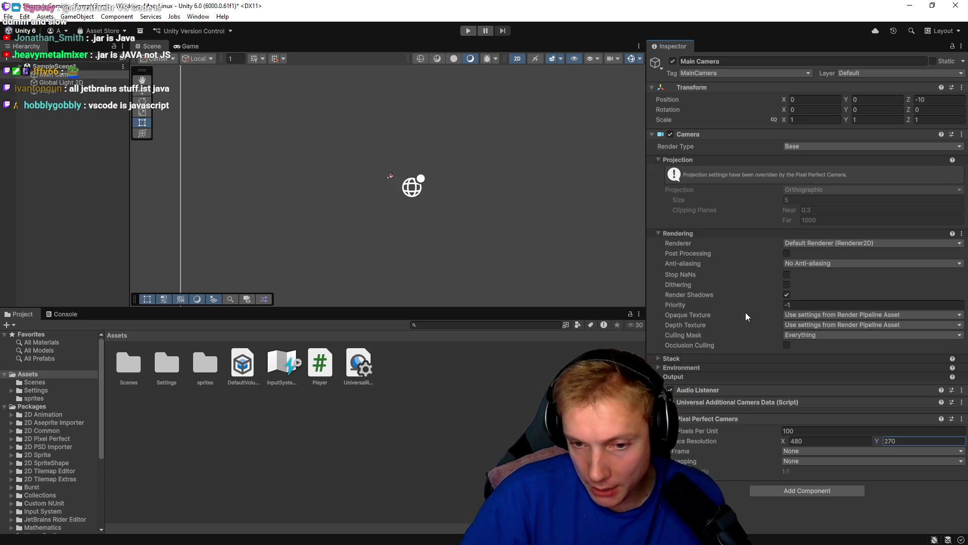
Frame the main camera, attempt Play Mode (blocked by compiler errors), and select Player in the Hierarchy
{"action": "left_click", "coordinate": [813, 441]}
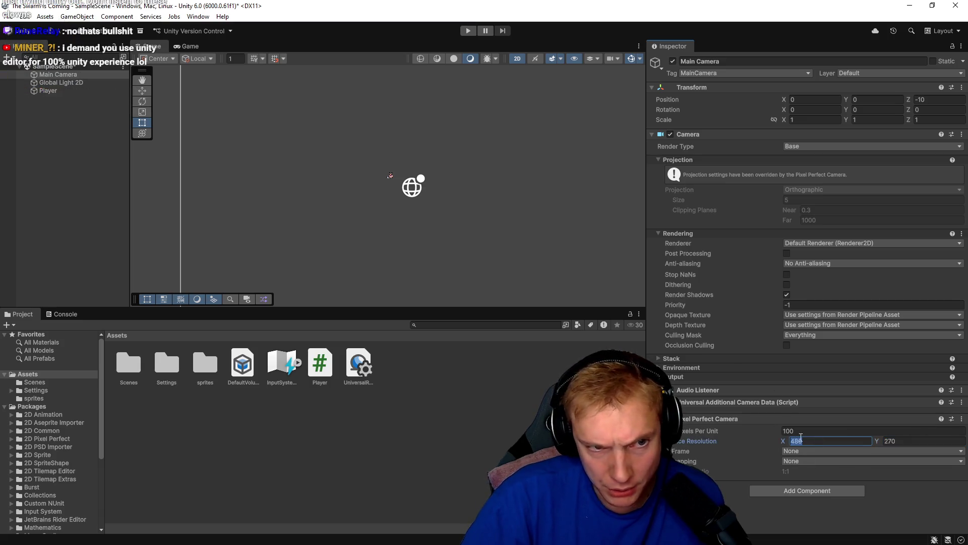
{"action": "key", "text": "f"}
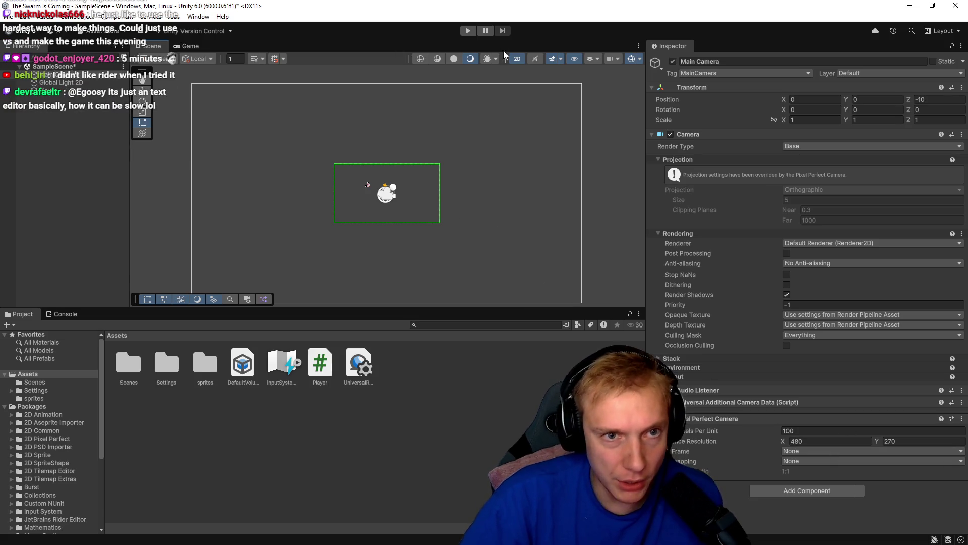
{"action": "left_click", "coordinate": [469, 31]}
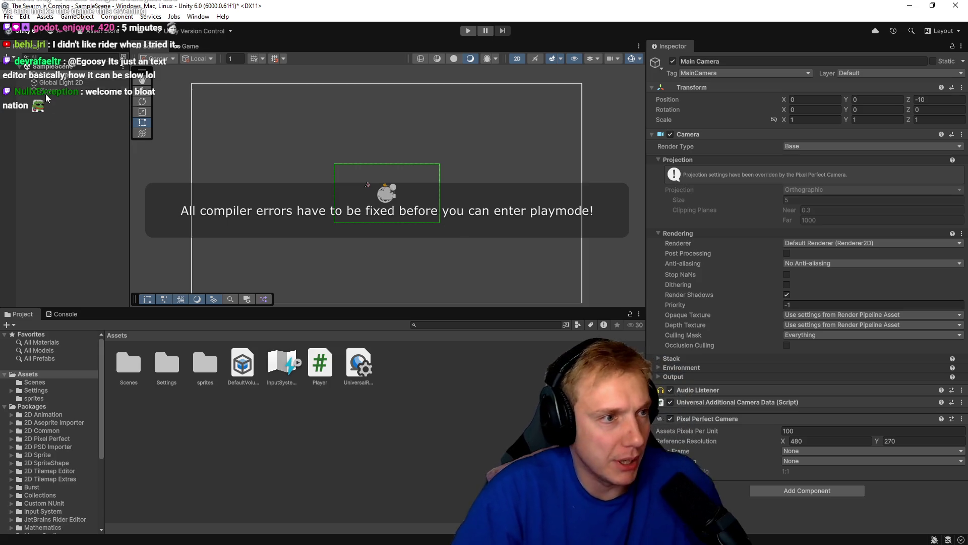
{"action": "left_click", "coordinate": [367, 185]}
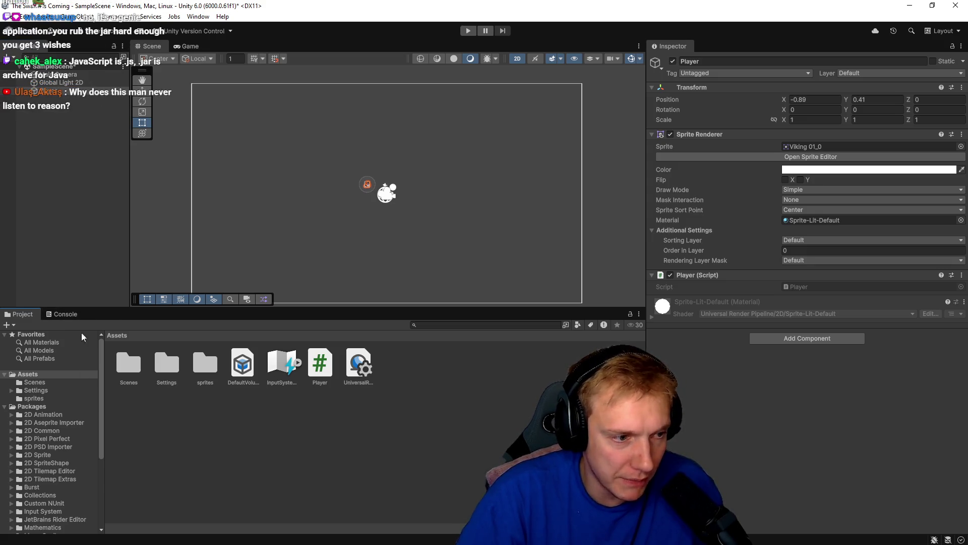
Dock the Console tab beside the Project panel
{"action": "left_click", "coordinate": [67, 312]}
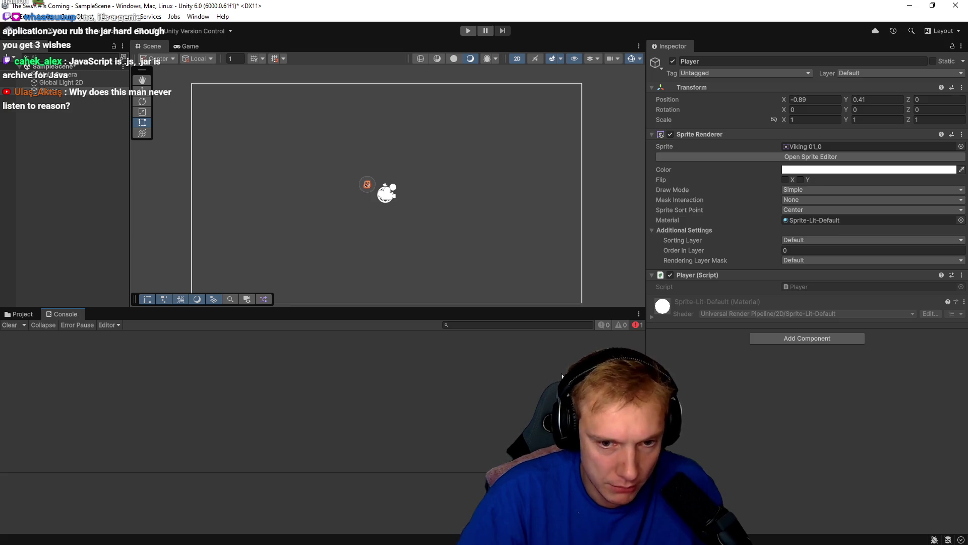
{"action": "left_click", "coordinate": [20, 314]}
{"action": "left_click", "coordinate": [66, 314]}
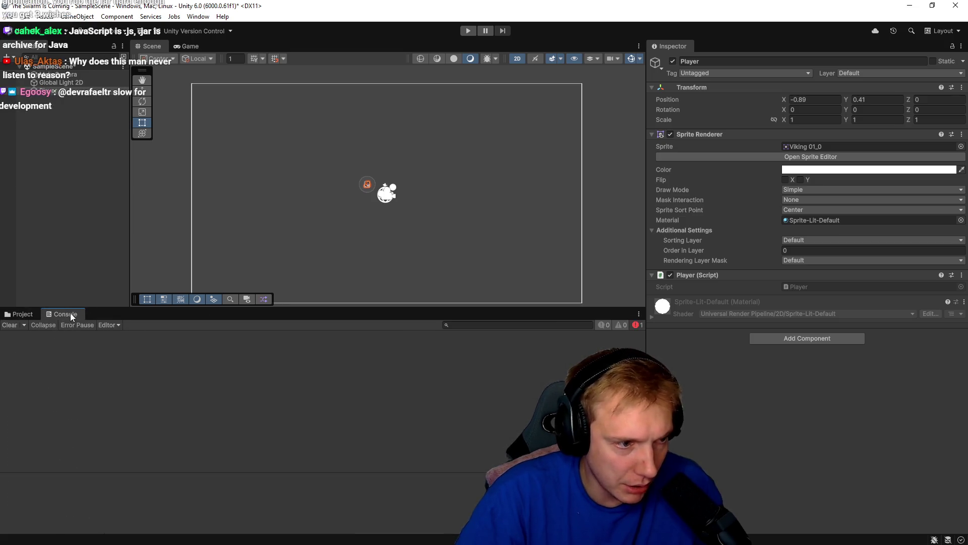
{"action": "left_click", "coordinate": [639, 314]}
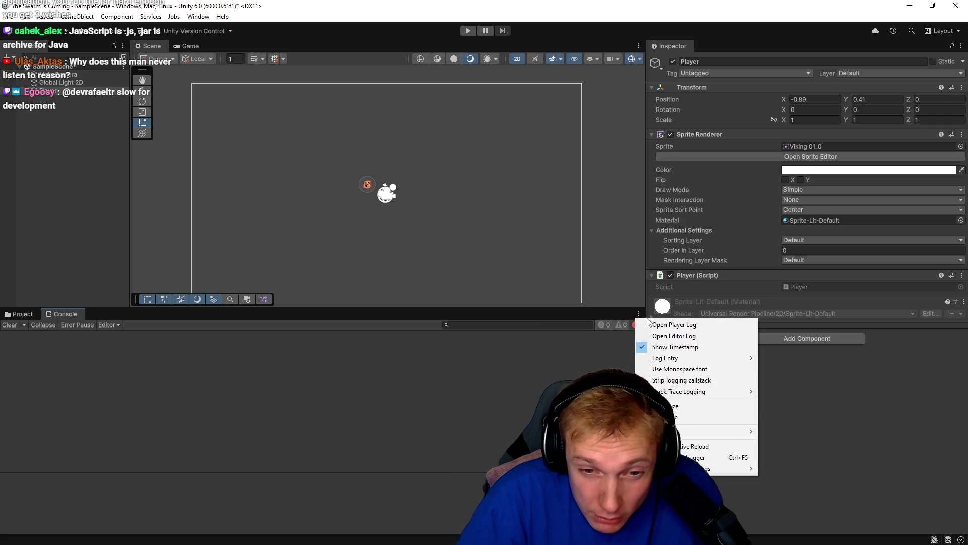
{"action": "left_click", "coordinate": [530, 381]}
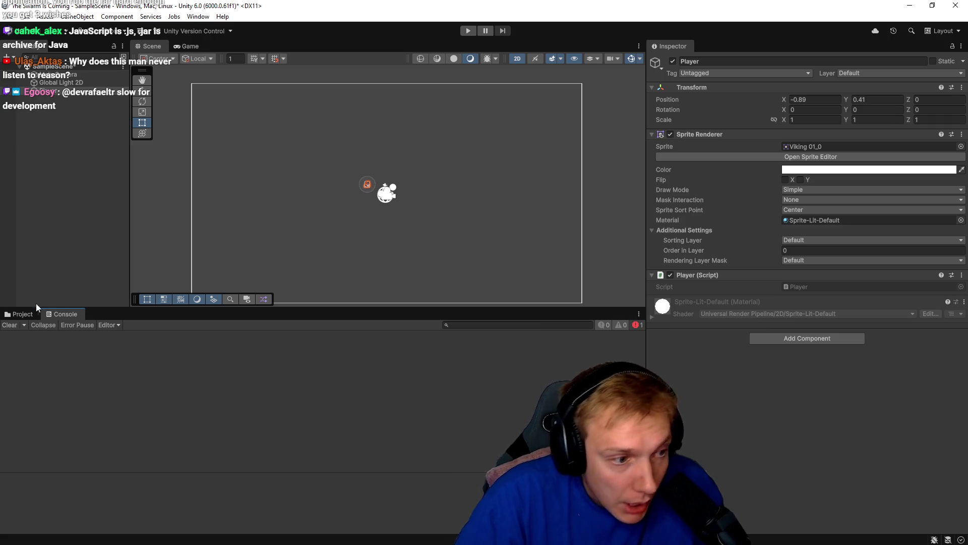
{"action": "left_click", "coordinate": [23, 313]}
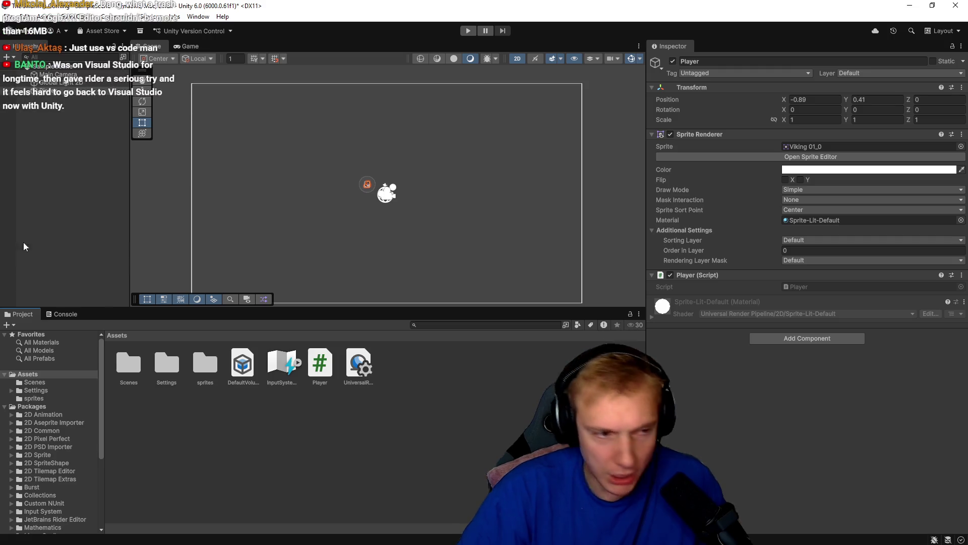
{"action": "left_click", "coordinate": [62, 314]}
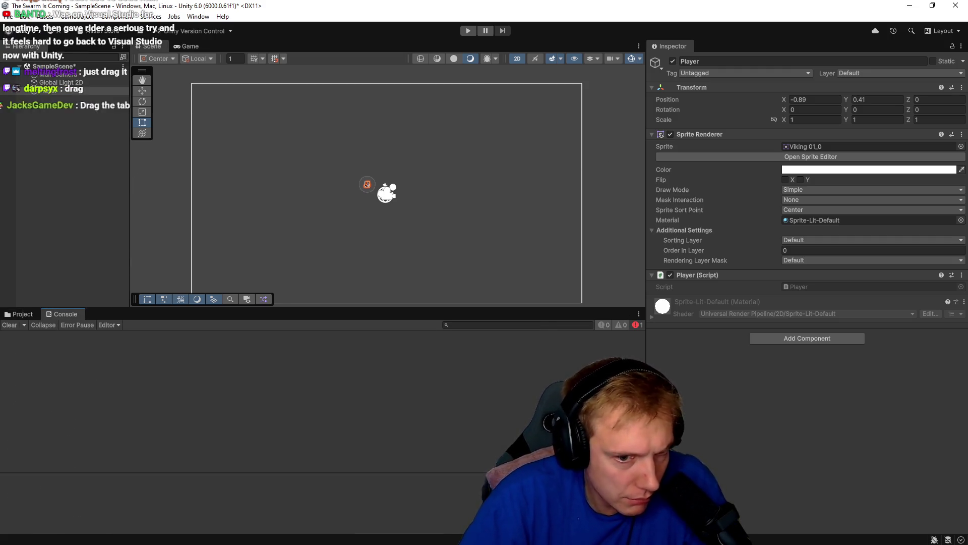
{"action": "mouse_move", "coordinate": [63, 308]}
{"action": "left_mouse_down"}
{"action": "mouse_move", "coordinate": [62, 316]}
{"action": "mouse_move", "coordinate": [62, 269]}
{"action": "mouse_move", "coordinate": [100, 303]}
{"action": "mouse_move", "coordinate": [318, 317]}
{"action": "mouse_move", "coordinate": [228, 231]}
{"action": "mouse_move", "coordinate": [352, 267]}
{"action": "mouse_move", "coordinate": [525, 391]}
{"action": "left_mouse_up"}
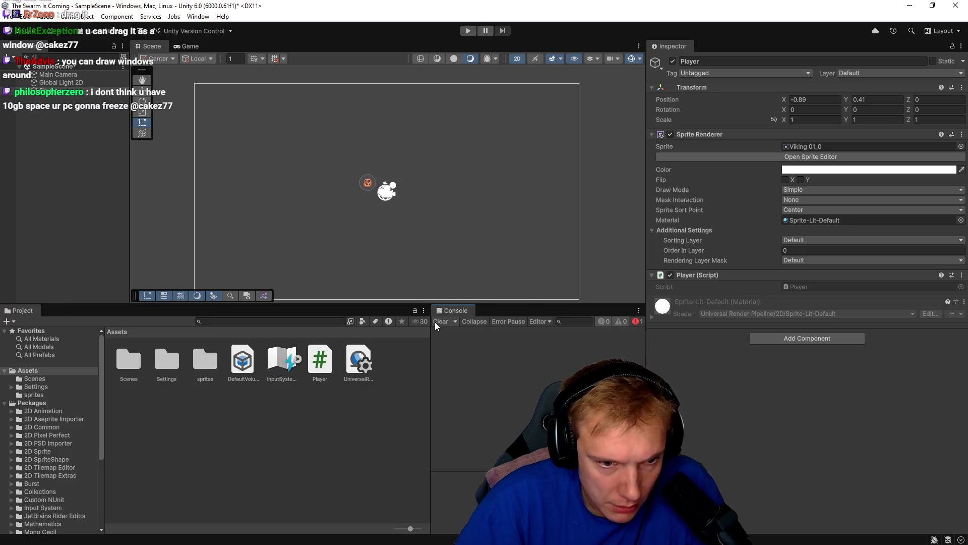
Enable Collapse, Error Pause and the error filter, then open the CS1002 error in Player.cs
{"action": "left_click", "coordinate": [477, 324]}
{"action": "left_click", "coordinate": [500, 321]}
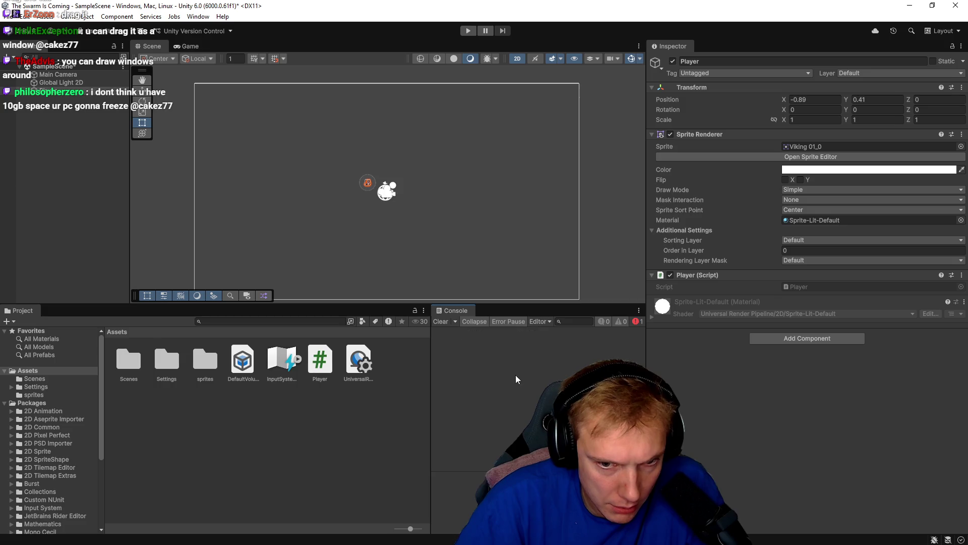
{"action": "left_click", "coordinate": [636, 325]}
{"action": "left_click", "coordinate": [531, 340]}
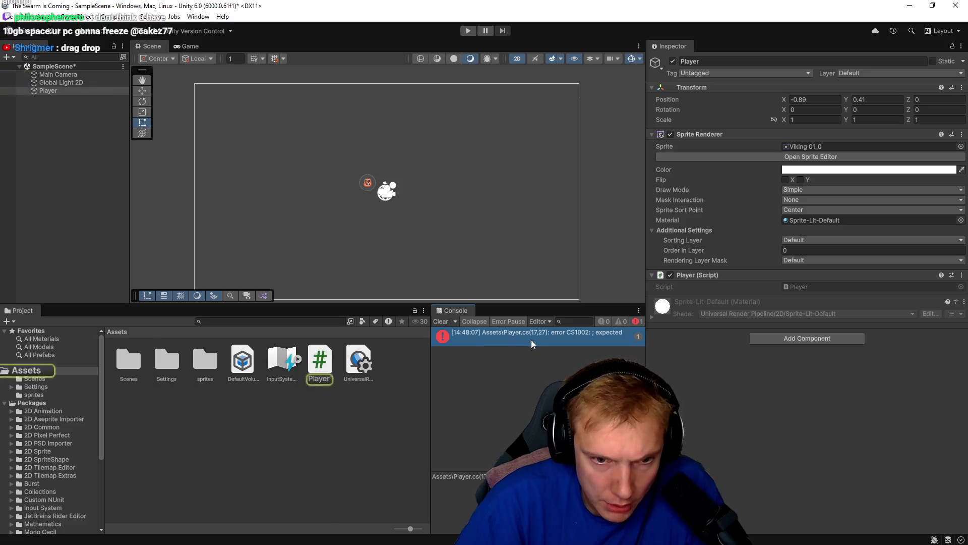
{"action": "left_click", "coordinate": [527, 331]}
{"action": "double_click", "coordinate": [527, 332]}
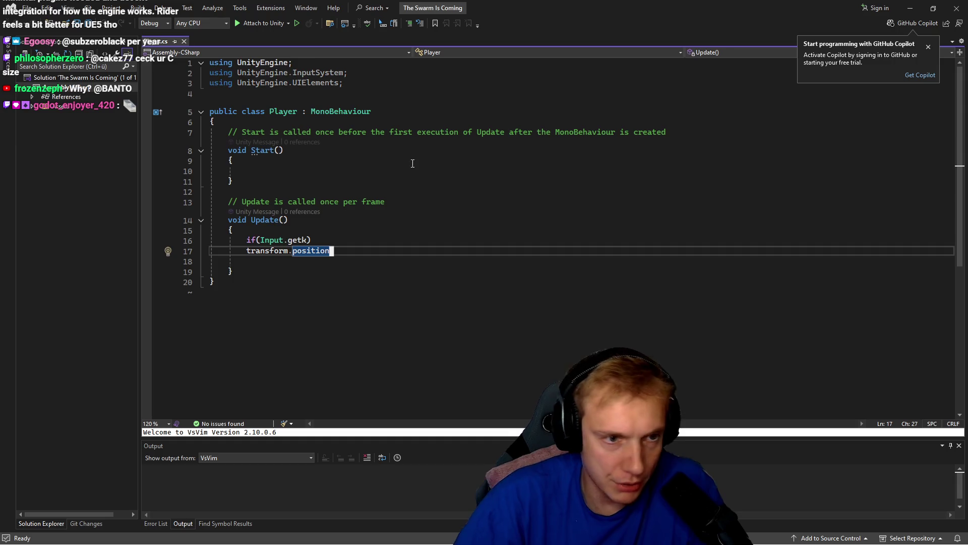
Fix the misspelled call so the condition reads Input.GetKey(KeyCode.W) using IntelliSense completion
{"action": "left_click", "coordinate": [322, 239]}
{"action": "key", "text": "i"}
{"action": "key", "text": "BackSpace"}
{"action": "key", "text": "BackSpace"}
{"action": "key", "text": "BackSpace"}
{"action": "type", "text": "k"}
{"action": "key", "text": "Tab"}
{"action": "type", "text": "(k"}
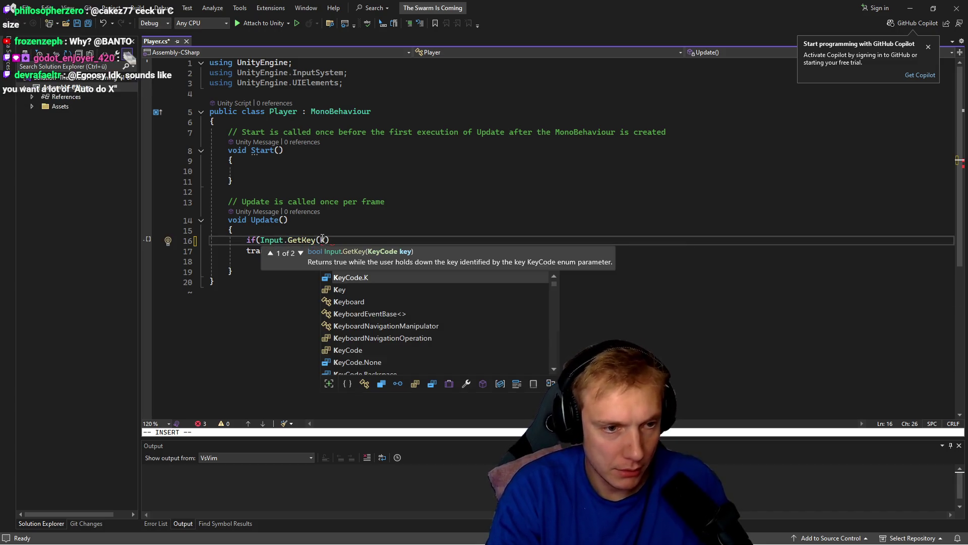
{"action": "type", "text": "ey."}
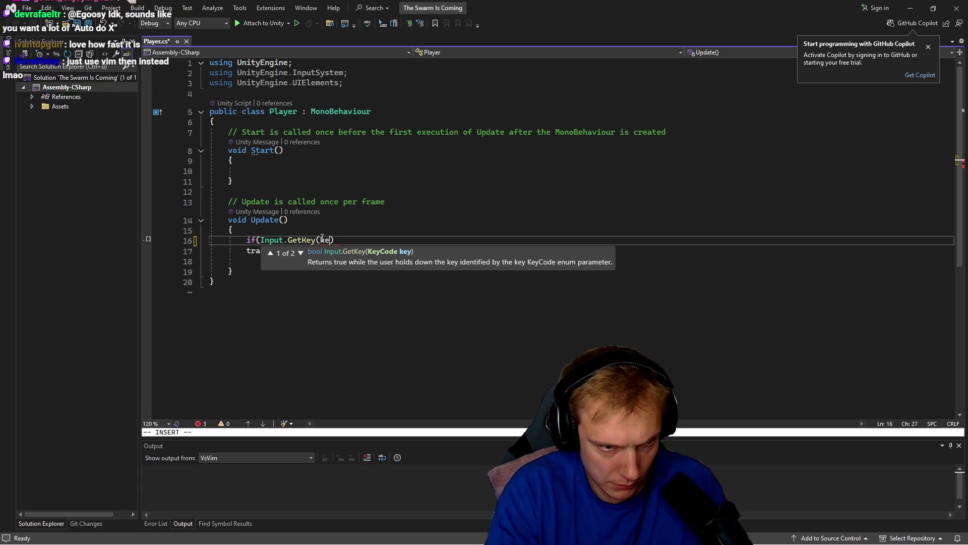
{"action": "type", "text": "Key"}
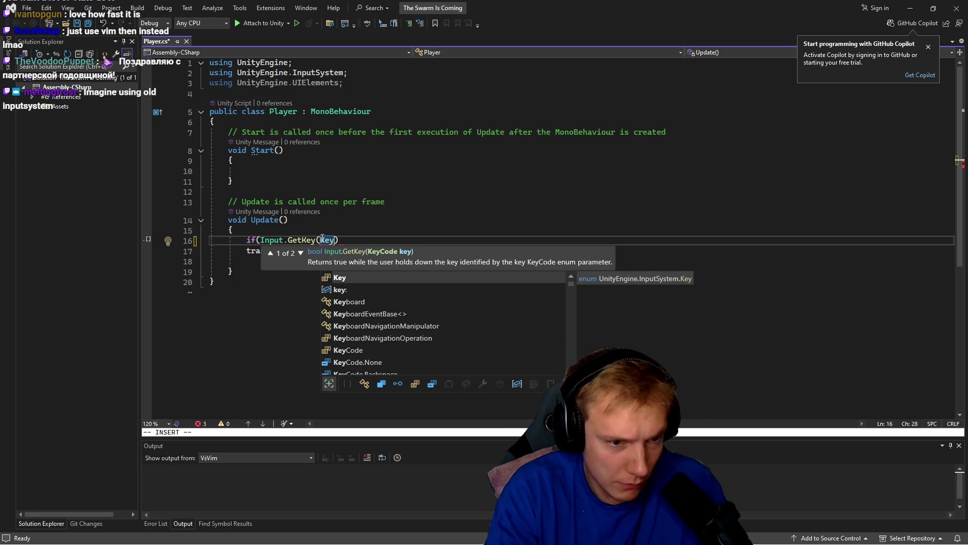
{"action": "type", "text": "cod"}
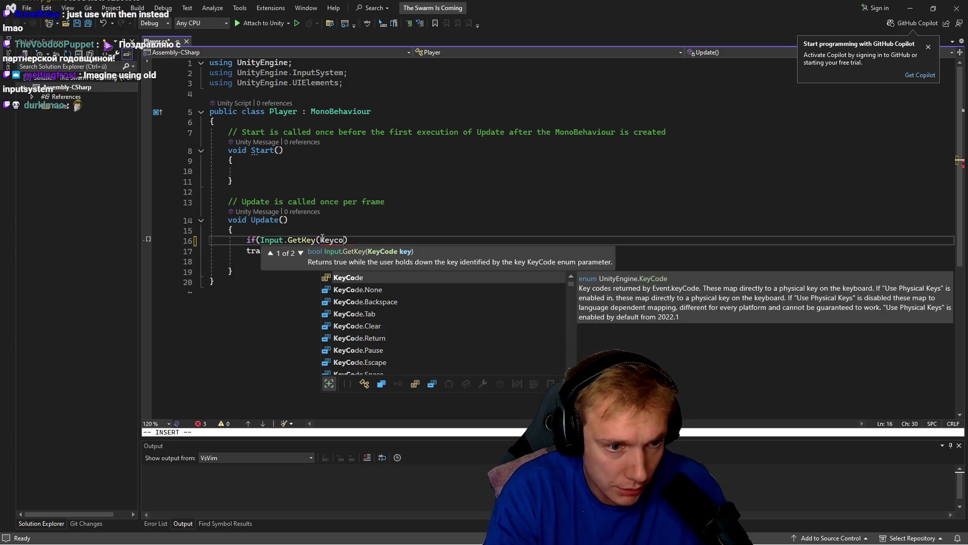
{"action": "key", "text": "Tab"}
{"action": "type", "text": "."}
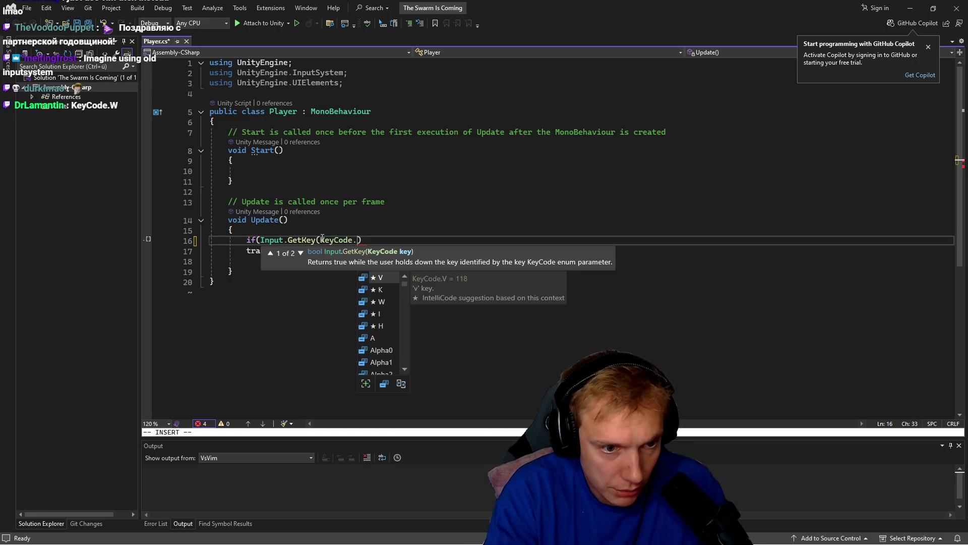
{"action": "type", "text": "W"}
{"action": "key", "text": "Escape"}
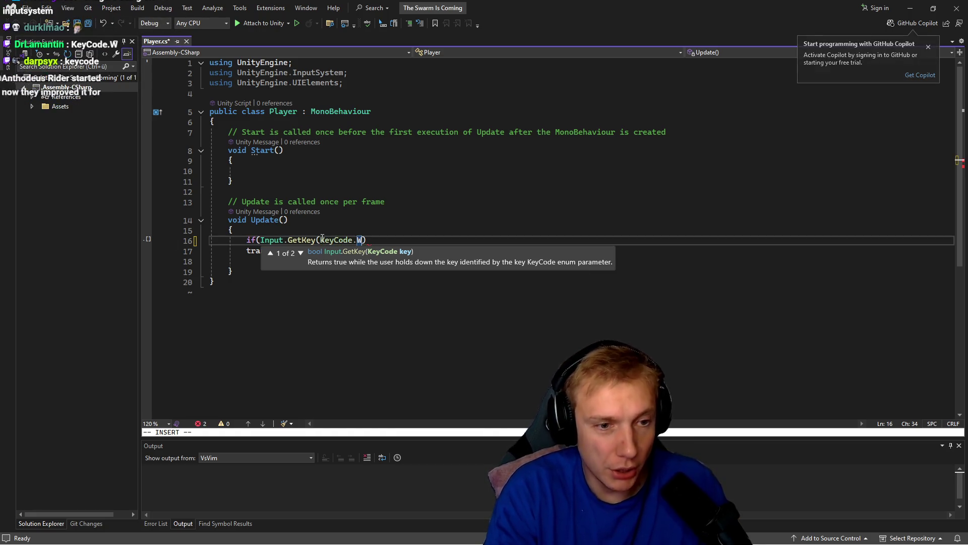
Close the if condition, add an aligned opening brace below it, and save Player.cs
{"action": "type", "text": "o{"}
{"action": "key", "text": "Return"}
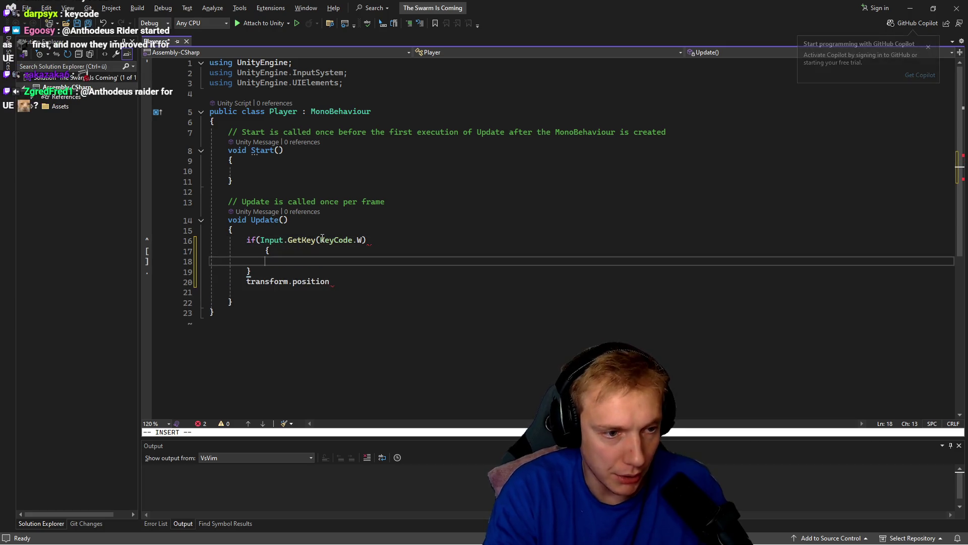
{"action": "key", "text": "Up"}
{"action": "key", "text": "Up"}
{"action": "key", "text": "End"}
{"action": "key", "text": "ctrl+s"}
{"action": "type", "text": ")"}
{"action": "key", "text": "Down"}
{"action": "key", "text": "BackSpace"}
{"action": "key", "text": "BackSpace"}
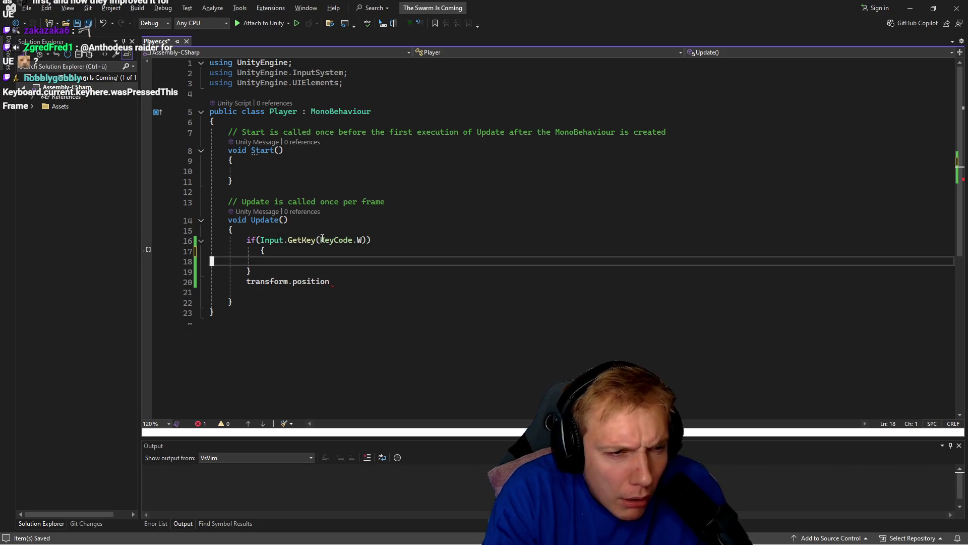
{"action": "key", "text": "BackSpace"}
{"action": "key", "text": "Escape"}
{"action": "key", "text": "j"}
{"action": "key", "text": "j"}
{"action": "key", "text": "j"}
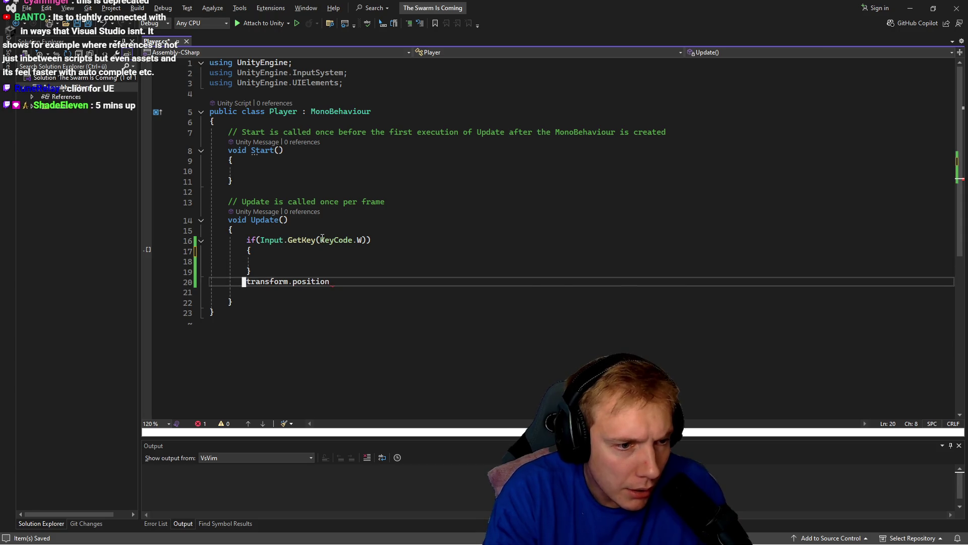
Move the transform.position line into the W-key if block, removing the empty line and indenting it
{"action": "key", "text": "d"}
{"action": "key", "text": "d"}
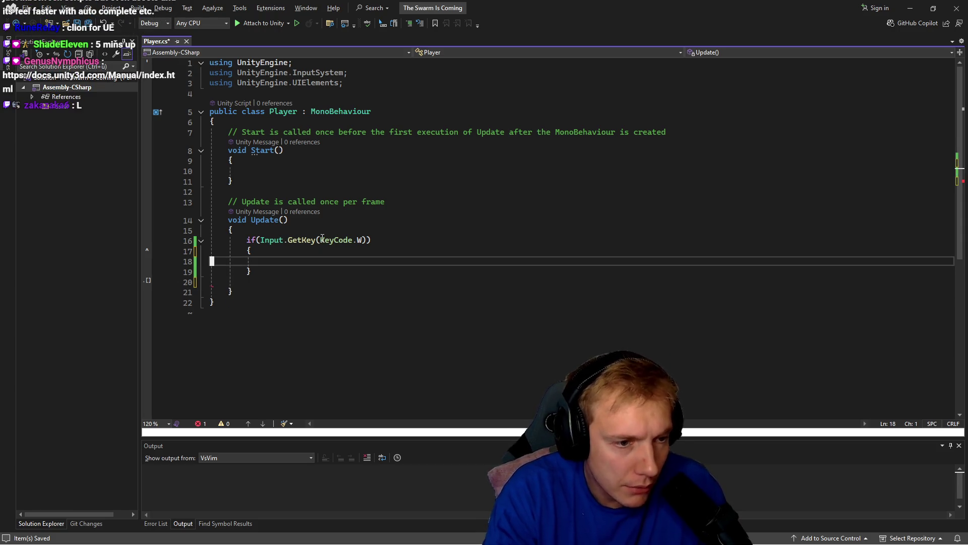
{"action": "key", "text": "k"}
{"action": "key", "text": "P"}
{"action": "key", "text": "Escape"}
{"action": "key", "text": "k"}
{"action": "key", "text": "d"}
{"action": "key", "text": "d"}
{"action": "key", "text": "greater"}
{"action": "key", "text": "greater"}
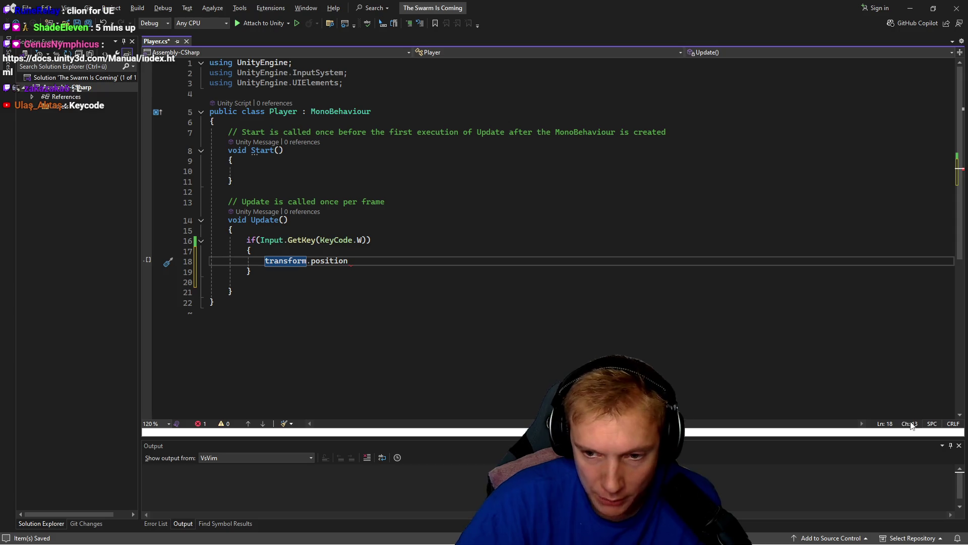
Check whether the status bar's indentation setting uses spaces or tabs, then return to the code
{"action": "left_click", "coordinate": [930, 426]}
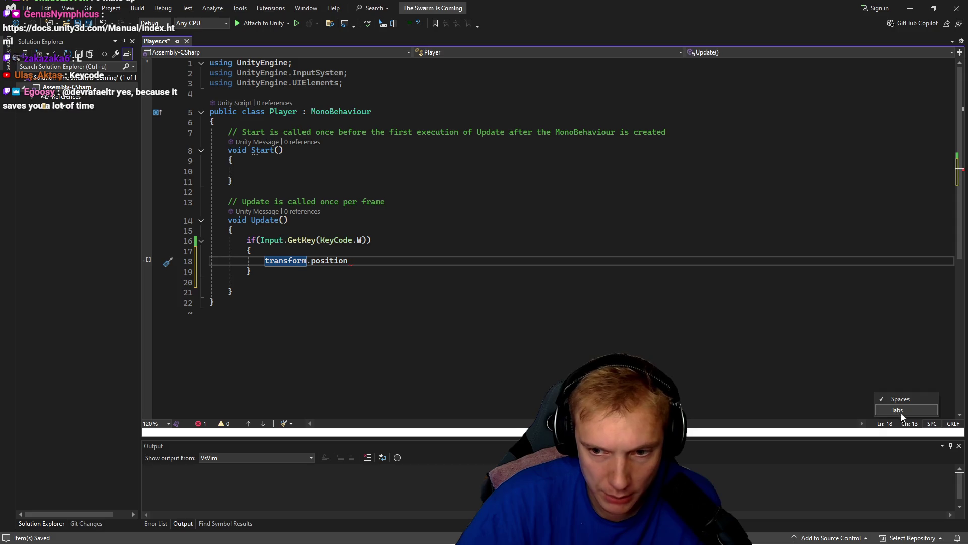
{"action": "key", "text": "Escape"}
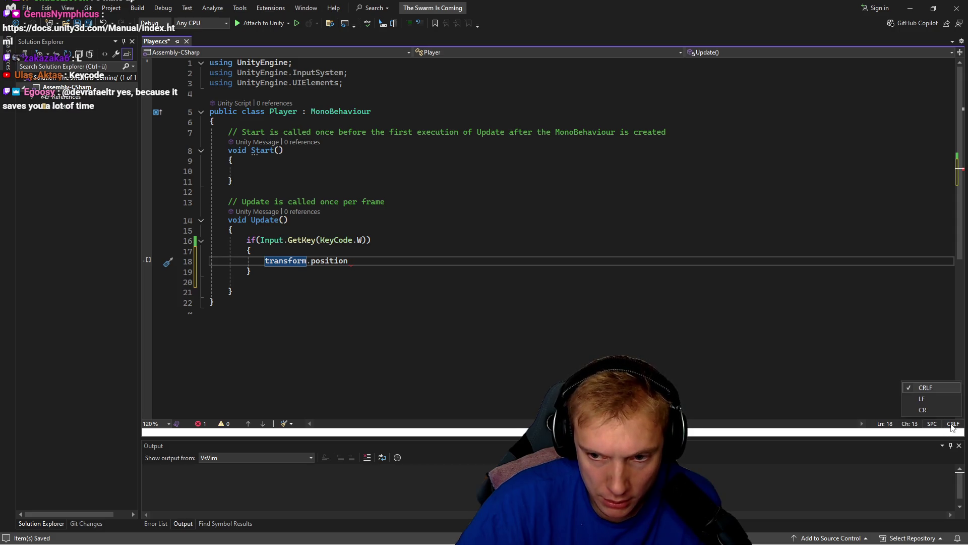
{"action": "left_click", "coordinate": [638, 275]}
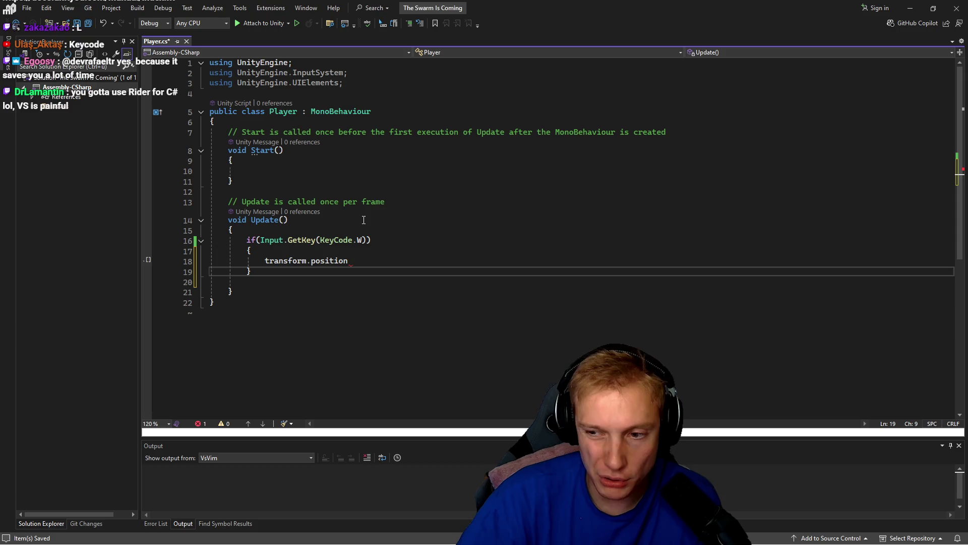
Extend line 18 to 'transform.position.y += Input.' after trying x, delta and Get members
{"action": "left_click", "coordinate": [399, 263]}
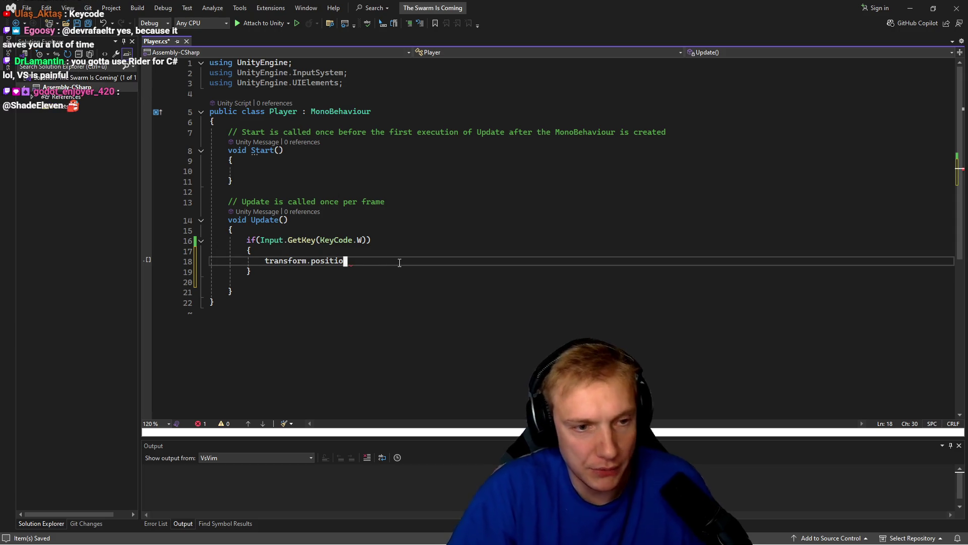
{"action": "type", "text": "a"}
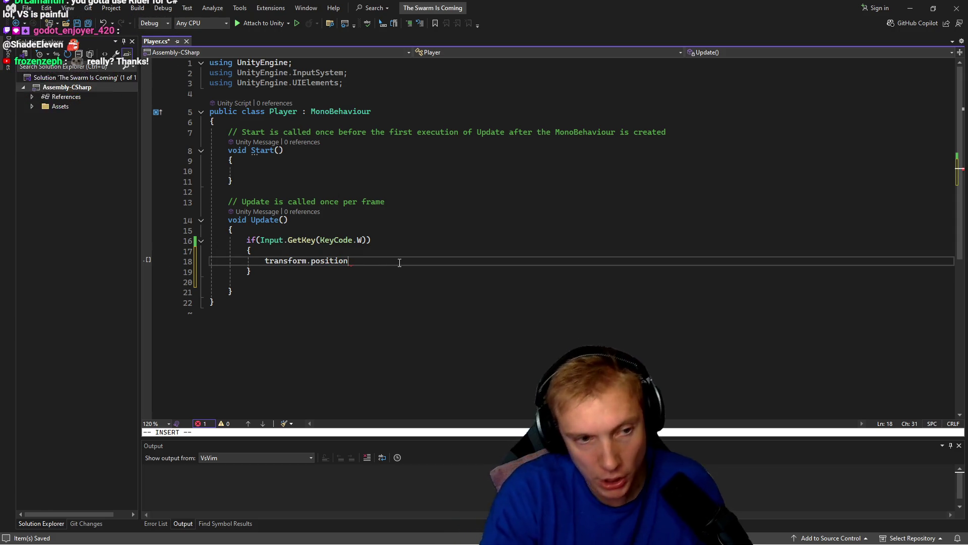
{"action": "type", "text": ".x"}
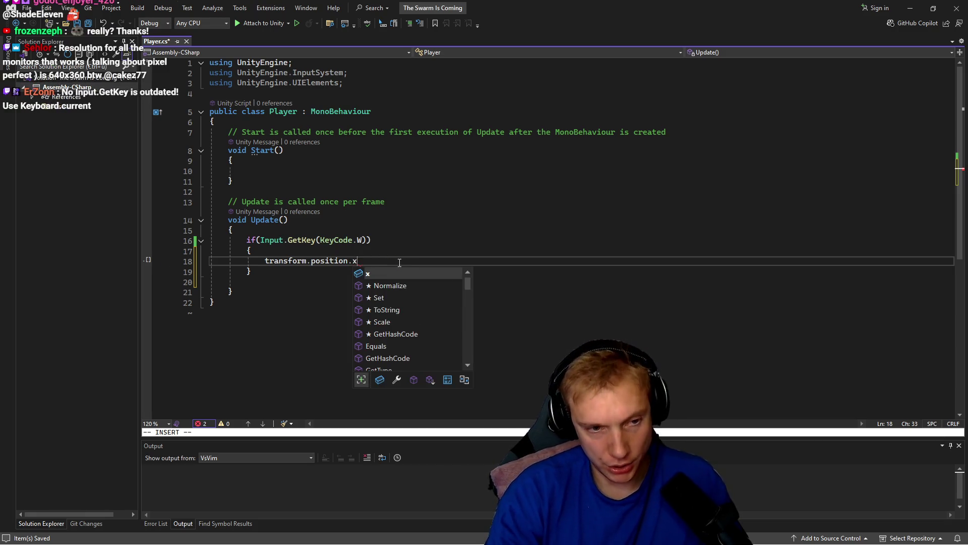
{"action": "key", "text": "BackSpace"}
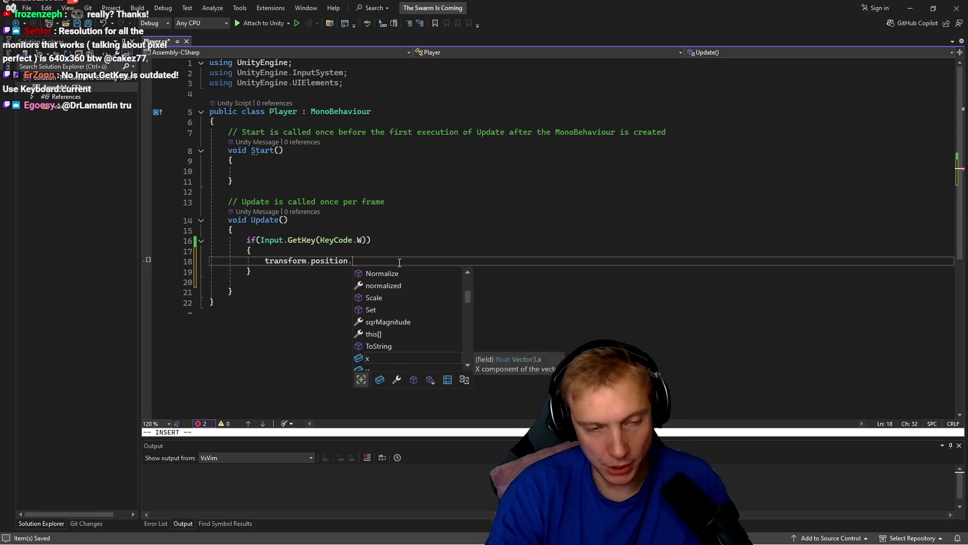
{"action": "type", "text": "y += "}
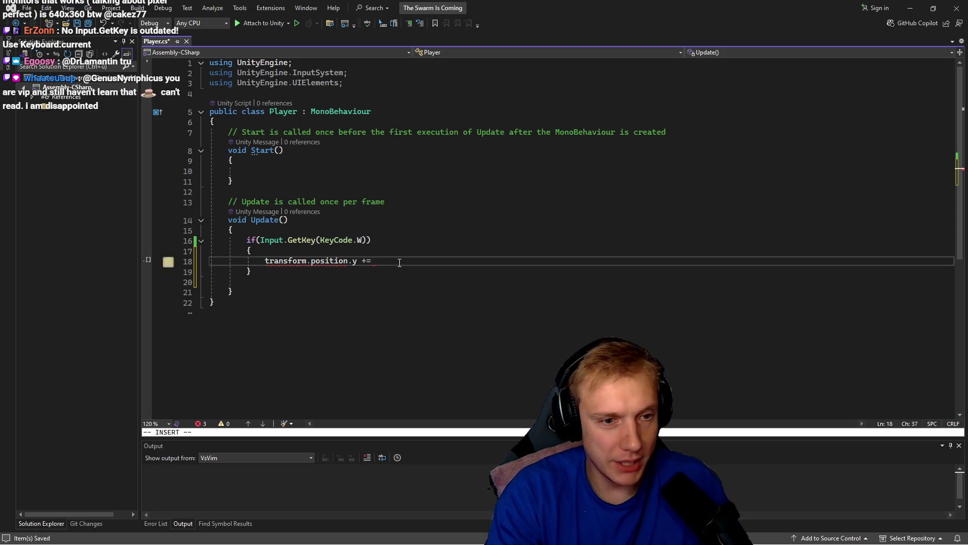
{"action": "type", "text": "delta"}
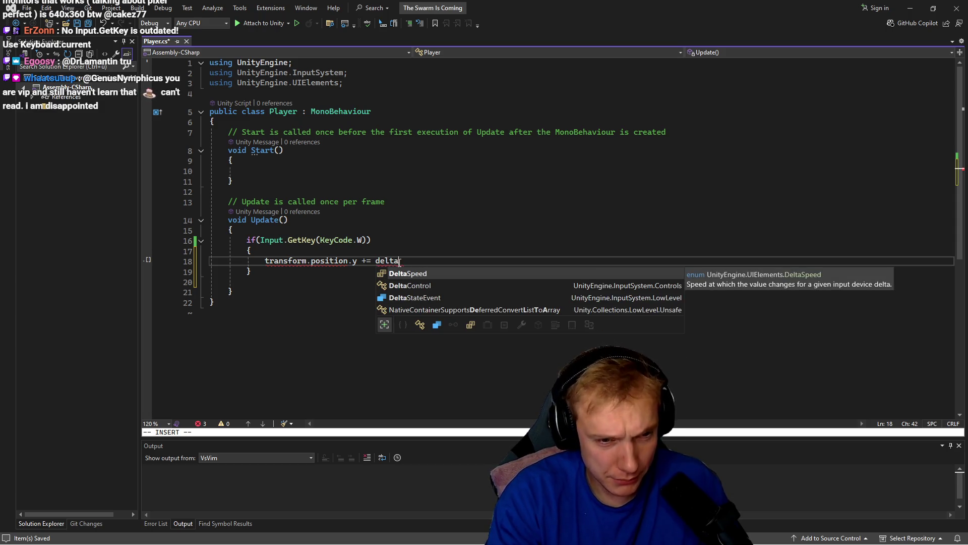
{"action": "key", "text": "BackSpace"}
{"action": "key", "text": "BackSpace"}
{"action": "key", "text": "BackSpace"}
{"action": "type", "text": "Inpu"}
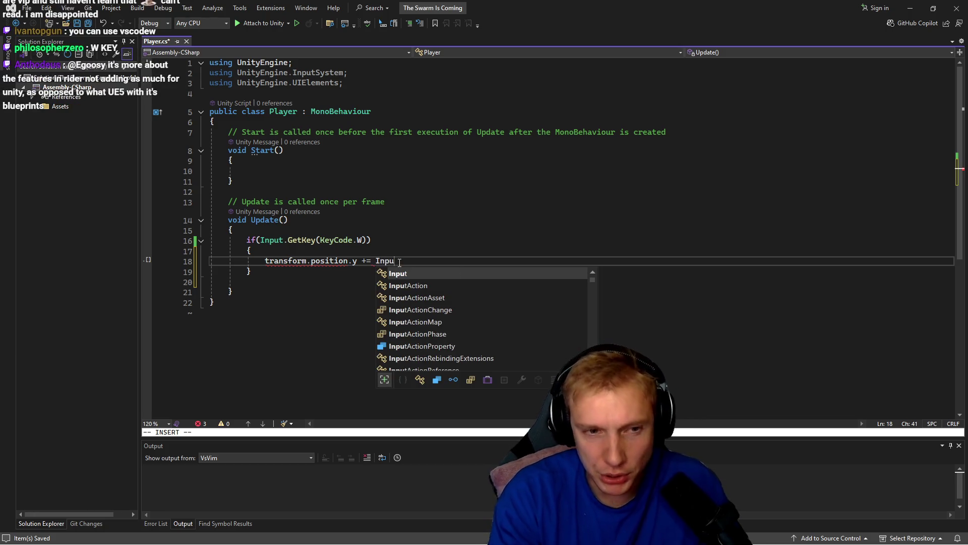
{"action": "type", "text": "t.g"}
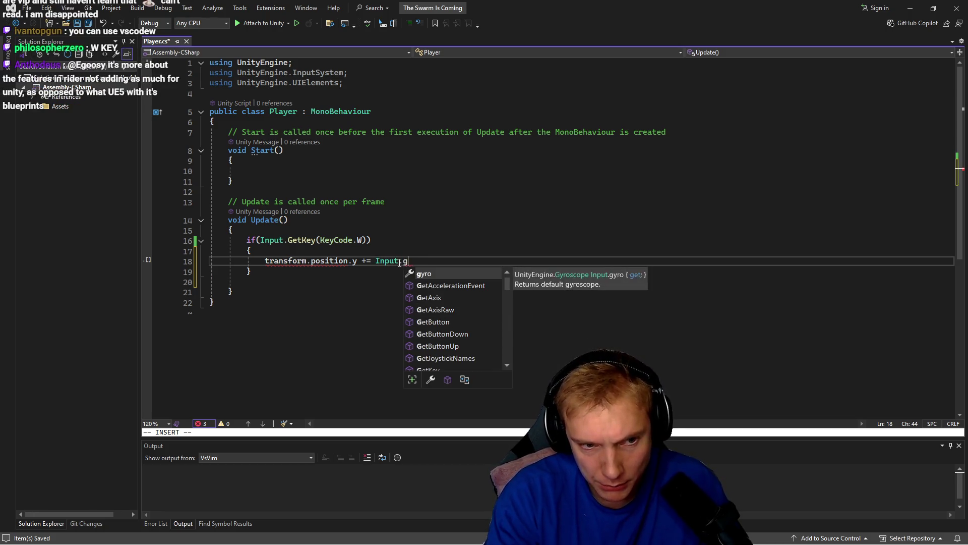
{"action": "key", "text": "BackSpace"}
{"action": "type", "text": "get"}
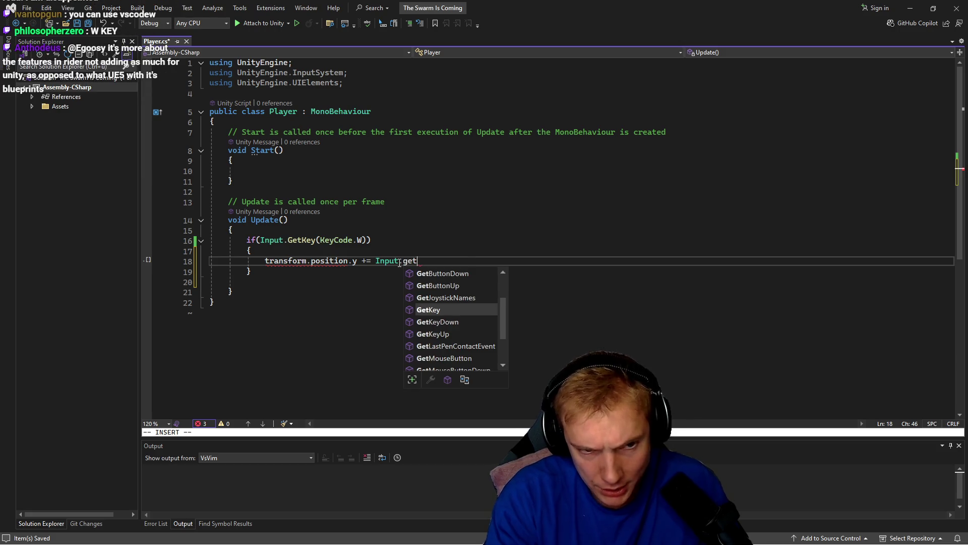
{"action": "type", "text": "b"}
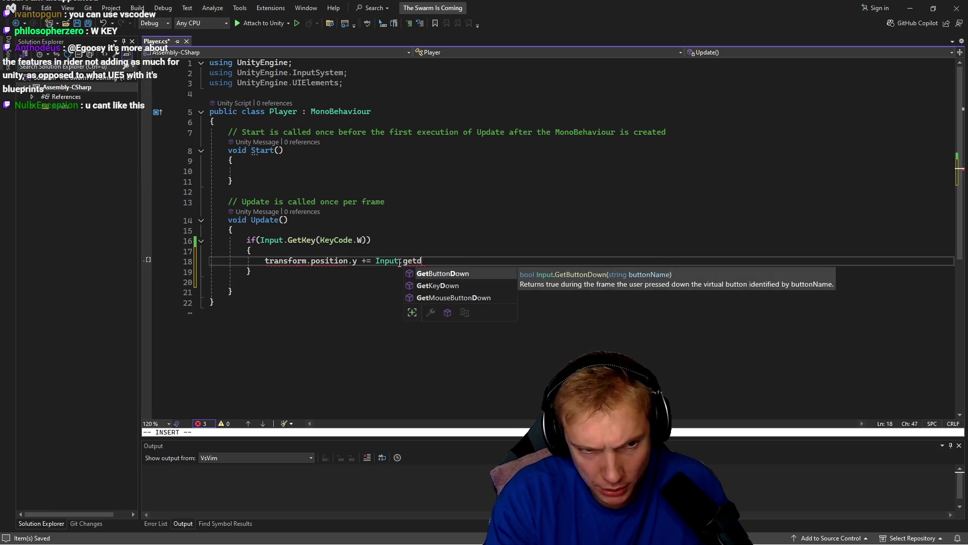
{"action": "key", "text": "BackSpace"}
{"action": "key", "text": "BackSpace"}
{"action": "key", "text": "BackSpace"}
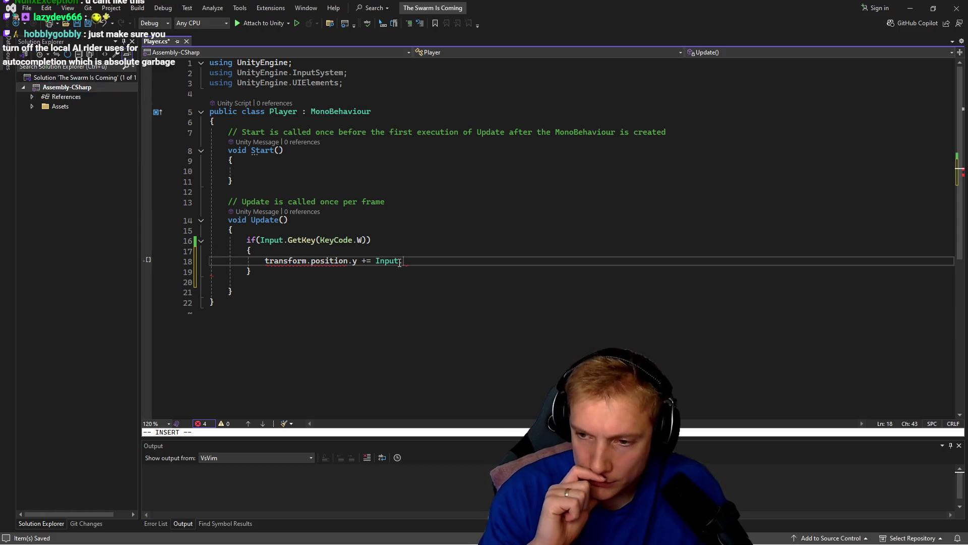
Rewrite line 18 as 'transform.Translate' and look up what Translate does
{"action": "key", "text": "Escape"}
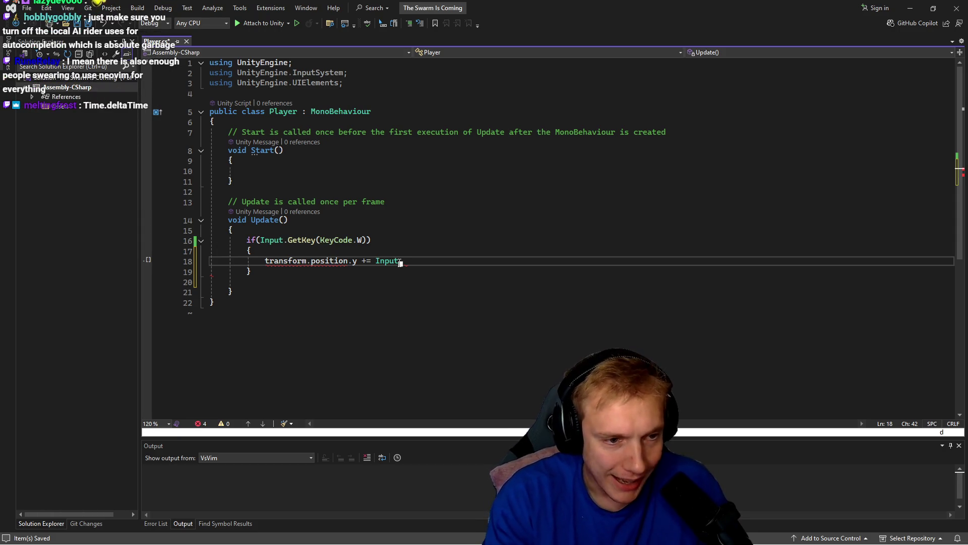
{"action": "key", "text": "c"}
{"action": "key", "text": "c"}
{"action": "type", "text": "move"}
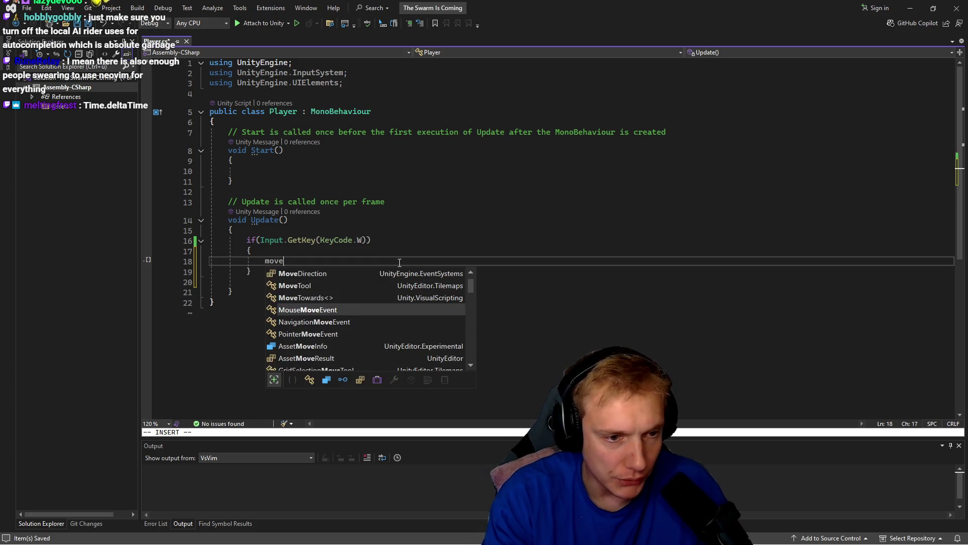
{"action": "key", "text": "BackSpace"}
{"action": "key", "text": "BackSpace"}
{"action": "key", "text": "BackSpace"}
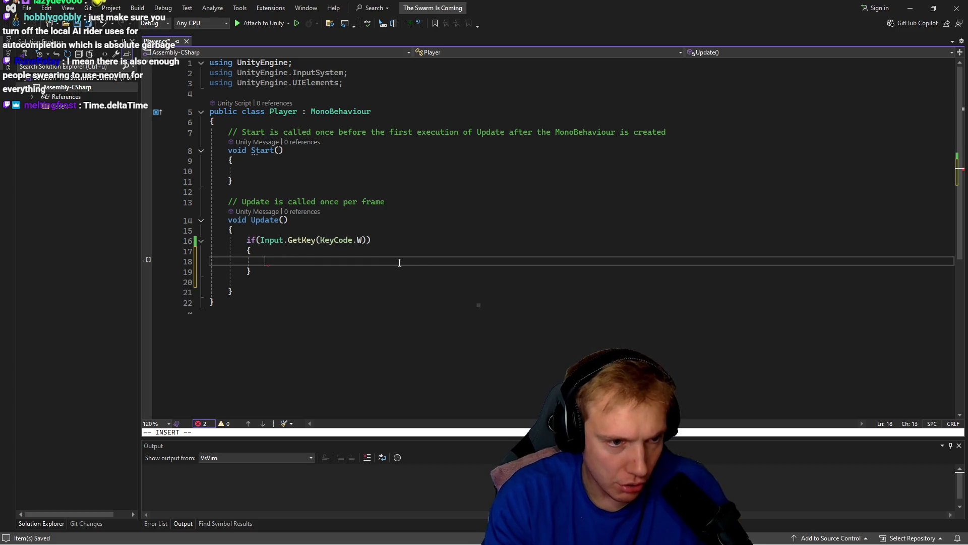
{"action": "type", "text": "tans"}
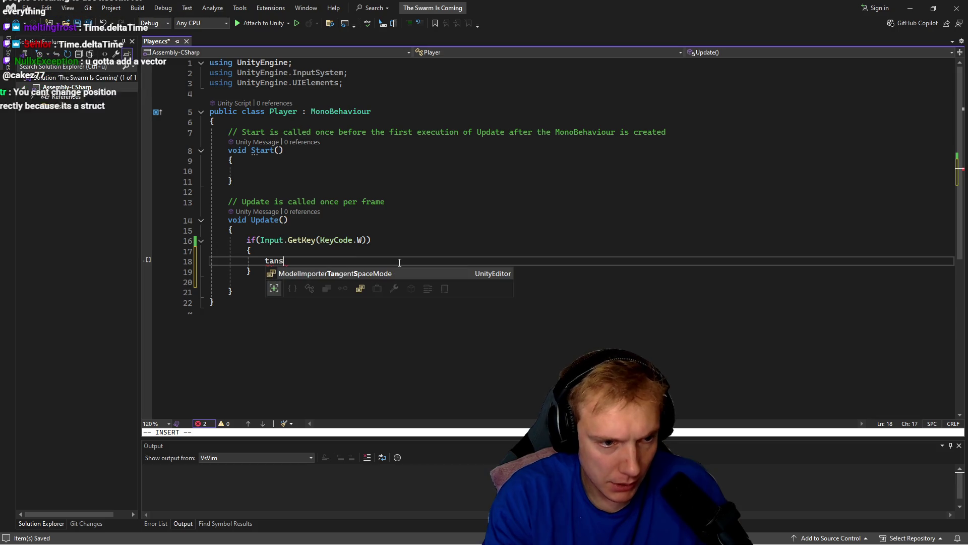
{"action": "key", "text": "BackSpace"}
{"action": "type", "text": "ransform.tr"}
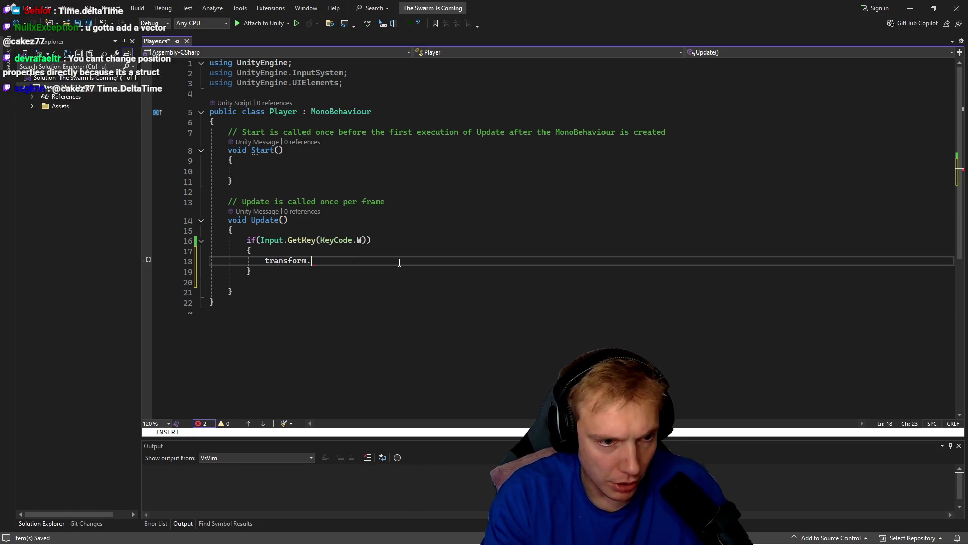
{"action": "type", "text": "ansla"}
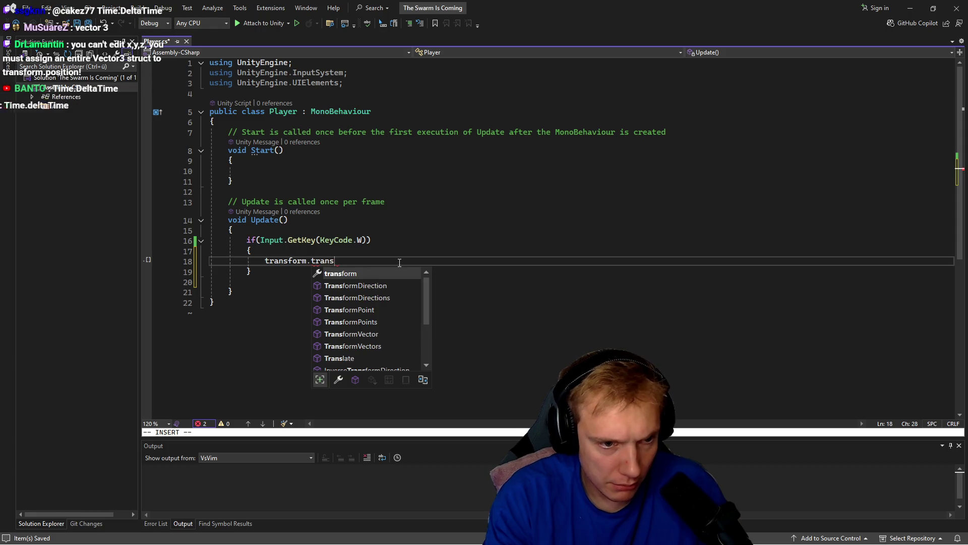
{"action": "type", "text": "te"}
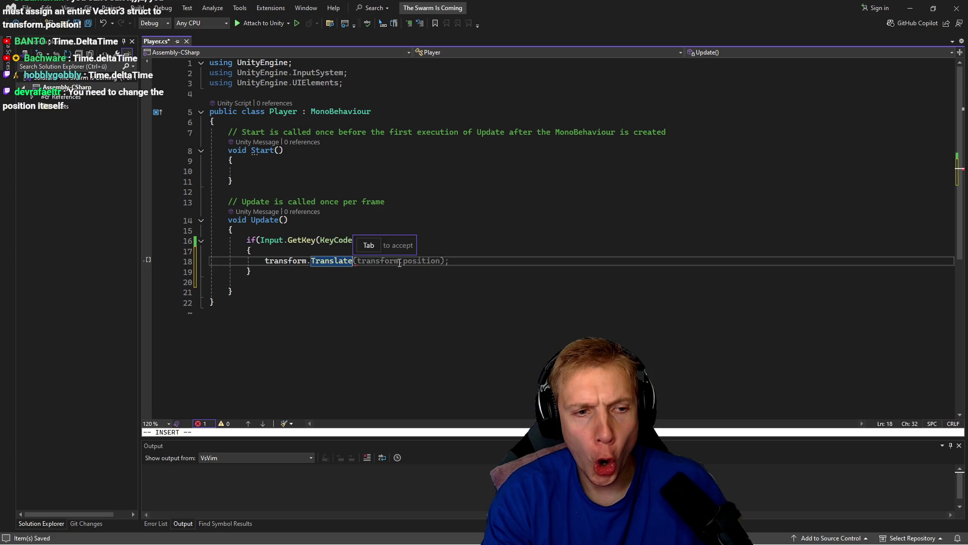
{"action": "key", "text": "Escape"}
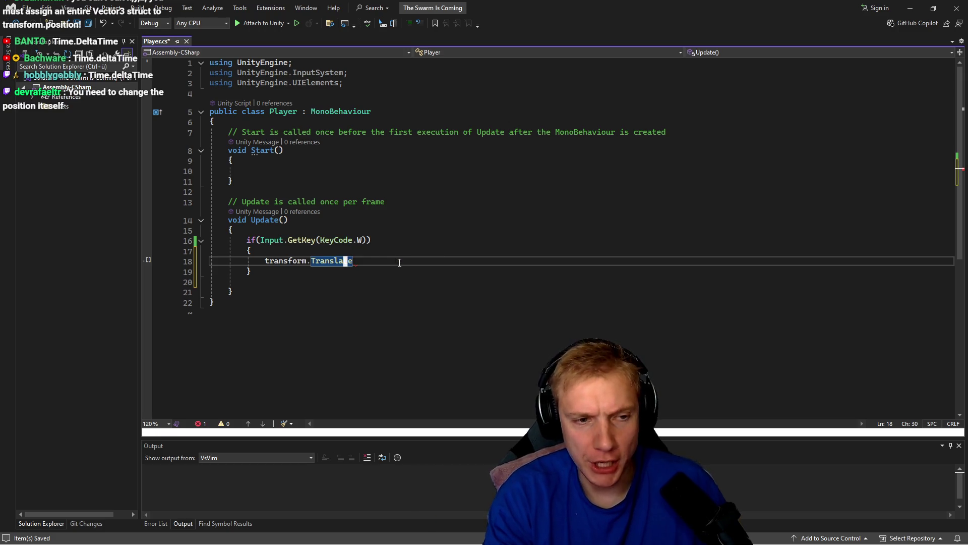
{"action": "left_click", "coordinate": [335, 261], "text": "ctrl"}
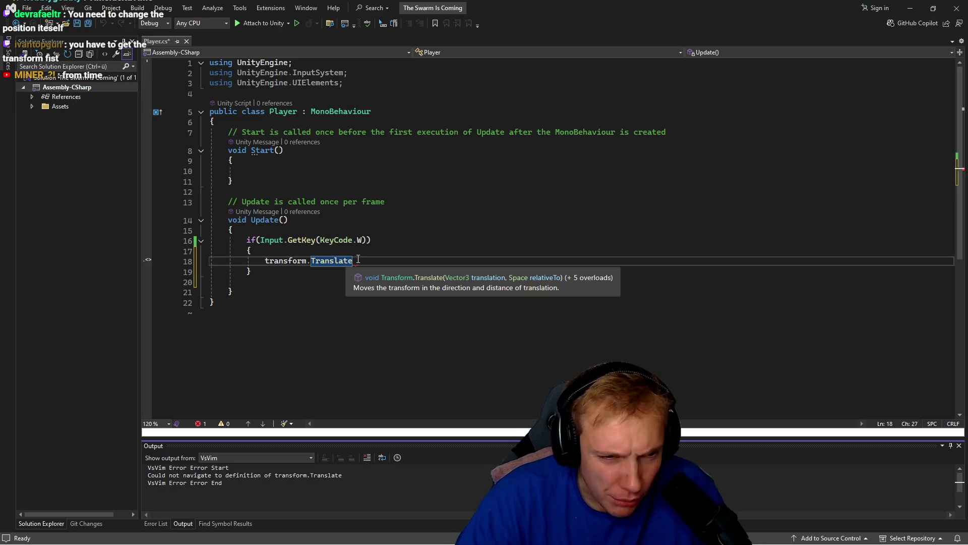
{"action": "left_click", "coordinate": [348, 261]}
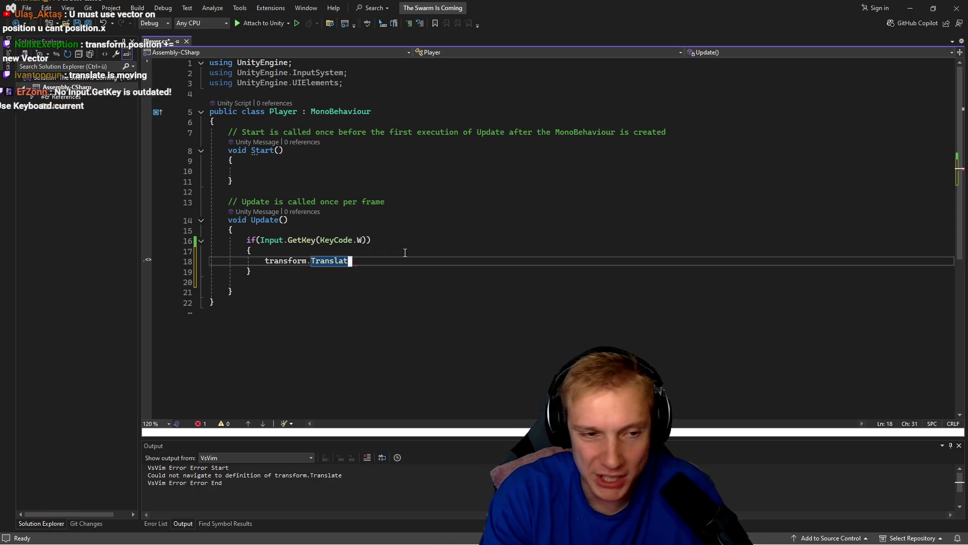
Replace the Translate line with 'transform.position += new Vector3', then trim it back to 'transform.'
{"action": "key", "text": "Escape"}
{"action": "type", "text": "u"}
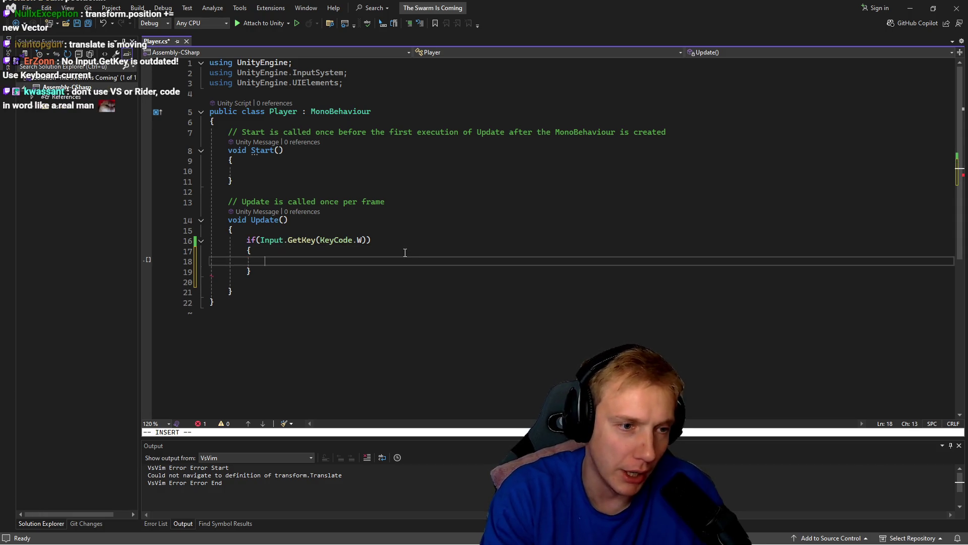
{"action": "type", "text": "otransform.p"}
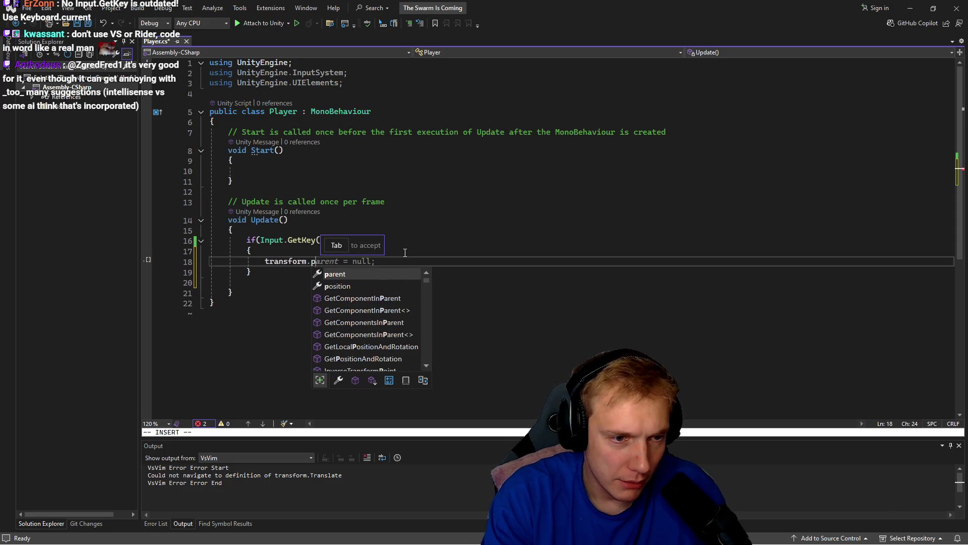
{"action": "type", "text": "sition"}
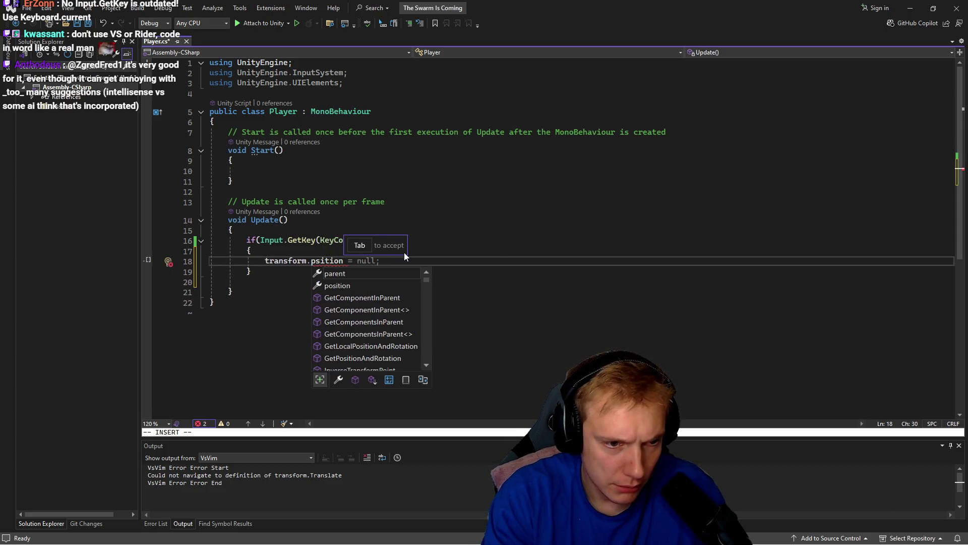
{"action": "key", "text": "BackSpace"}
{"action": "key", "text": "BackSpace"}
{"action": "key", "text": "BackSpace"}
{"action": "type", "text": "position += "}
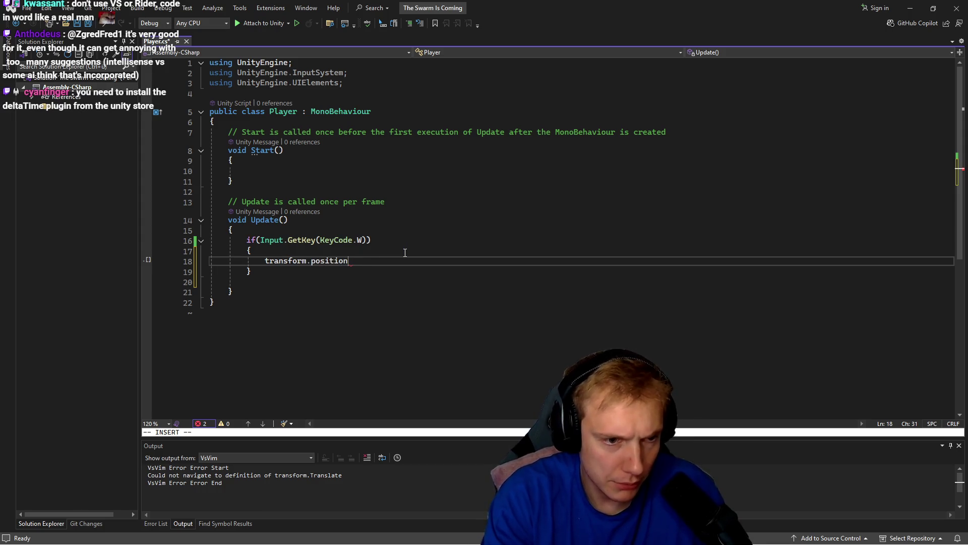
{"action": "type", "text": "new"}
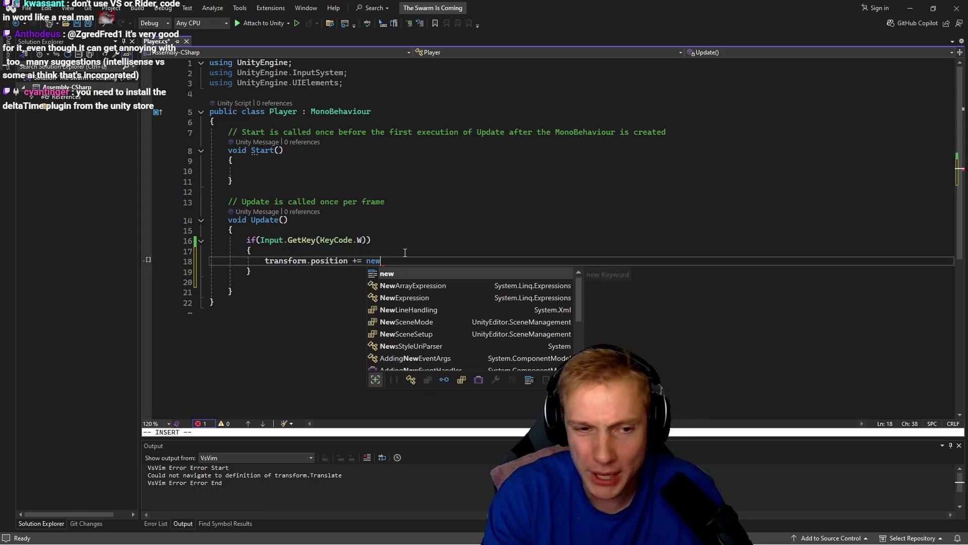
{"action": "type", "text": " Ve"}
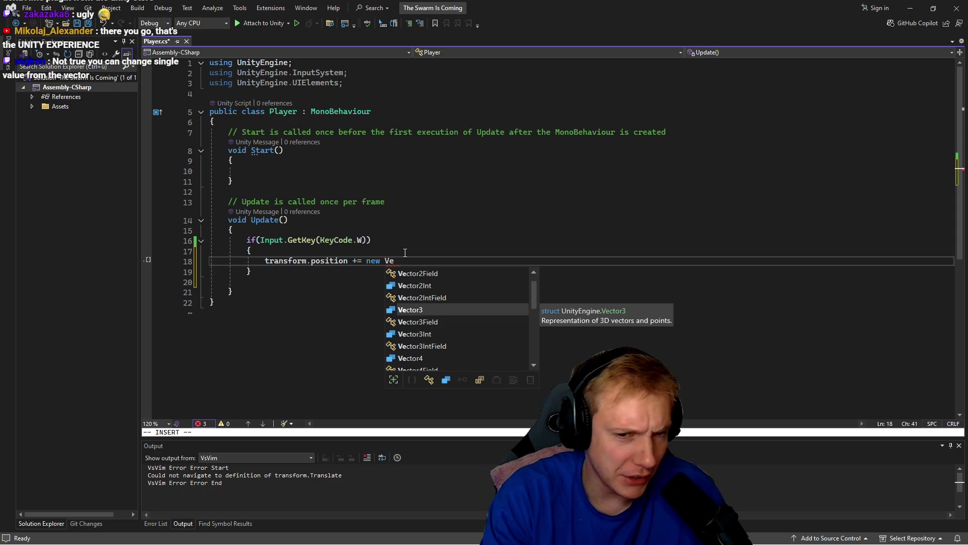
{"action": "key", "text": "Tab"}
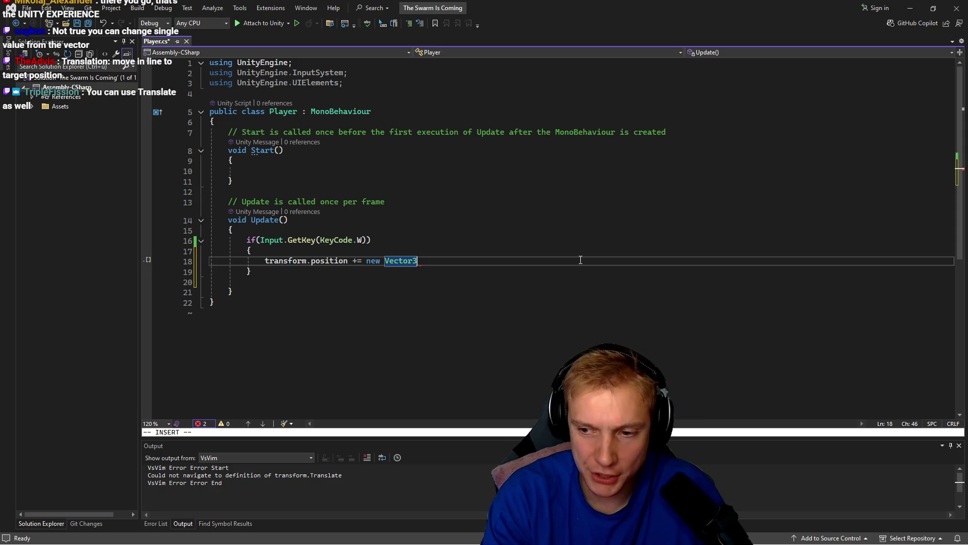
{"action": "key", "text": "ctrl+BackSpace"}
{"action": "key", "text": "ctrl+BackSpace"}
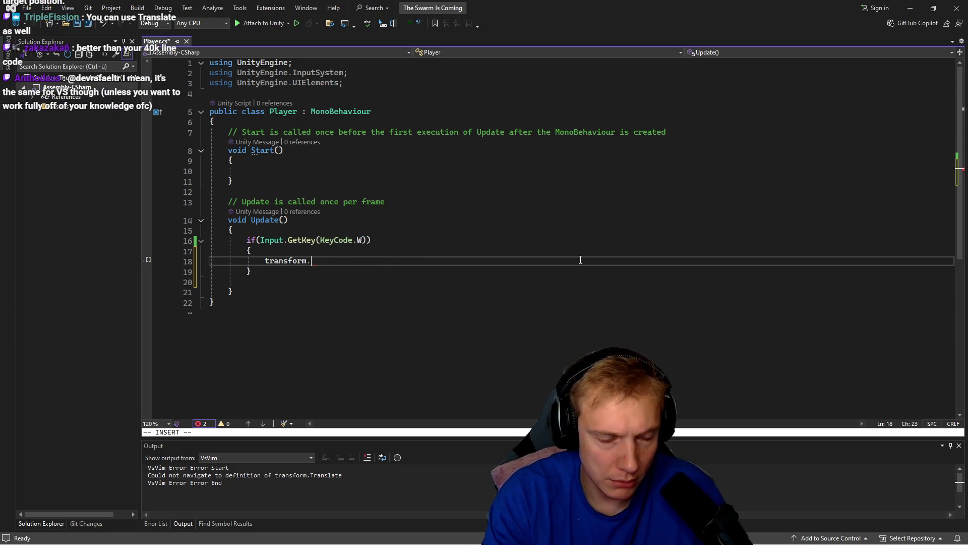
Begin the call as 'transform.Translate(new Vector3(0, -1 * speed' using IntelliSense
{"action": "type", "text": "position.translate"}
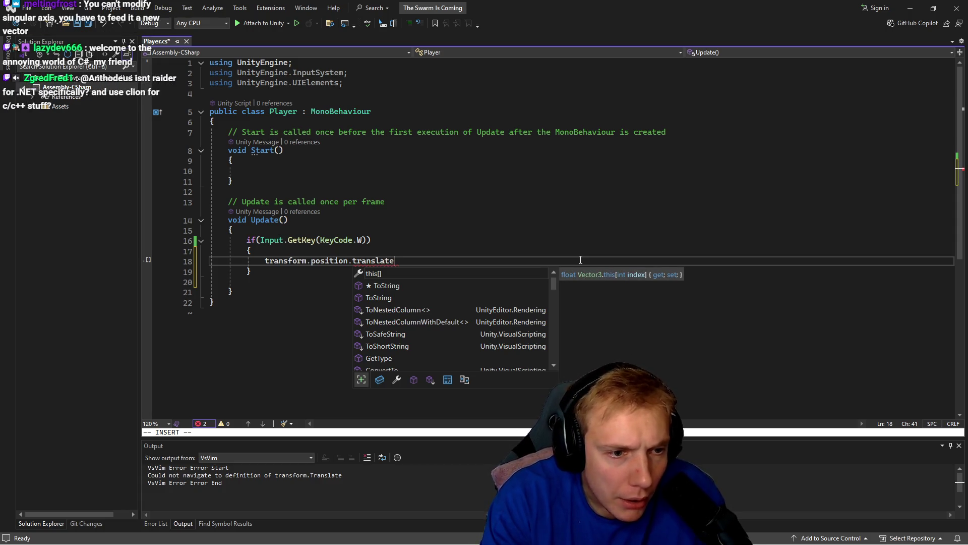
{"action": "key", "text": "ctrl+BackSpace"}
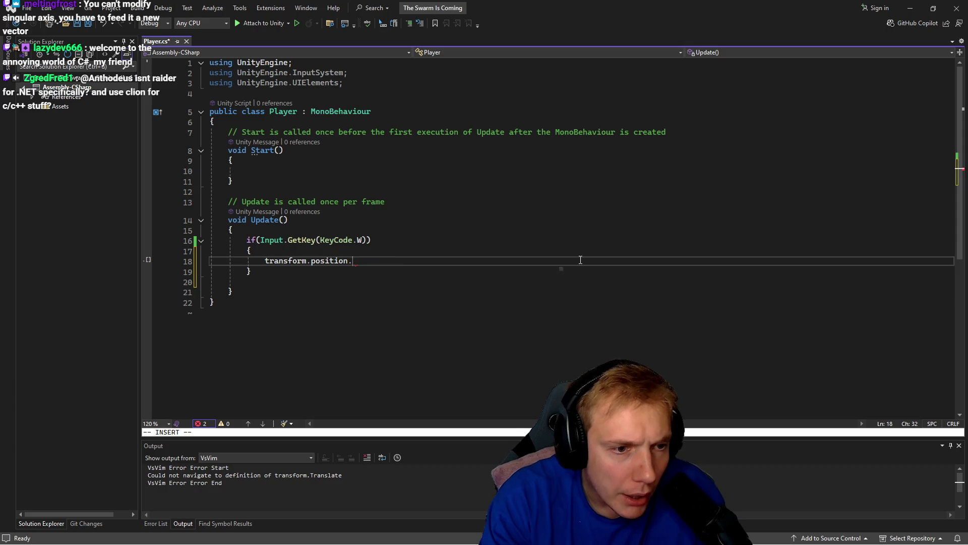
{"action": "type", "text": "trans"}
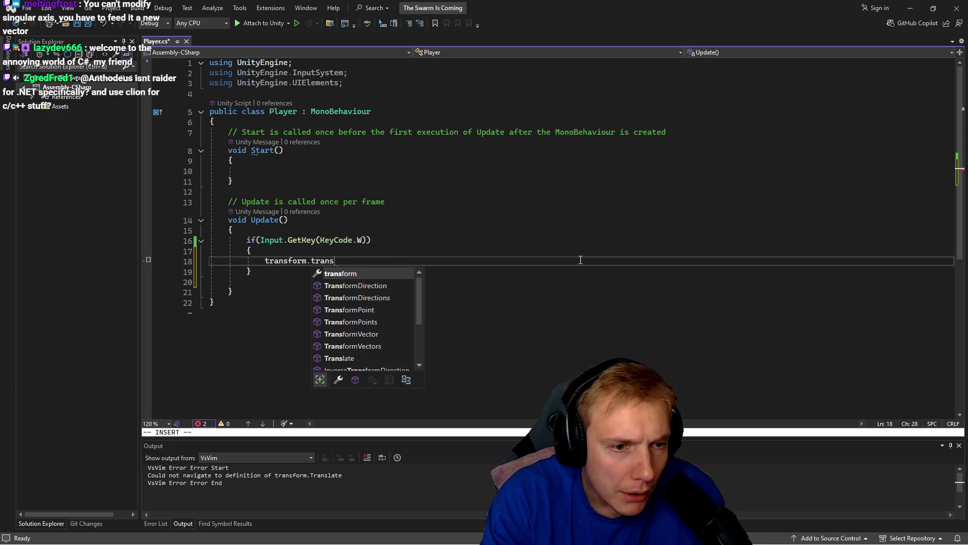
{"action": "key", "text": "Tab"}
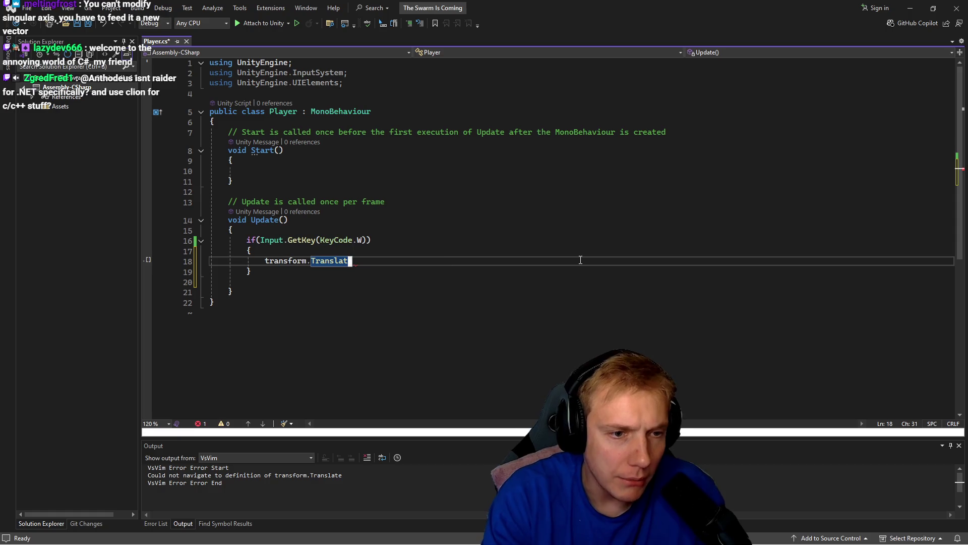
{"action": "type", "text": "("}
{"action": "key", "text": "Escape"}
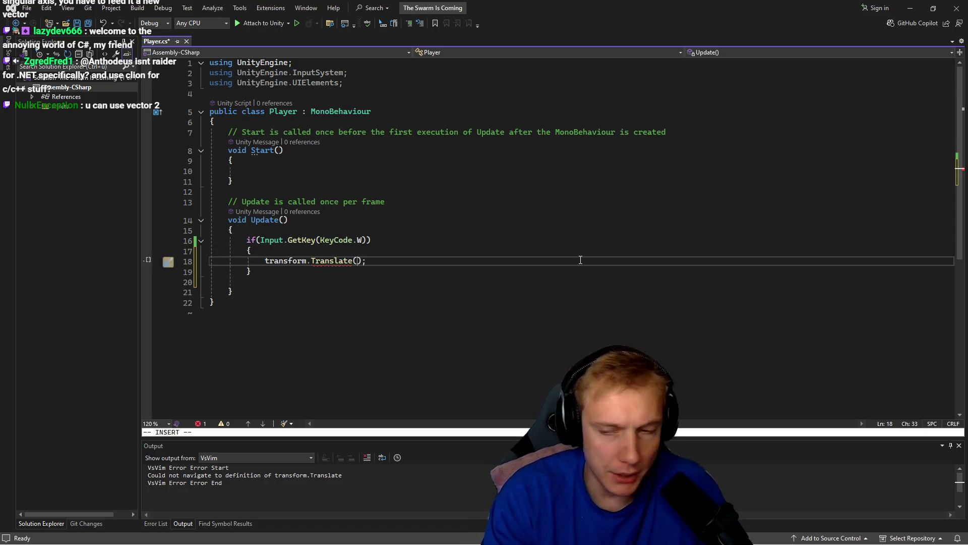
{"action": "type", "text": "new Vec"}
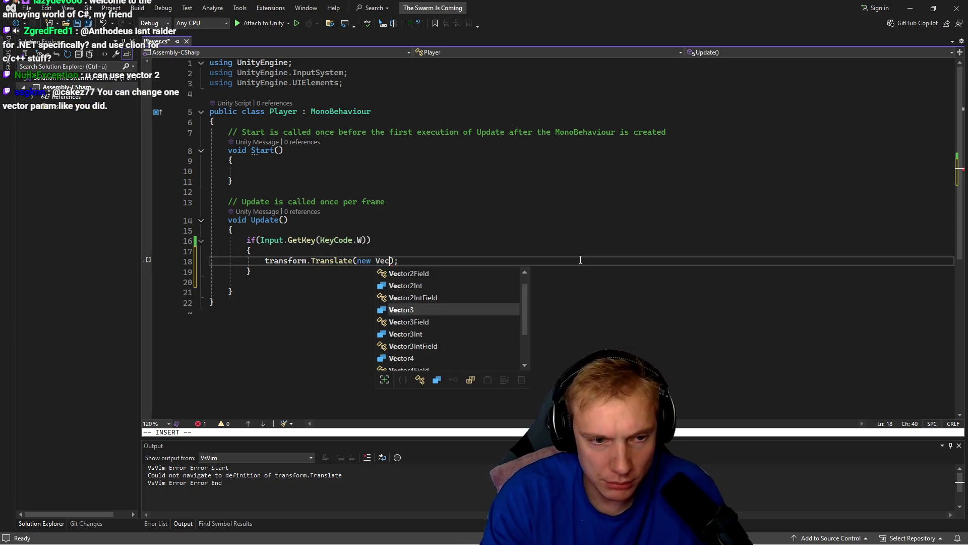
{"action": "key", "text": "Tab"}
{"action": "type", "text": "("}
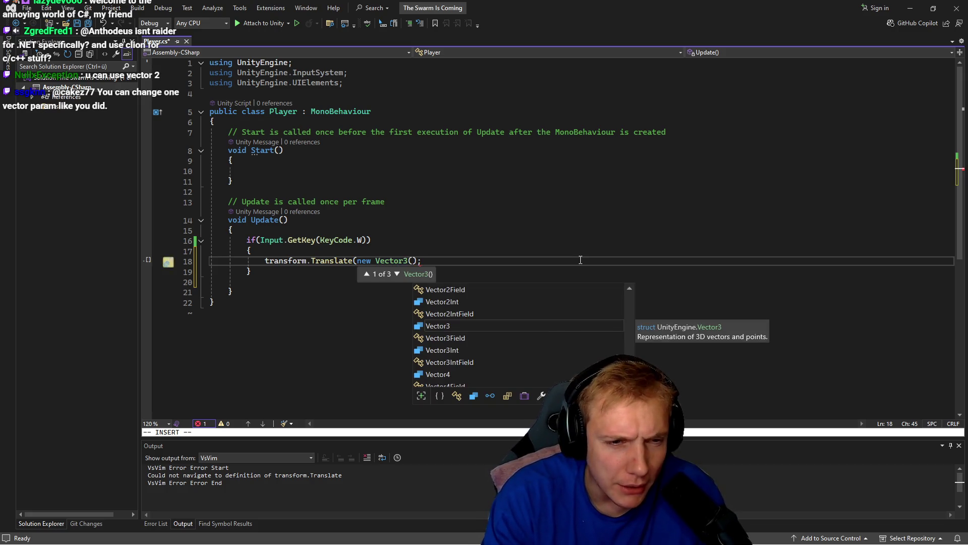
{"action": "type", "text": "0, -1 * "}
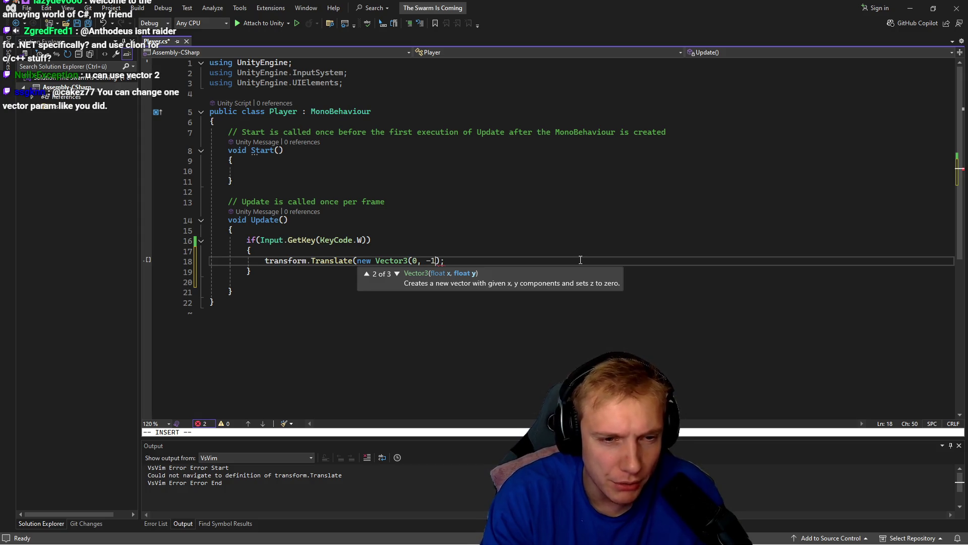
{"action": "type", "text": "speed"}
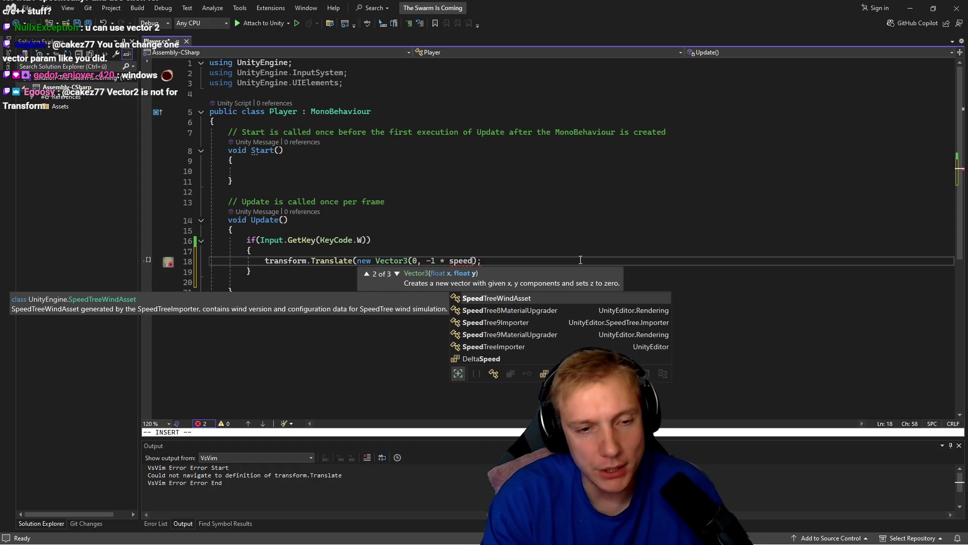
Correct the call to 'transform.Translate(new Vector3(0, -1, 0) * Time.deltaTime);'
{"action": "type", "text": "*"}
{"action": "key", "text": "ctrl+BackSpace"}
{"action": "key", "text": "ctrl+BackSpace"}
{"action": "type", "text": "spee"}
{"action": "key", "text": "Escape"}
{"action": "type", "text": "id *"}
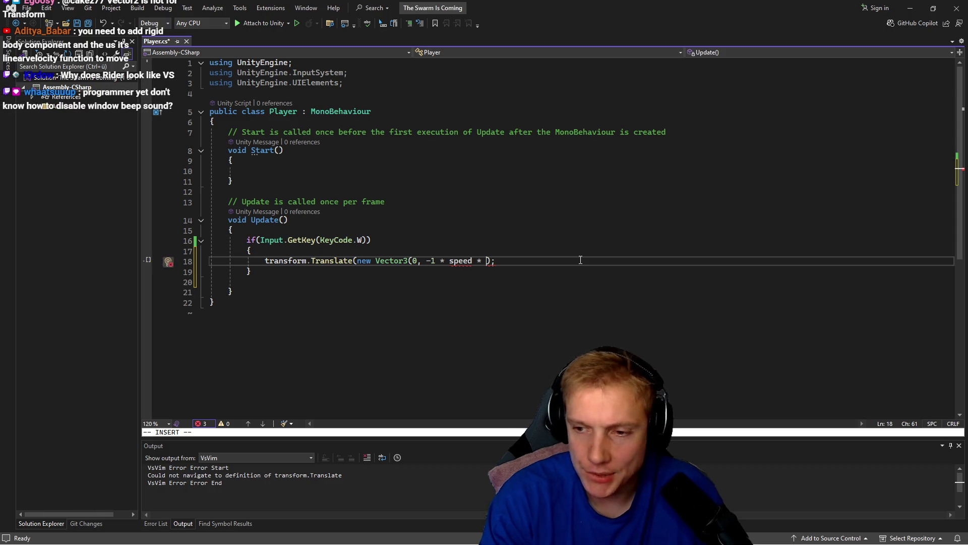
{"action": "type", "text": "gettel"}
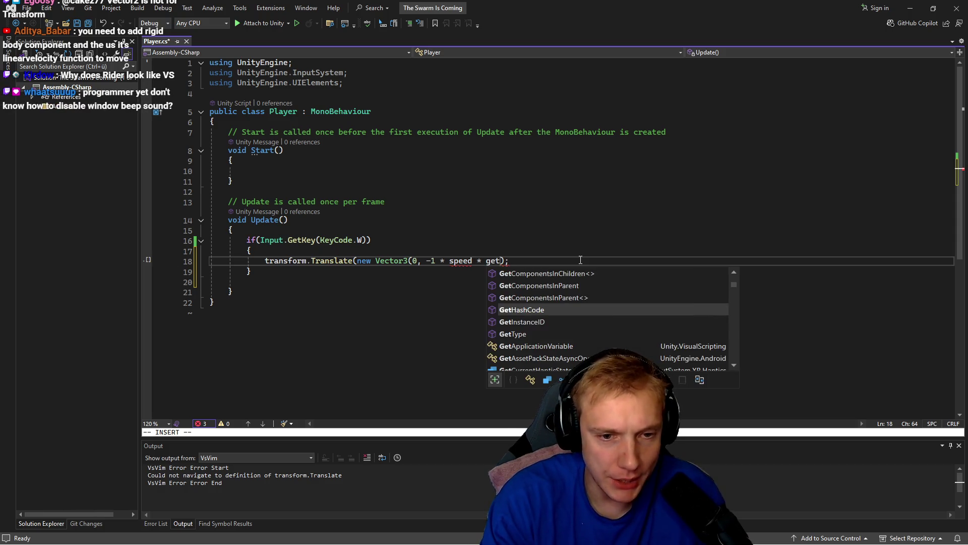
{"action": "key", "text": "BackSpace"}
{"action": "key", "text": "BackSpace"}
{"action": "key", "text": "BackSpace"}
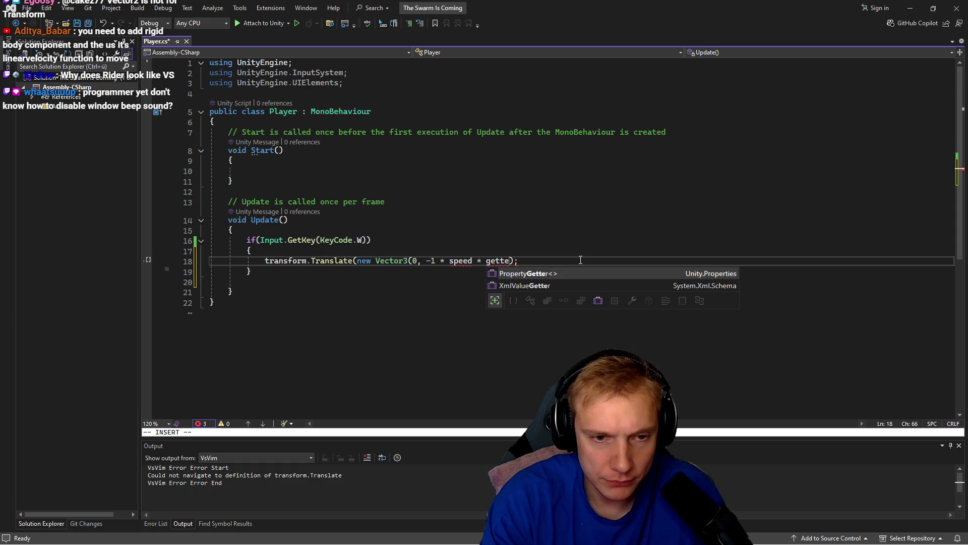
{"action": "type", "text": "del"}
{"action": "key", "text": "ctrl+BackSpace"}
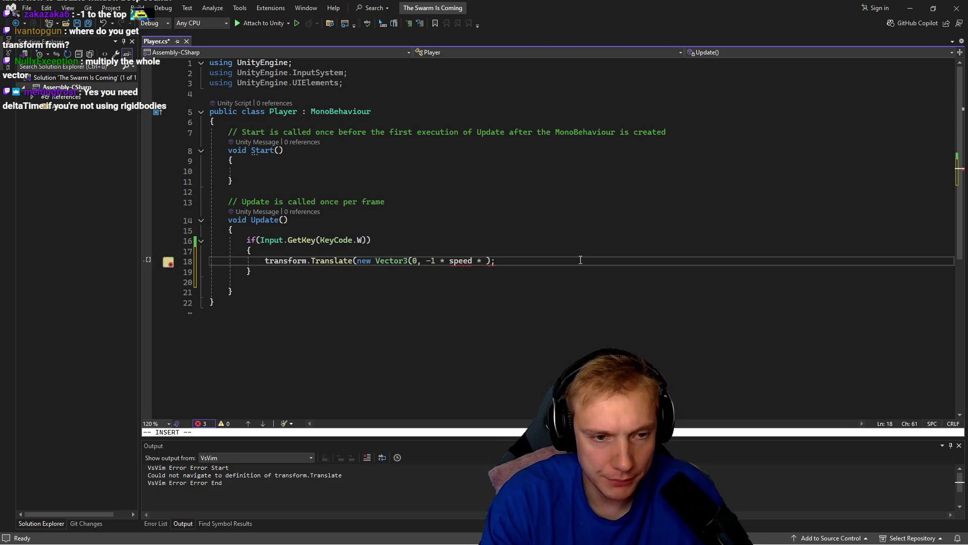
{"action": "key", "text": "ctrl+BackSpace"}
{"action": "key", "text": "ctrl+BackSpace"}
{"action": "key", "text": "ctrl+BackSpace"}
{"action": "type", "text": ", 0"}
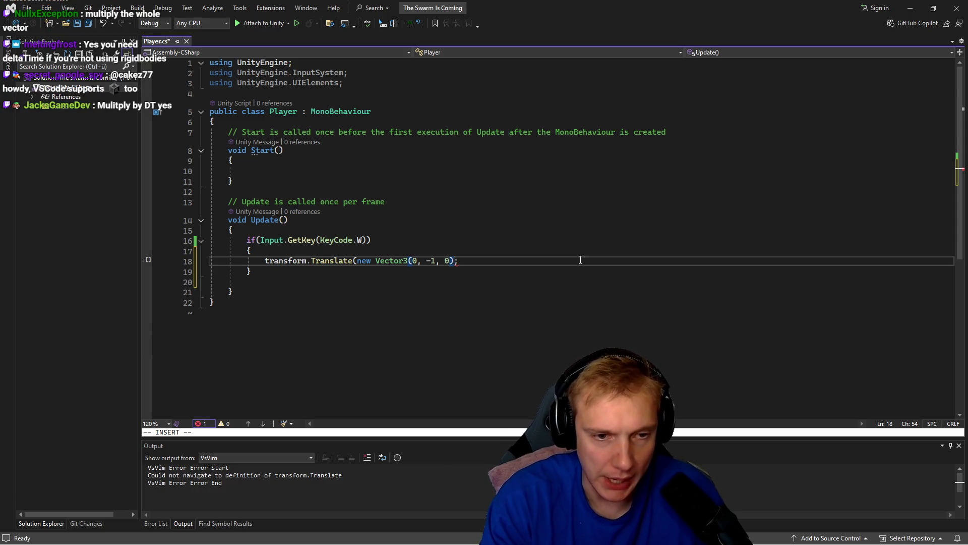
{"action": "type", "text": ") * T"}
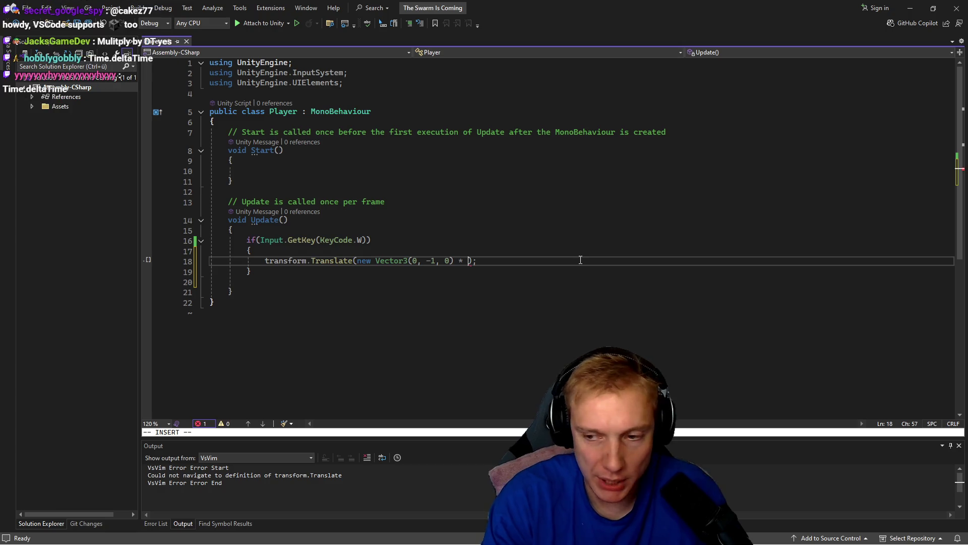
{"action": "type", "text": "ime.del"}
{"action": "key", "text": "Tab"}
{"action": "key", "text": "Escape"}
Add blank lines just below the class's opening brace
{"action": "key", "text": "k"}
{"action": "key", "text": "k"}
{"action": "key", "text": "k"}
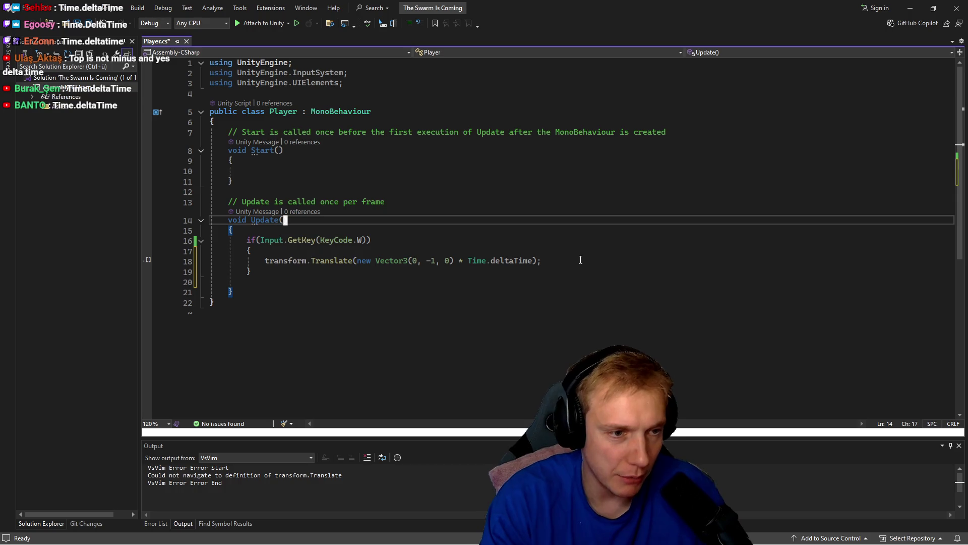
{"action": "key", "text": "k"}
{"action": "key", "text": "k"}
{"action": "key", "text": "k"}
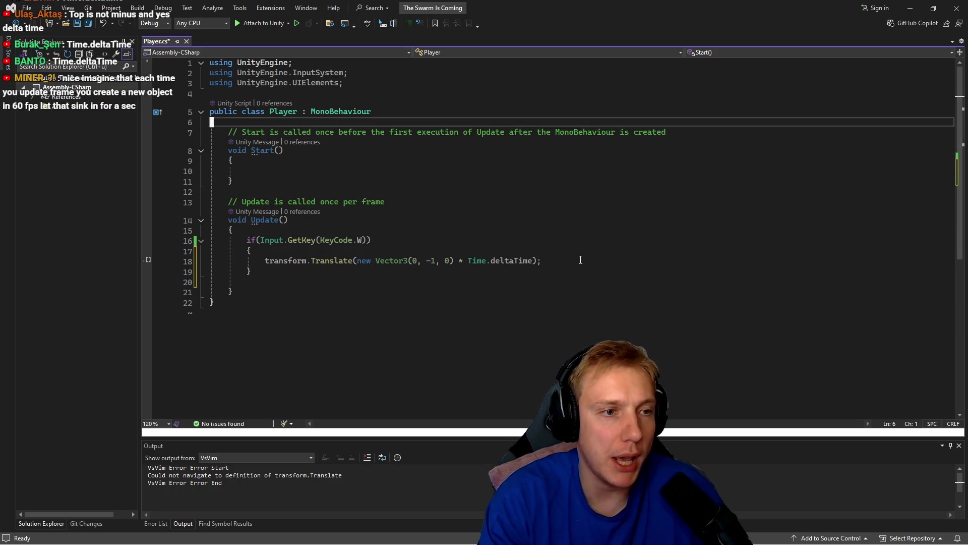
{"action": "key", "text": "o"}
{"action": "key", "text": "Return"}
{"action": "key", "text": "Up"}
Declare 'private float speed = 200.0f;' at the class top and save Player.cs
{"action": "type", "text": "p"}
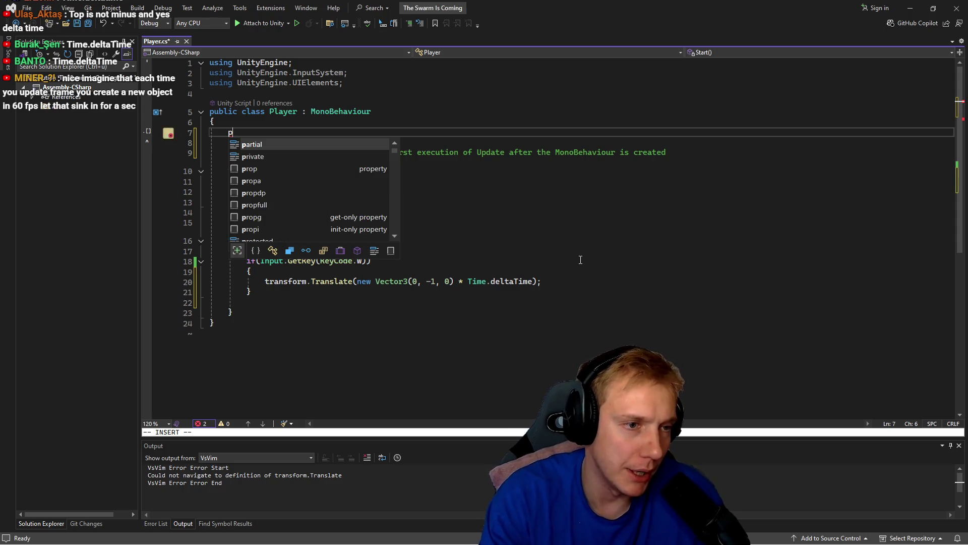
{"action": "type", "text": "ri"}
{"action": "key", "text": "Tab"}
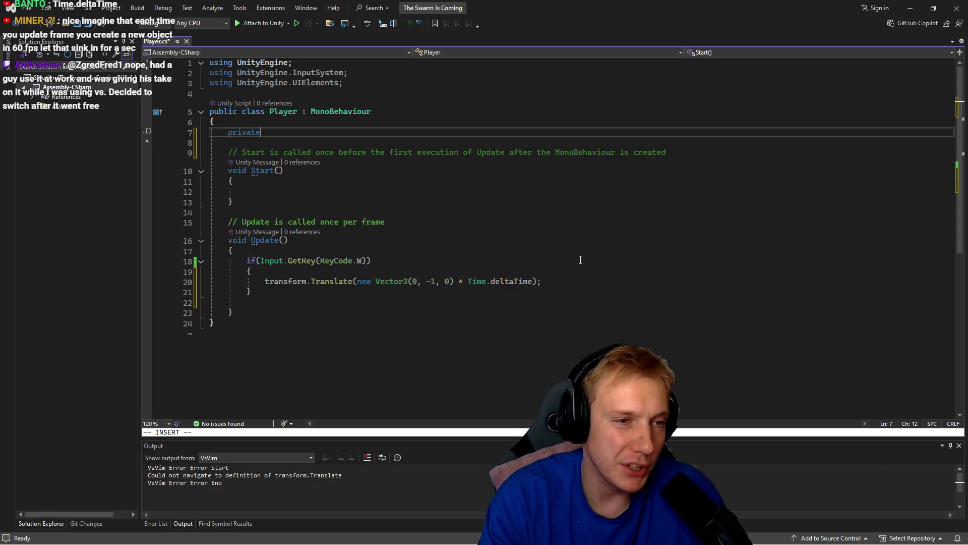
{"action": "type", "text": "loat spee"}
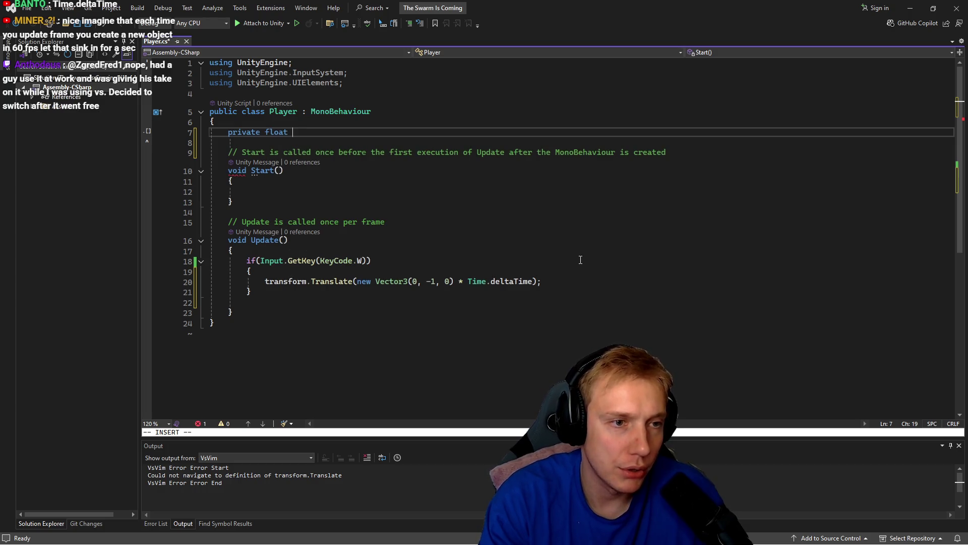
{"action": "type", "text": "d = "}
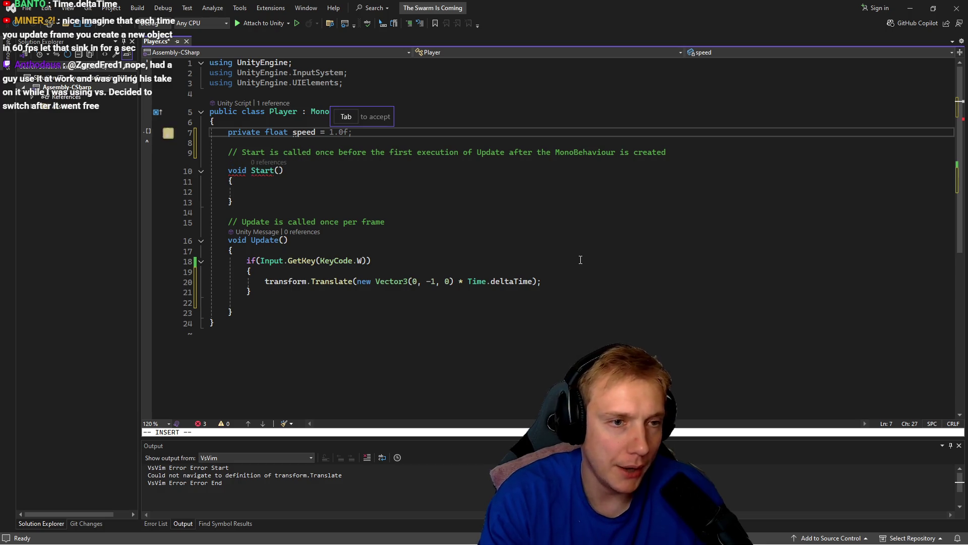
{"action": "type", "text": "200.0f;"}
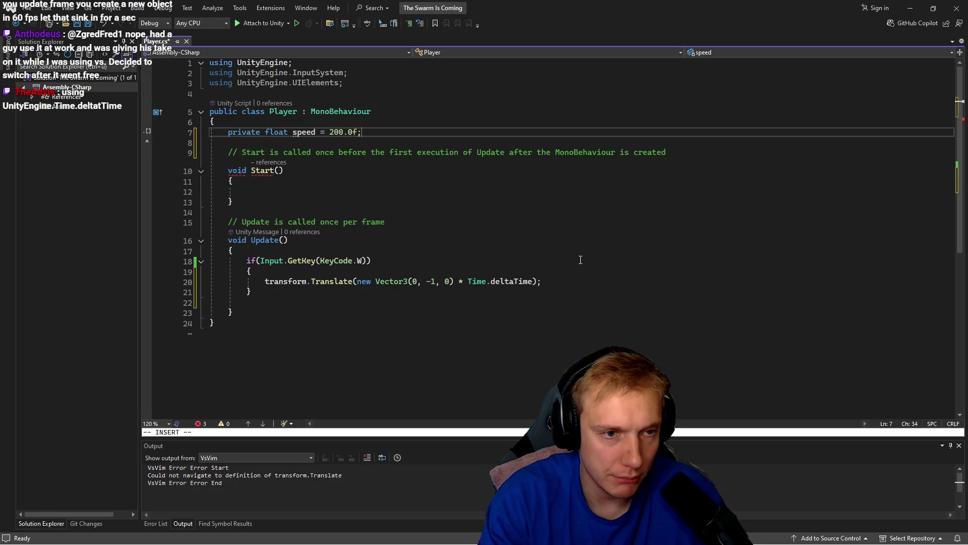
{"action": "key", "text": "Escape"}
{"action": "key", "text": "ctrl+s"}
{"action": "key", "text": "braceright"}
{"action": "key", "text": "braceright"}
Multiply the Translate call by speed as well, then save Player.cs
{"action": "key", "text": "j"}
{"action": "key", "text": "j"}
{"action": "key", "text": "j"}
{"action": "key", "text": "j"}
{"action": "key", "text": "w"}
{"action": "key", "text": "w"}
{"action": "key", "text": "w"}
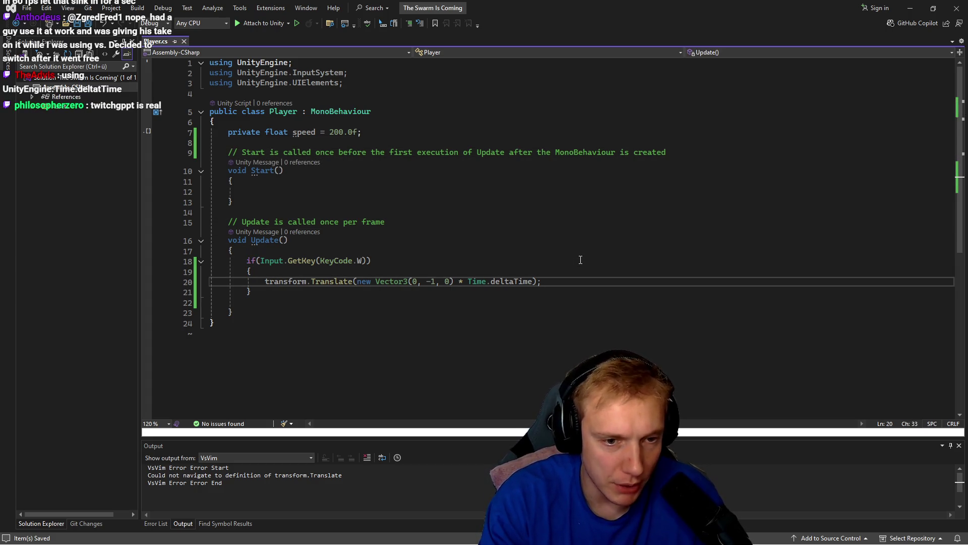
{"action": "type", "text": "speed"}
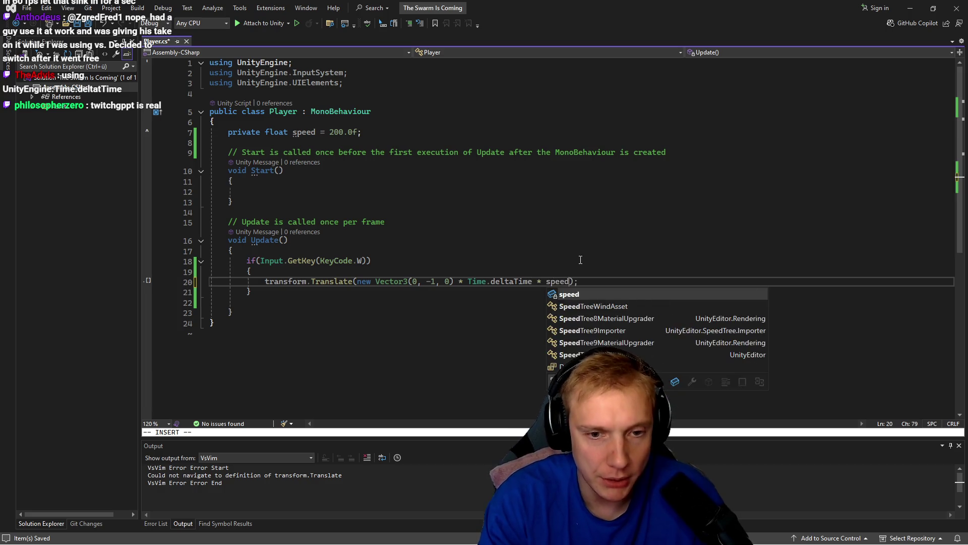
{"action": "key", "text": "Escape"}
{"action": "key", "text": "ctrl+s"}
Above the W-key check, declare 'const float moveDist = Time.deltaTime * speed;'
{"action": "key", "text": "k"}
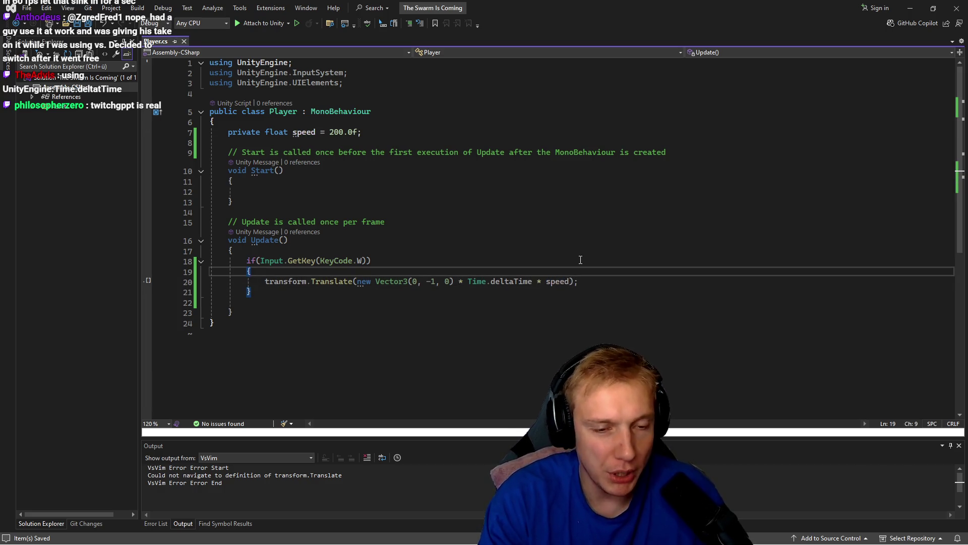
{"action": "type", "text": "kOconst "}
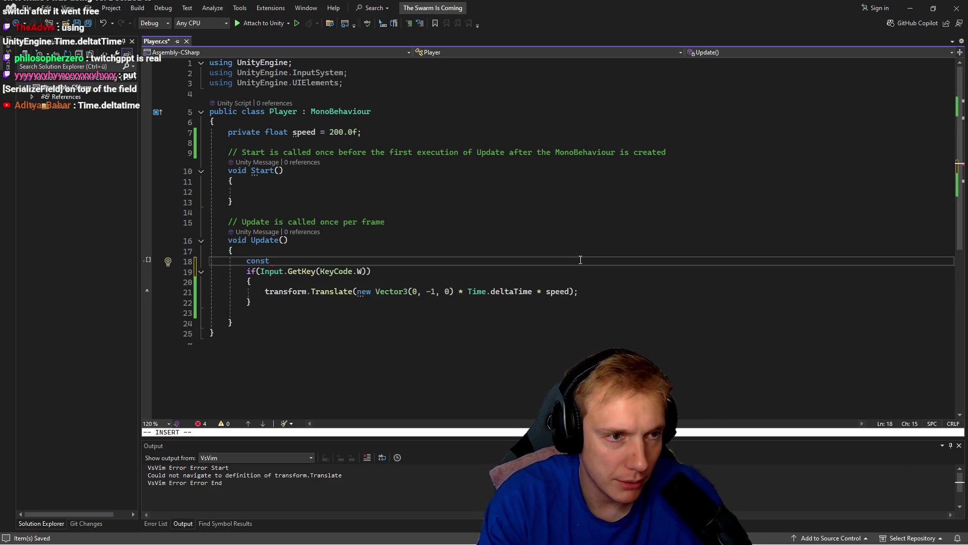
{"action": "type", "text": "float mo"}
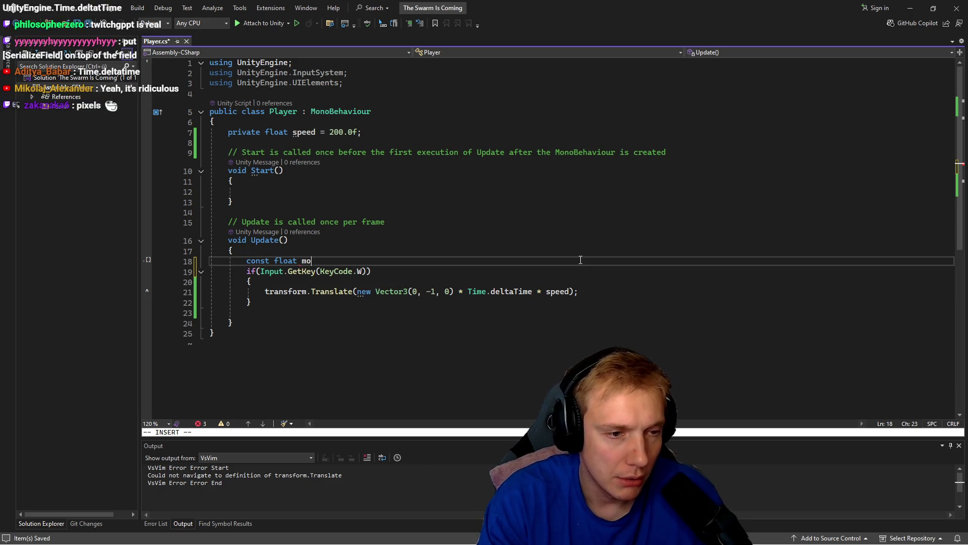
{"action": "type", "text": "st ="}
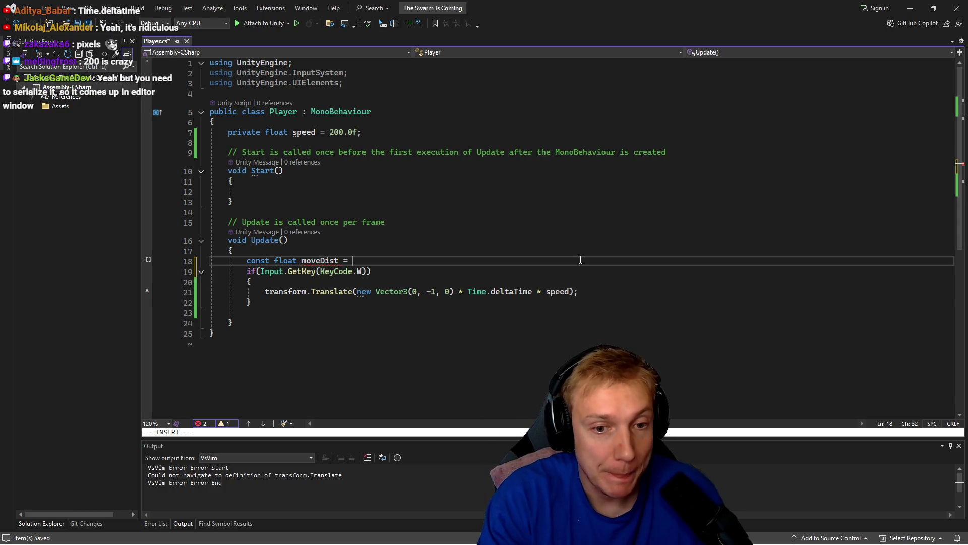
{"action": "type", "text": " Time.deltaTime * sp"}
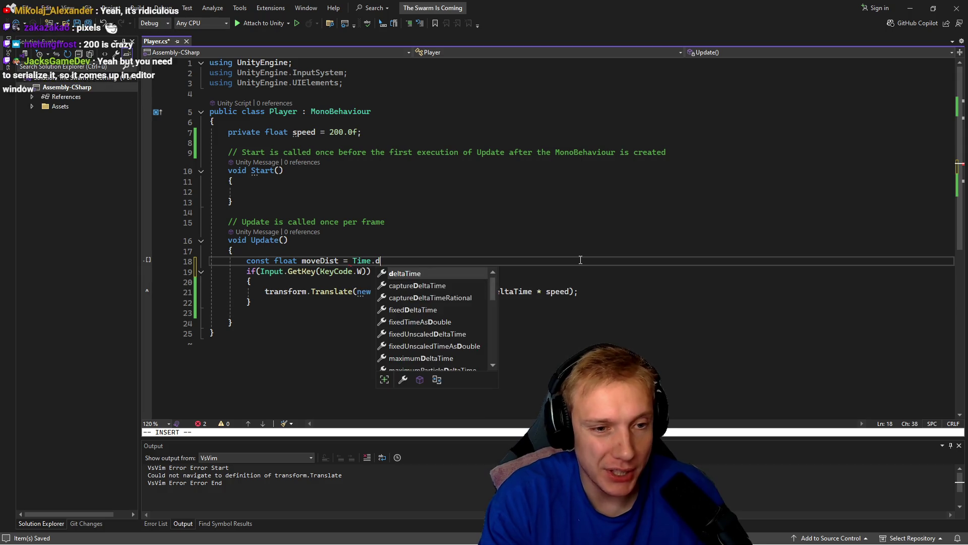
{"action": "key", "text": "Tab"}
{"action": "type", "text": ";"}
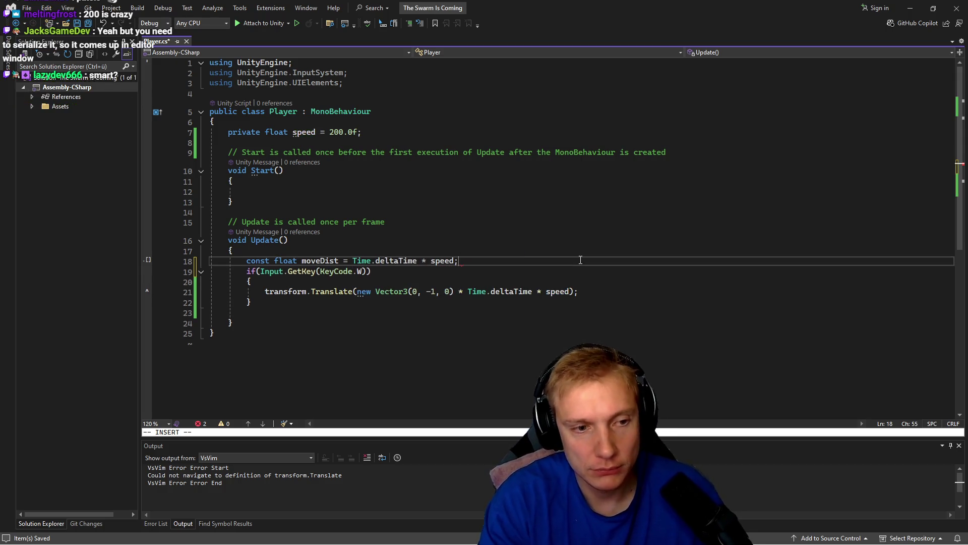
{"action": "key", "text": "Escape"}
{"action": "type", "text": "j"}
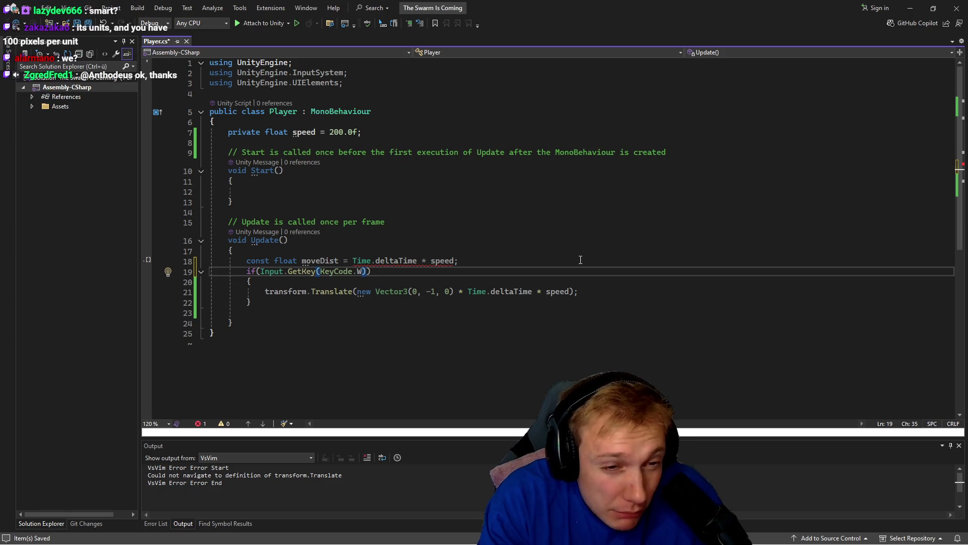
{"action": "type", "text": ")"}
{"action": "key", "text": "Escape"}
Add a blank line below the moveDist declaration and place the caret after const
{"action": "left_click", "coordinate": [580, 260]}
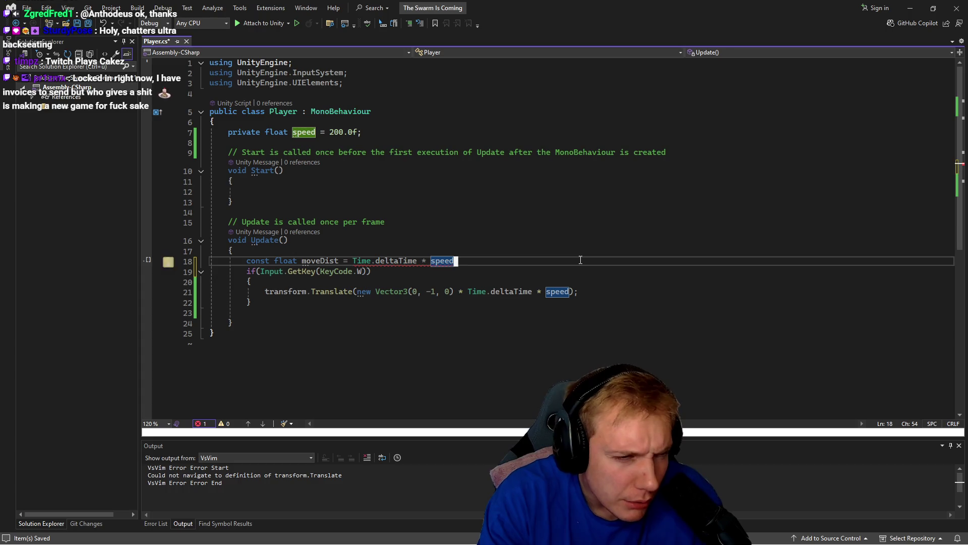
{"action": "key", "text": "o"}
{"action": "key", "text": "Escape"}
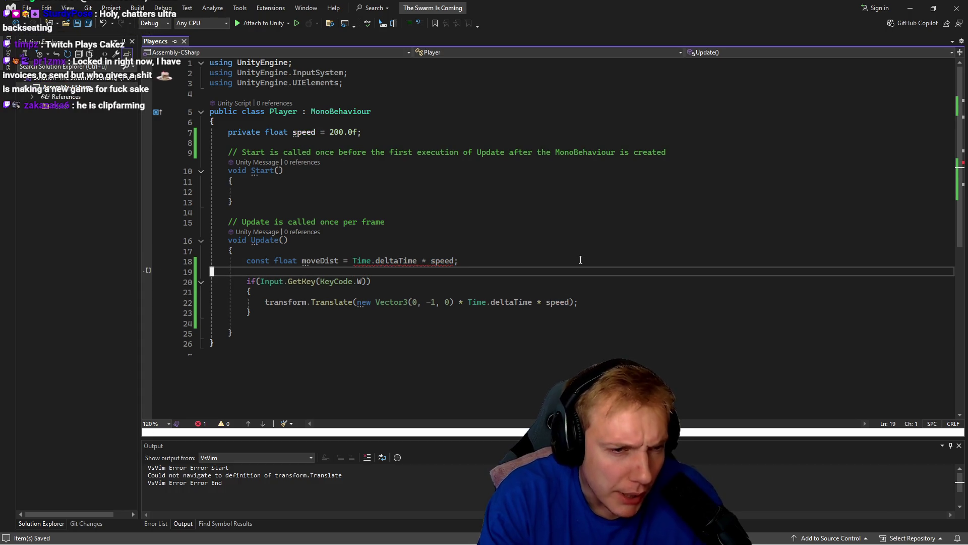
{"action": "key", "text": "k"}
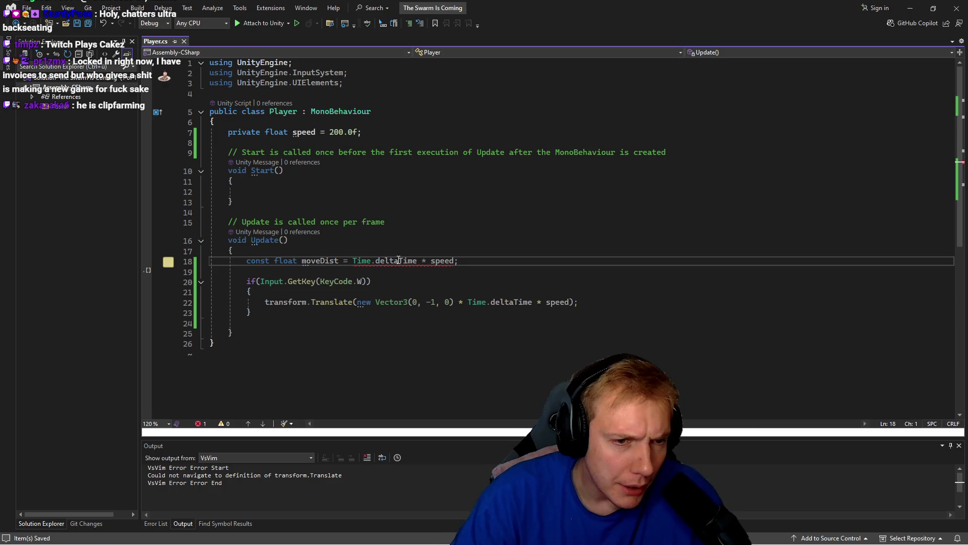
{"action": "mouse_move", "coordinate": [398, 258]}
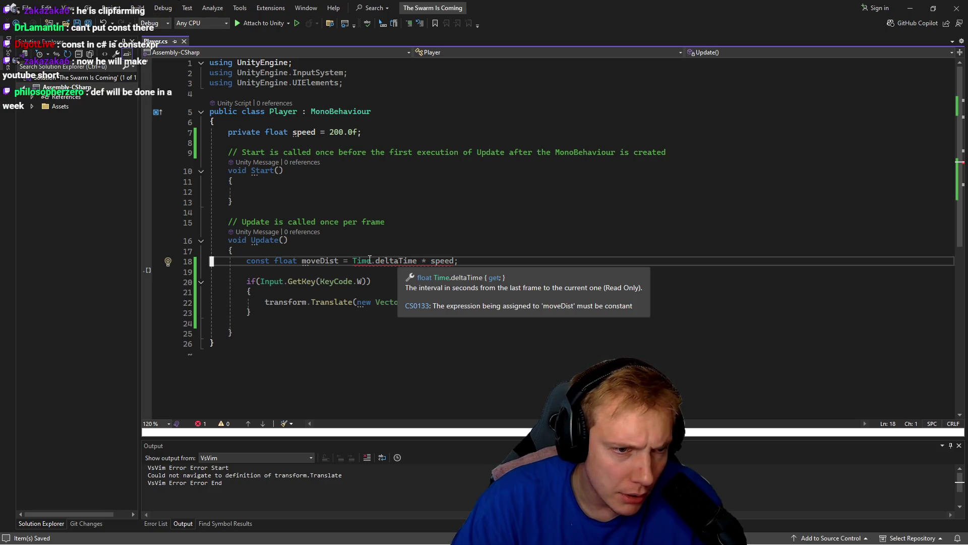
{"action": "left_click", "coordinate": [271, 260]}
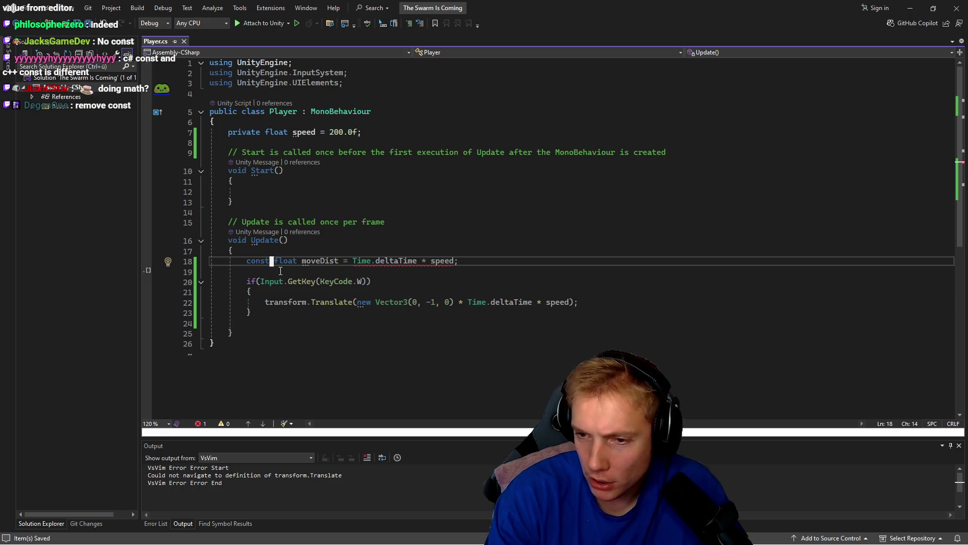
Remove const so moveDist is declared as a plain float
{"action": "key", "text": "d"}
{"action": "key", "text": "a"}
{"action": "key", "text": "w"}
Replace 'Time.deltaTime * speed' in the Translate call with moveDist
{"action": "key", "text": "j"}
{"action": "key", "text": "j"}
{"action": "key", "text": "j"}
{"action": "key", "text": "j"}
{"action": "key", "text": "$"}
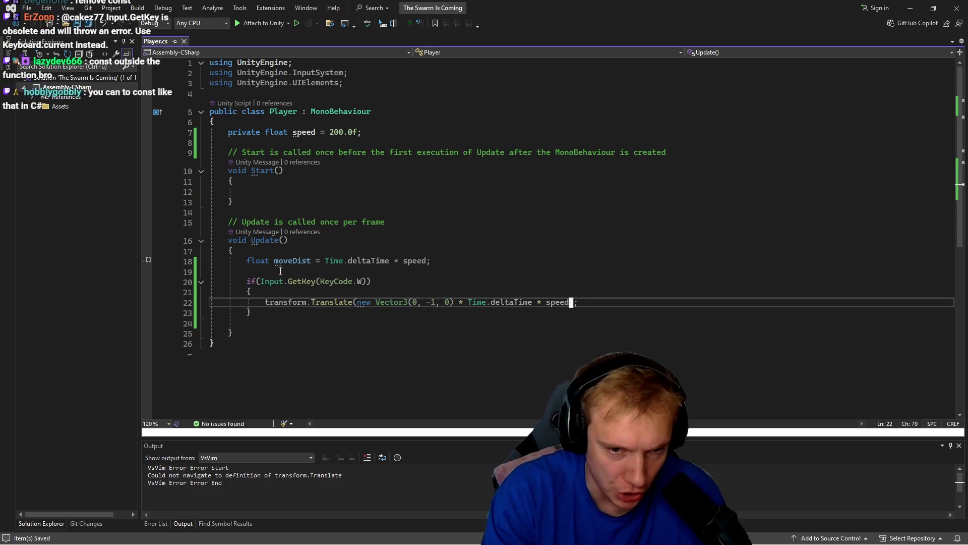
{"action": "key", "text": "b"}
{"action": "key", "text": "b"}
{"action": "key", "text": "c"}
{"action": "key", "text": "i"}
{"action": "key", "text": "w"}
{"action": "key", "text": "BackSpace"}
{"action": "key", "text": "BackSpace"}
{"action": "key", "text": "BackSpace"}
{"action": "type", "text": "moveD"}
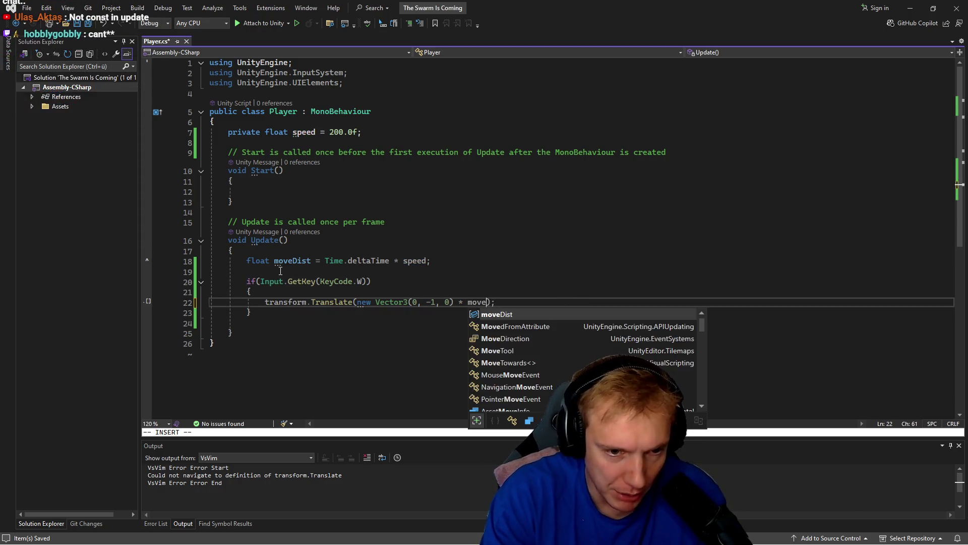
{"action": "key", "text": "Tab"}
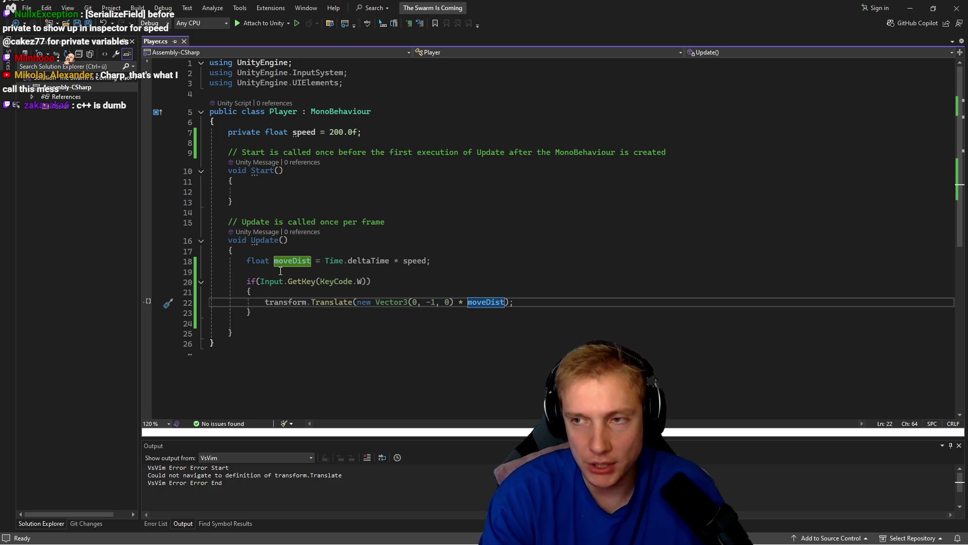
{"action": "type", "text": "transform.Trans"}
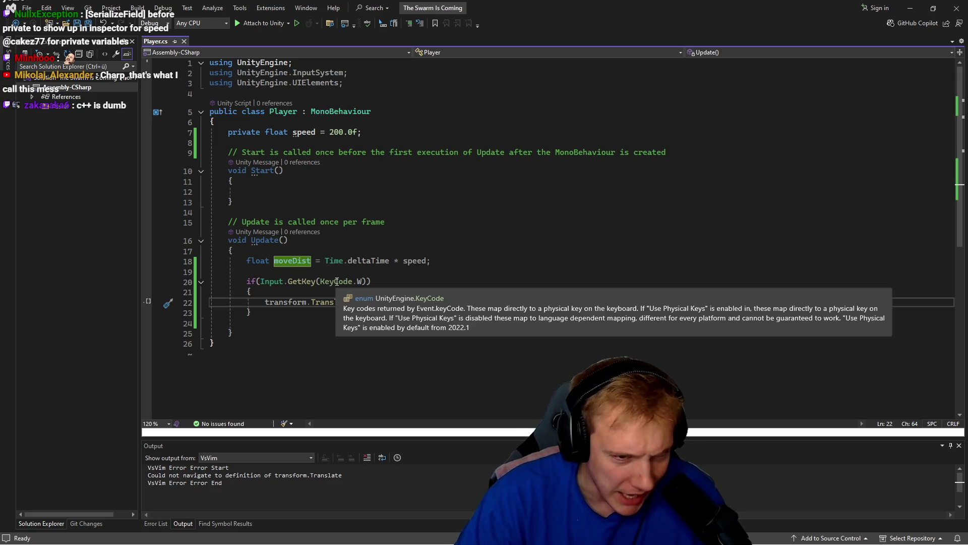
{"action": "mouse_move", "coordinate": [289, 280]}
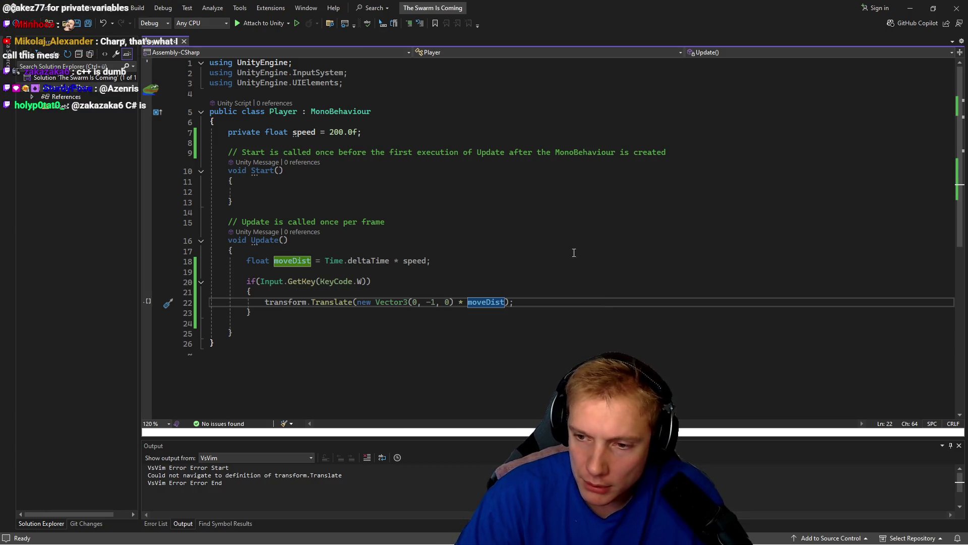
Save Player.cs, then duplicate the W key if-block three times below it
{"action": "key", "text": "j"}
{"action": "key", "text": "j"}
{"action": "key", "text": "ctrl+s"}
{"action": "key", "text": "k"}
{"action": "key", "text": "shift+v"}
{"action": "key", "text": "k"}
{"action": "key", "text": "k"}
{"action": "key", "text": "k"}
{"action": "key", "text": "y"}
{"action": "left_click", "coordinate": [368, 301]}
{"action": "key", "text": "j"}
{"action": "key", "text": "p"}
{"action": "key", "text": "j"}
{"action": "key", "text": "j"}
{"action": "key", "text": "j"}
{"action": "key", "text": "p"}
{"action": "key", "text": "j"}
{"action": "key", "text": "j"}
{"action": "key", "text": "j"}
{"action": "key", "text": "p"}
{"action": "key", "text": "k"}
{"action": "key", "text": "k"}
{"action": "key", "text": "k"}
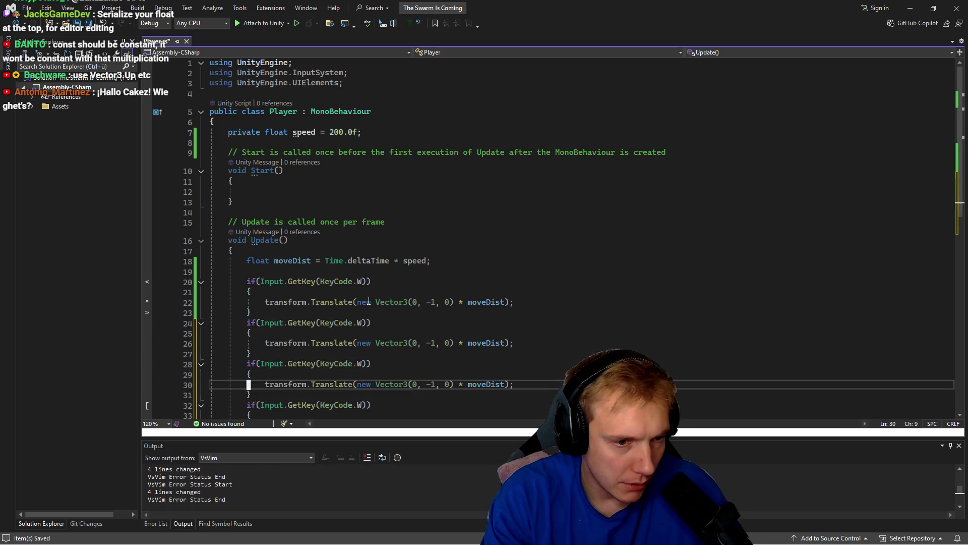
Change the three copied blocks' keys to S, A and D
{"action": "key", "text": "r"}
{"action": "key", "text": "shift+s"}
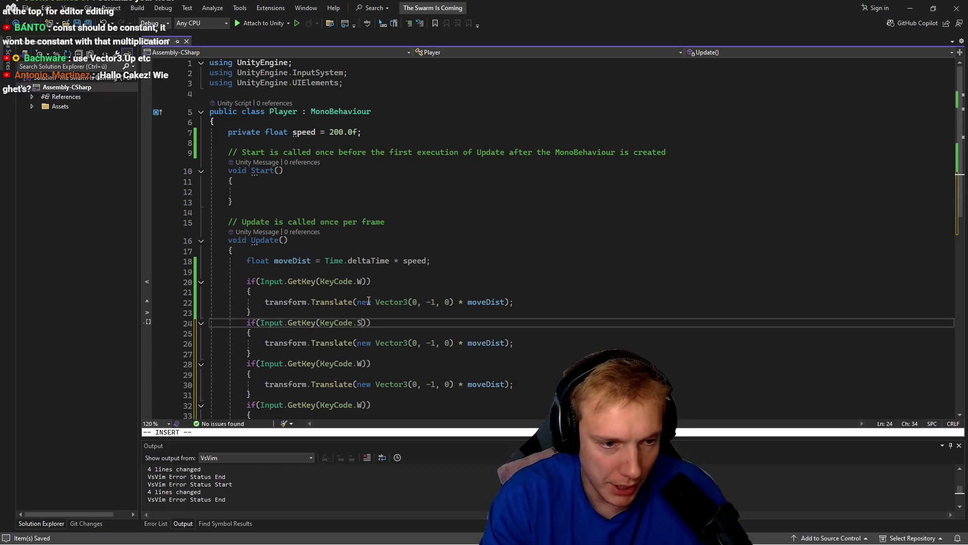
{"action": "key", "text": "j"}
{"action": "key", "text": "j"}
{"action": "key", "text": "j"}
{"action": "key", "text": "s"}
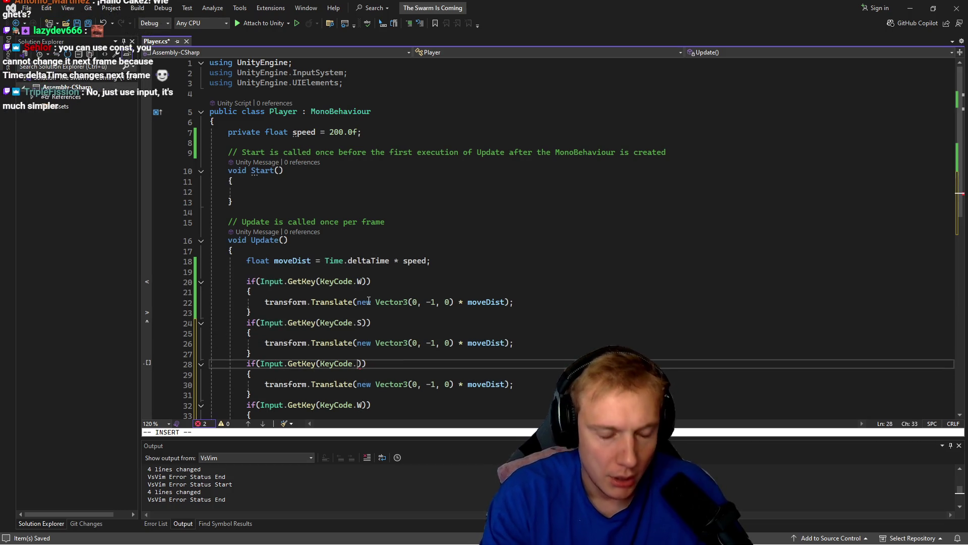
{"action": "key", "text": "Escape"}
{"action": "key", "text": "j"}
{"action": "key", "text": "j"}
{"action": "key", "text": "j"}
{"action": "key", "text": "r"}
{"action": "key", "text": "shift+d"}
{"action": "key", "text": "k"}
{"action": "key", "text": "k"}
{"action": "key", "text": "k"}
{"action": "key", "text": "k"}
Set the S, A and D vectors to (0, 1, 0), (-1, 0, 0) and (1, 0, 0)
{"action": "key", "text": "e"}
{"action": "key", "text": "e"}
{"action": "key", "text": "e"}
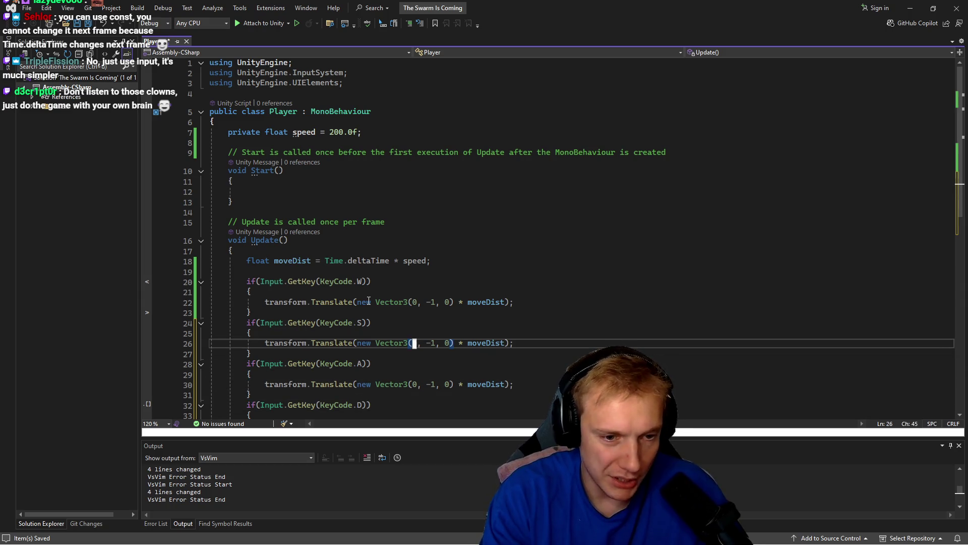
{"action": "key", "text": "l"}
{"action": "key", "text": "l"}
{"action": "key", "text": "l"}
{"action": "key", "text": "x"}
{"action": "key", "text": "j"}
{"action": "key", "text": "j"}
{"action": "key", "text": "j"}
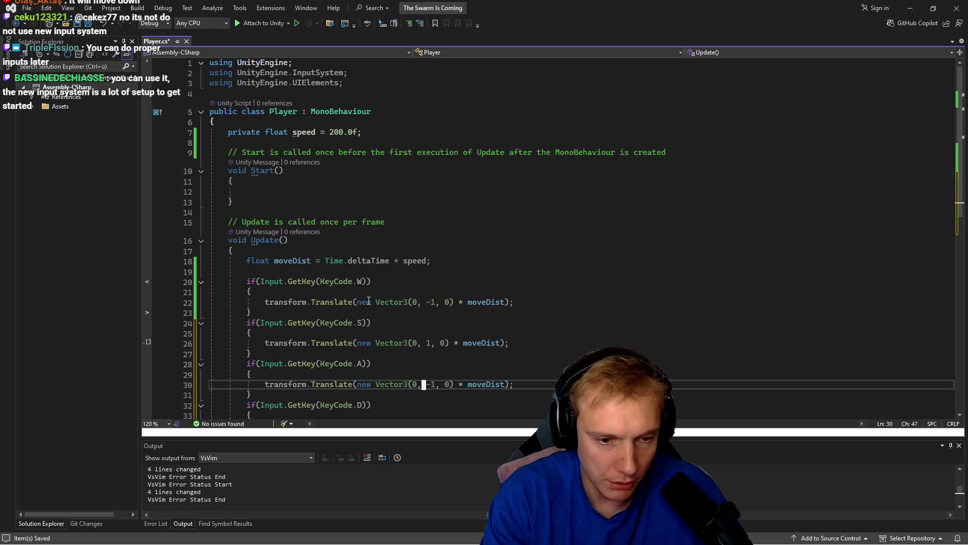
{"action": "key", "text": "s"}
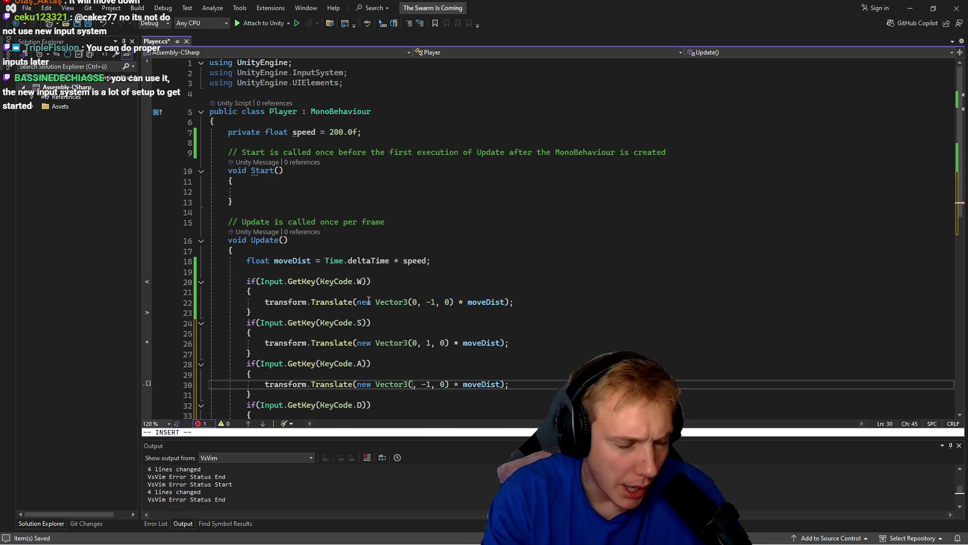
{"action": "type", "text": "-1"}
{"action": "key", "text": "Right"}
{"action": "key", "text": "Right"}
{"action": "key", "text": "Delete"}
{"action": "key", "text": "Delete"}
{"action": "type", "text": "0"}
{"action": "key", "text": "Escape"}
{"action": "key", "text": "j"}
{"action": "key", "text": "j"}
{"action": "key", "text": "j"}
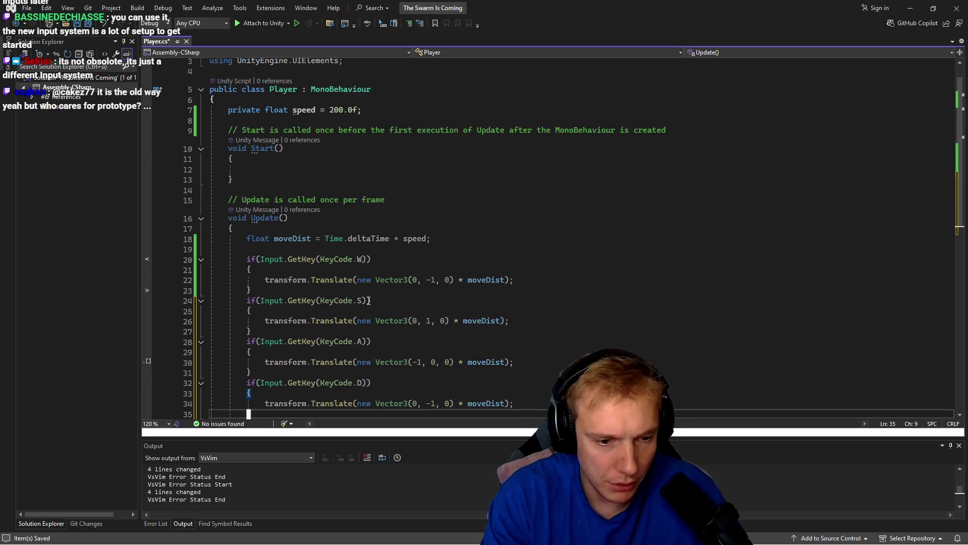
{"action": "key", "text": "x"}
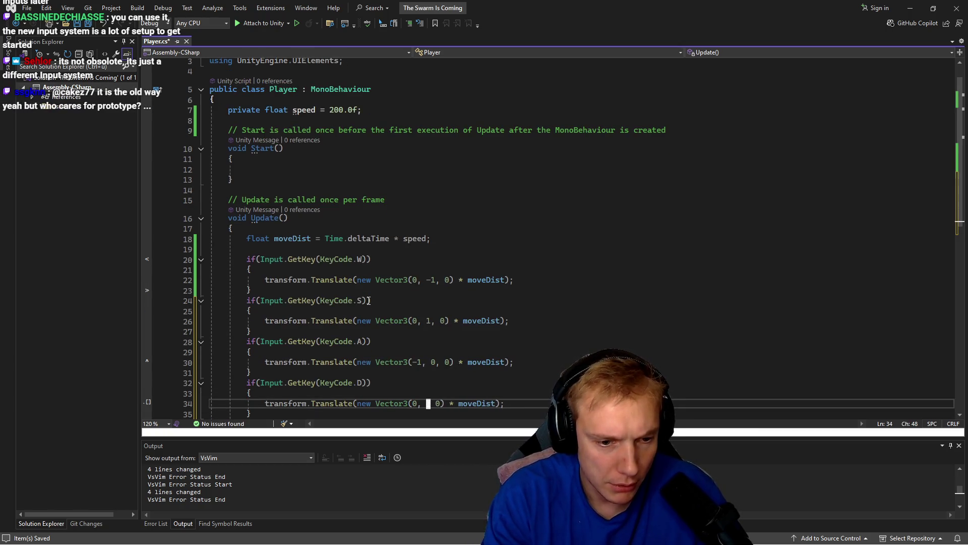
{"action": "key", "text": "r"}
{"action": "key", "text": "0"}
{"action": "key", "text": "h"}
{"action": "key", "text": "h"}
{"action": "key", "text": "h"}
{"action": "type", "text": "s1"}
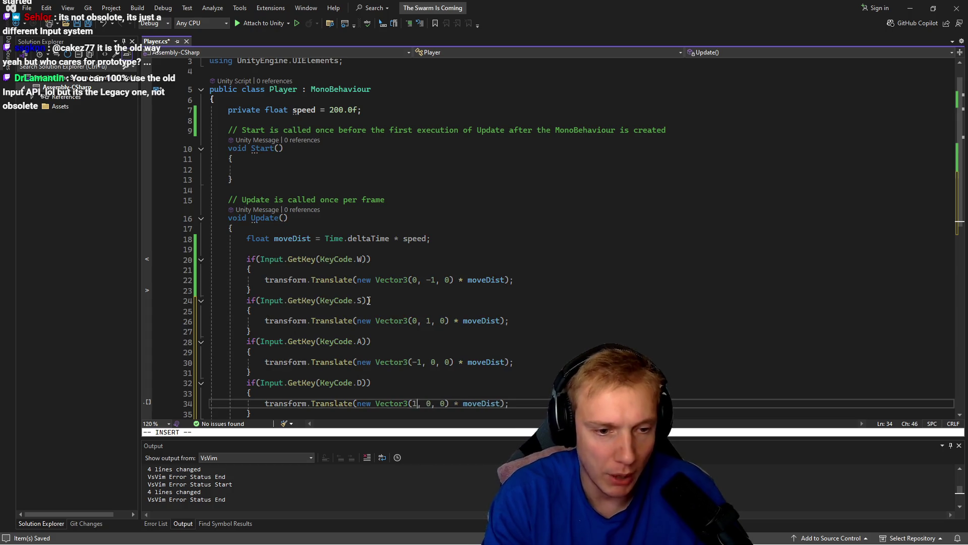
{"action": "type", "text": "i"}
Space-pad the four Translate vectors so their components line up, and save
{"action": "key", "text": "Escape"}
{"action": "key", "text": "k"}
{"action": "key", "text": "k"}
{"action": "key", "text": "k"}
{"action": "key", "text": "period"}
{"action": "key", "text": "k"}
{"action": "key", "text": "j"}
{"action": "key", "text": "w"}
{"action": "key", "text": "w"}
{"action": "key", "text": "w"}
{"action": "key", "text": "k"}
{"action": "key", "text": "k"}
{"action": "key", "text": "k"}
{"action": "key", "text": "k"}
{"action": "key", "text": "w"}
{"action": "key", "text": "w"}
{"action": "key", "text": "w"}
{"action": "key", "text": "period"}
{"action": "key", "text": "j"}
{"action": "key", "text": "j"}
{"action": "key", "text": "j"}
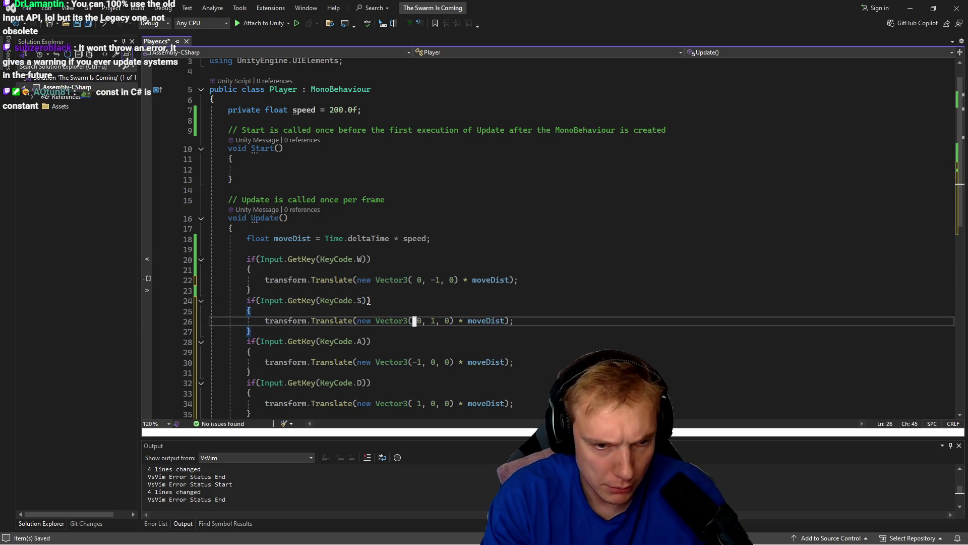
{"action": "key", "text": "l"}
{"action": "key", "text": "l"}
{"action": "key", "text": "period"}
{"action": "key", "text": "j"}
{"action": "key", "text": "j"}
{"action": "key", "text": "j"}
{"action": "key", "text": "period"}
{"action": "key", "text": "j"}
{"action": "key", "text": "j"}
{"action": "key", "text": "j"}
{"action": "key", "text": "j"}
{"action": "key", "text": "w"}
{"action": "key", "text": "w"}
{"action": "key", "text": "w"}
{"action": "key", "text": "period"}
{"action": "key", "text": "ctrl+s"}
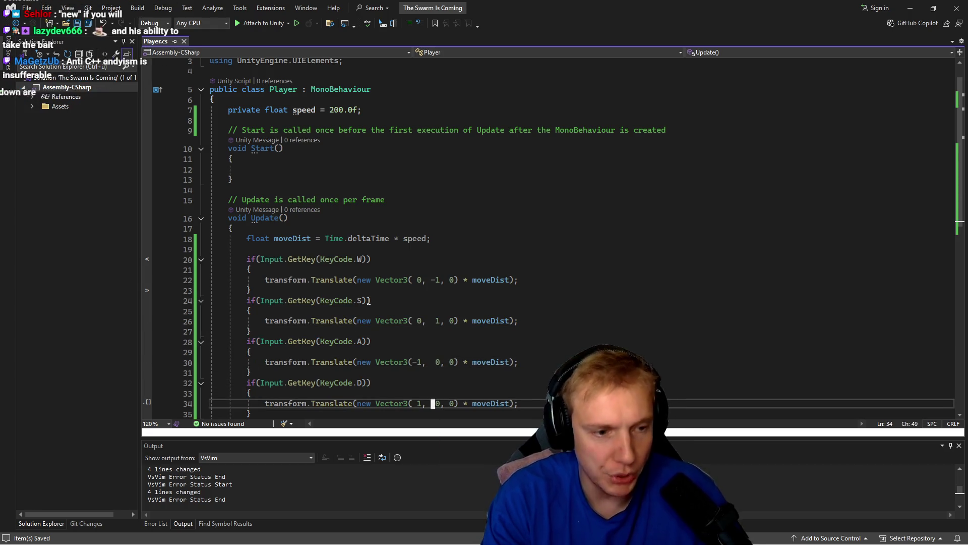
{"action": "scroll", "coordinate": [584, 221], "scroll_direction": "down", "scroll_amount": 4}
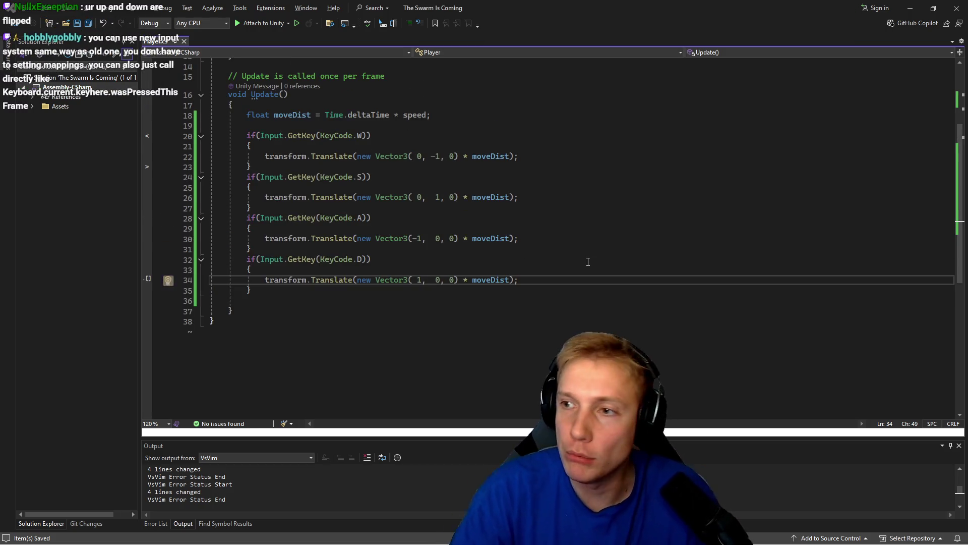
Switch from Visual Studio back to the Unity editor to test the movement
{"action": "key", "text": "alt+Tab"}
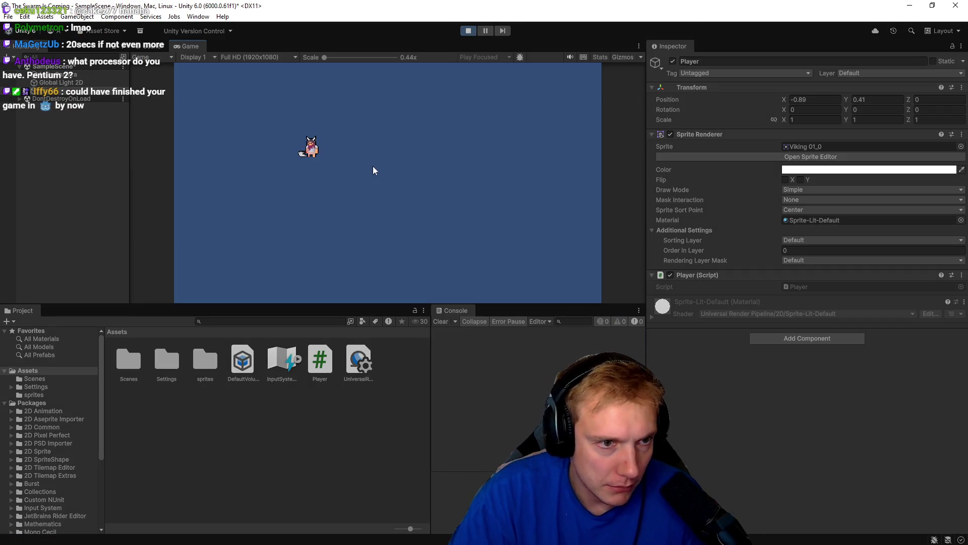
Run the game, move the player with D, stop it, and return to Player.cs
{"action": "key", "text": "d"}
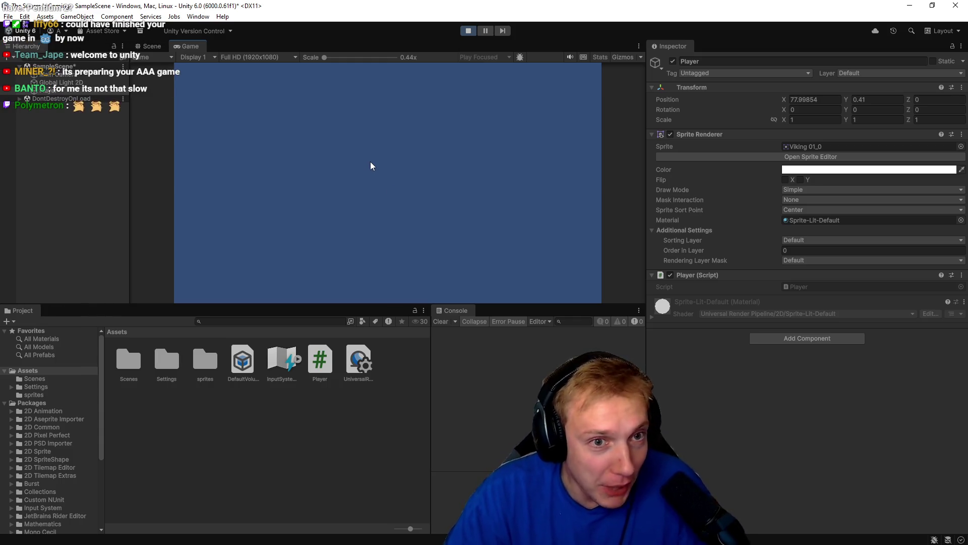
{"action": "left_click", "coordinate": [485, 30]}
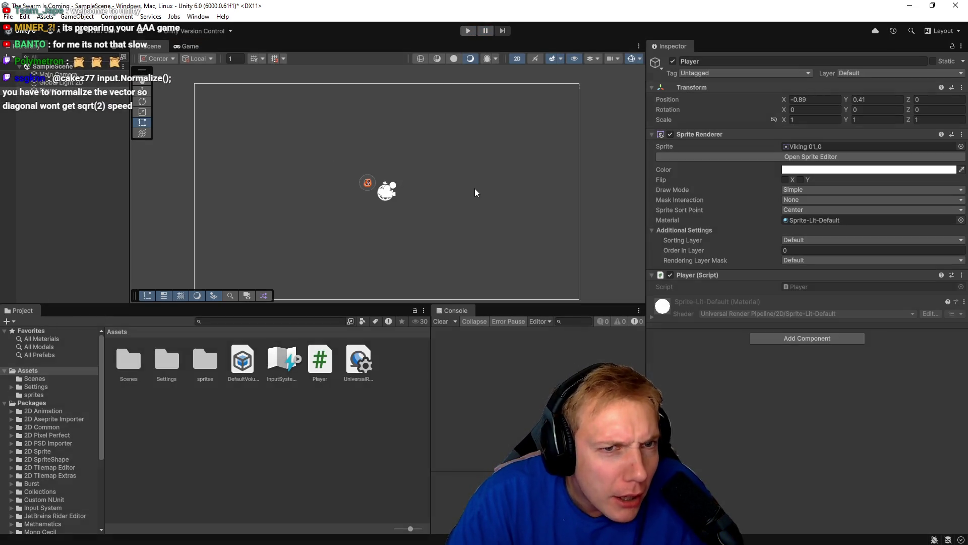
{"action": "left_click", "coordinate": [468, 29]}
{"action": "key", "text": "d"}
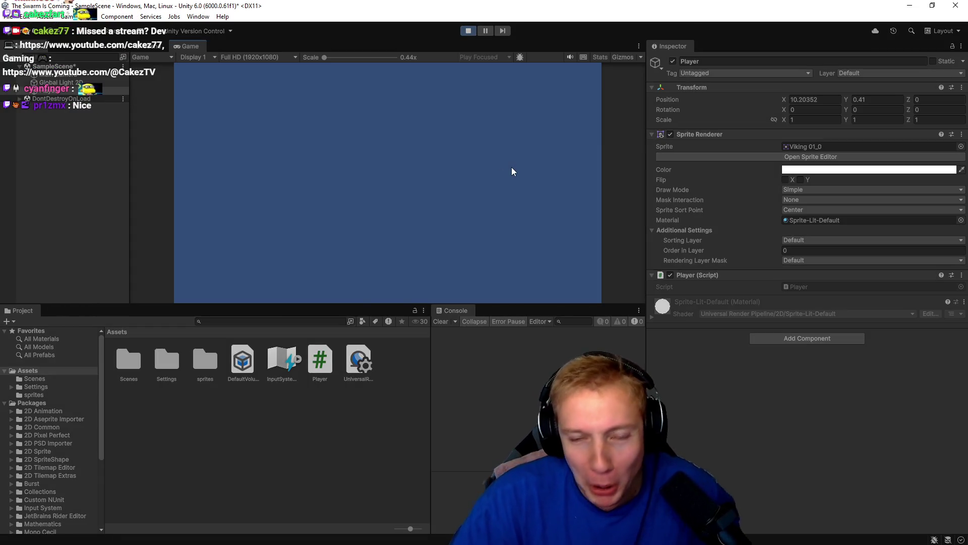
{"action": "left_click", "coordinate": [471, 31]}
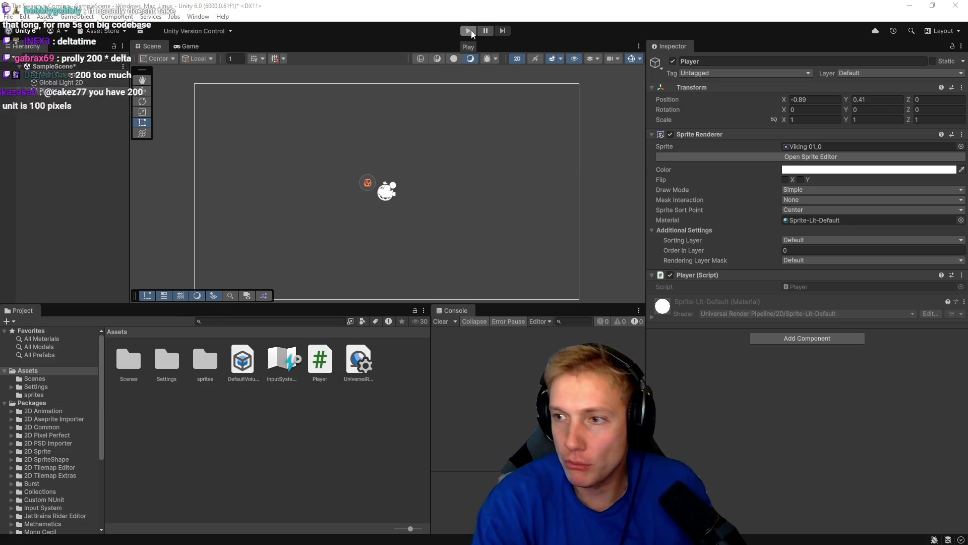
{"action": "key", "text": "alt+Tab"}
Change the speed on line 7 from 200.0f to 2.0f and switch back to Unity
{"action": "key", "text": "k"}
{"action": "key", "text": "k"}
{"action": "key", "text": "k"}
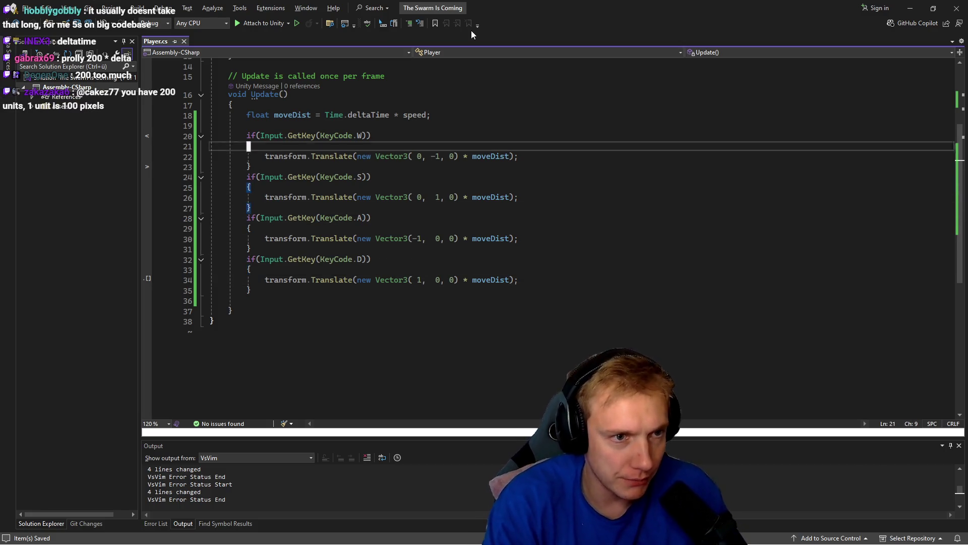
{"action": "key", "text": "j"}
{"action": "key", "text": "j"}
{"action": "key", "text": "j"}
{"action": "key", "text": "h"}
{"action": "key", "text": "h"}
{"action": "key", "text": "h"}
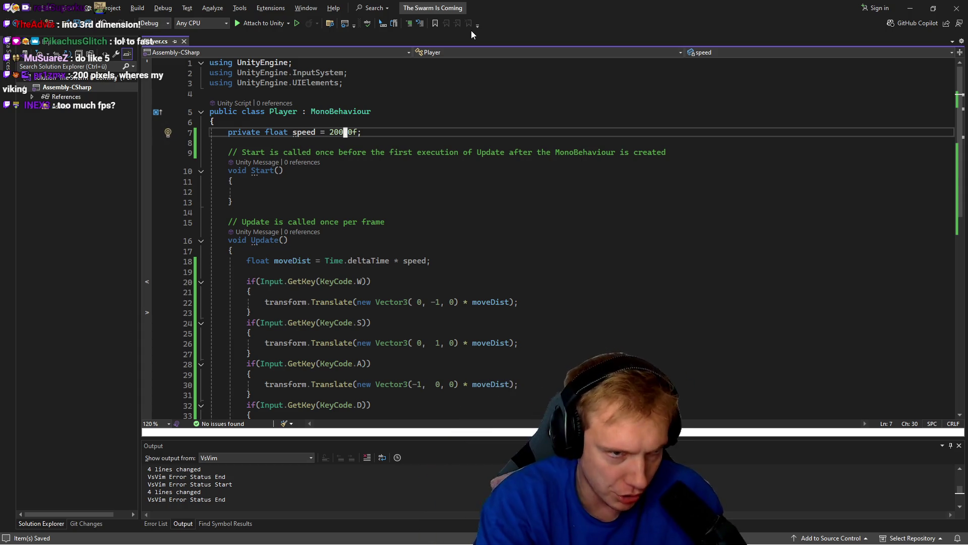
{"action": "key", "text": "b"}
{"action": "key", "text": "x"}
{"action": "key", "text": "x"}
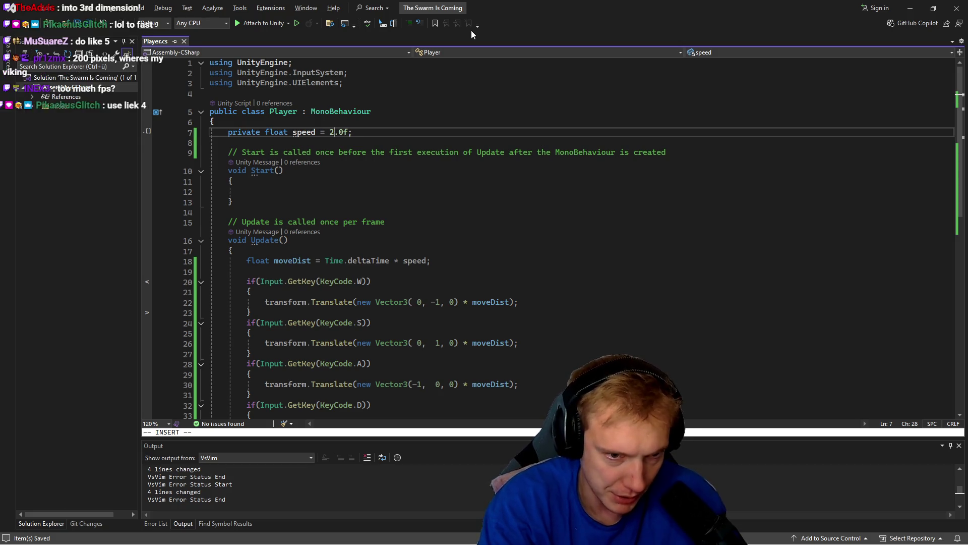
{"action": "key", "text": "r"}
{"action": "key", "text": "2"}
{"action": "key", "text": "j"}
{"action": "key", "text": "j"}
{"action": "key", "text": "j"}
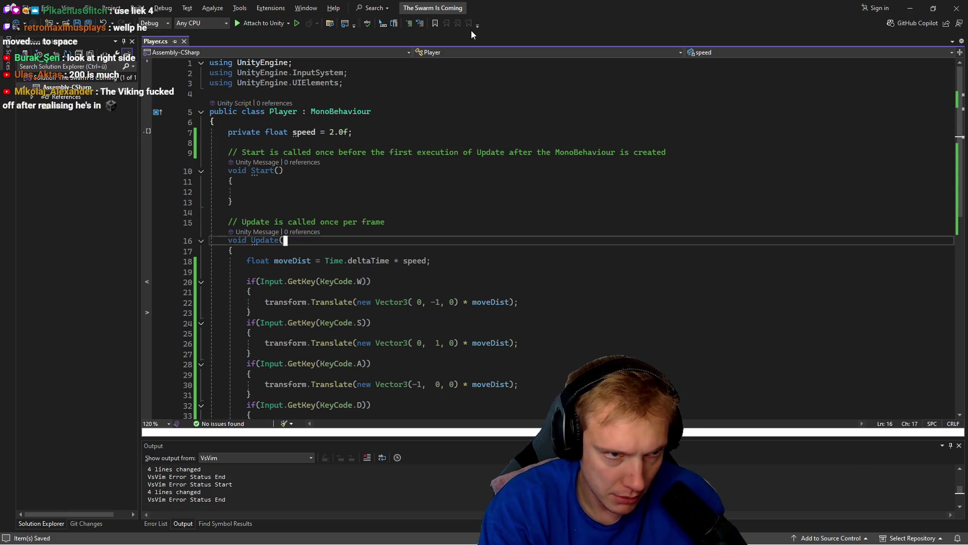
{"action": "key", "text": "alt+Tab"}
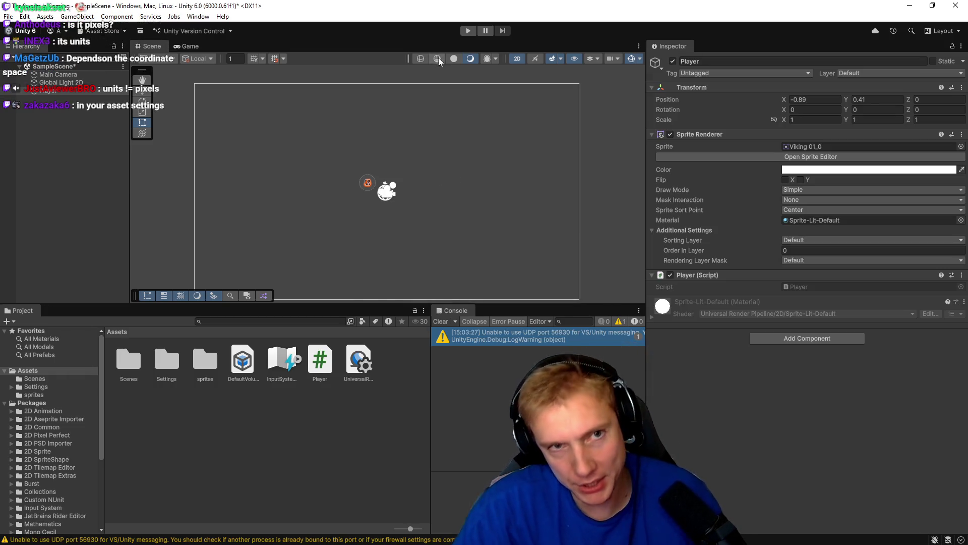
Play-test the 2.0f speed with D, A and W, stop, and return to Visual Studio
{"action": "left_click", "coordinate": [465, 31]}
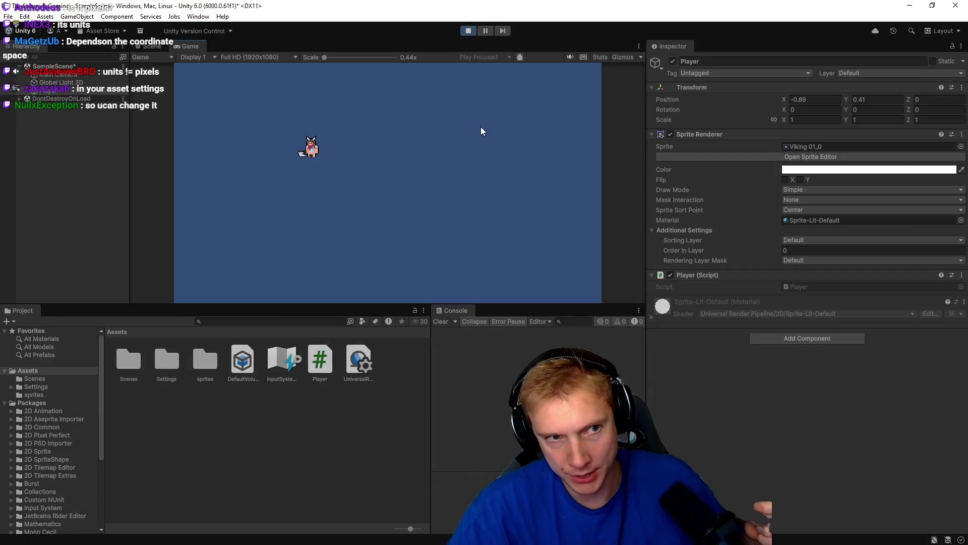
{"action": "key", "text": "d"}
{"action": "key", "text": "a"}
{"action": "key", "text": "w"}
{"action": "key", "text": "w"}
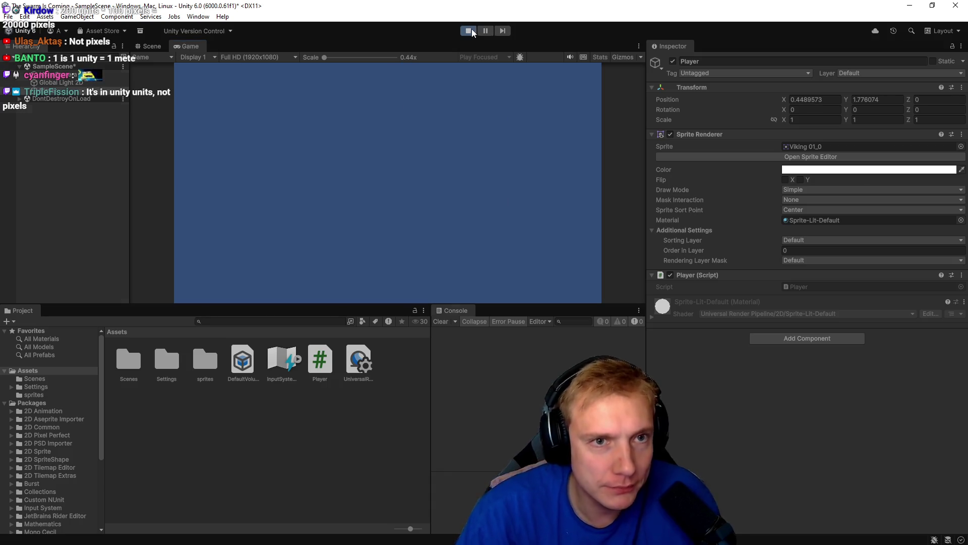
{"action": "left_click", "coordinate": [469, 31]}
{"action": "key", "text": "alt+Tab"}
Remove the minus on line 22 so W translates by (0, 1, 0)
{"action": "key", "text": "j"}
{"action": "key", "text": "j"}
{"action": "key", "text": "j"}
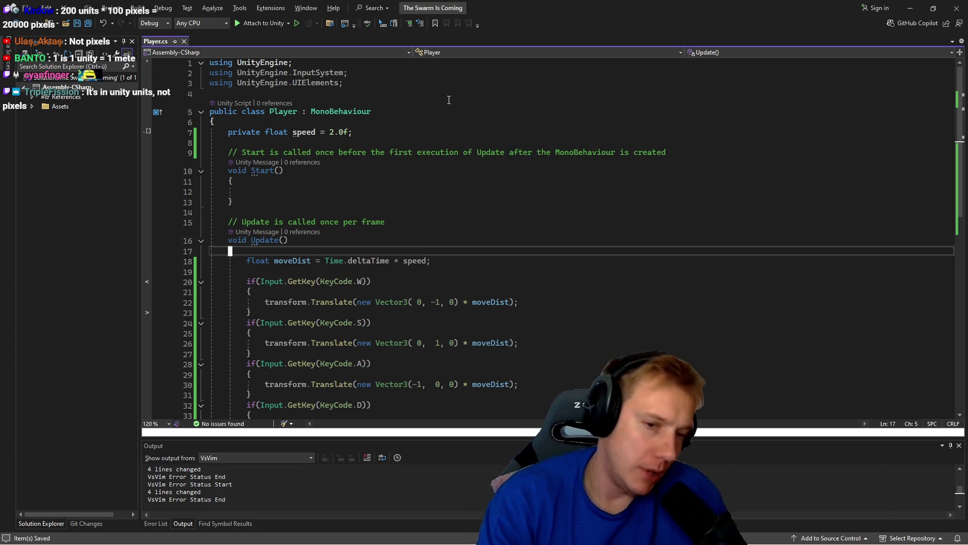
{"action": "key", "text": "k"}
{"action": "key", "text": "k"}
{"action": "key", "text": "k"}
{"action": "key", "text": "l"}
{"action": "key", "text": "l"}
{"action": "key", "text": "l"}
{"action": "key", "text": "w"}
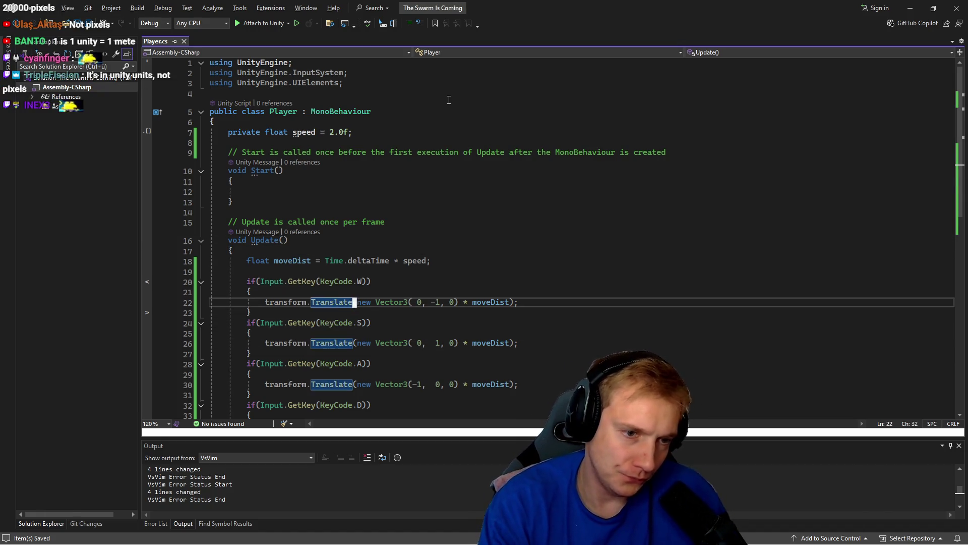
{"action": "key", "text": "w"}
{"action": "key", "text": "w"}
{"action": "key", "text": "w"}
{"action": "key", "text": "x"}
{"action": "key", "text": "j"}
{"action": "key", "text": "j"}
{"action": "key", "text": "j"}
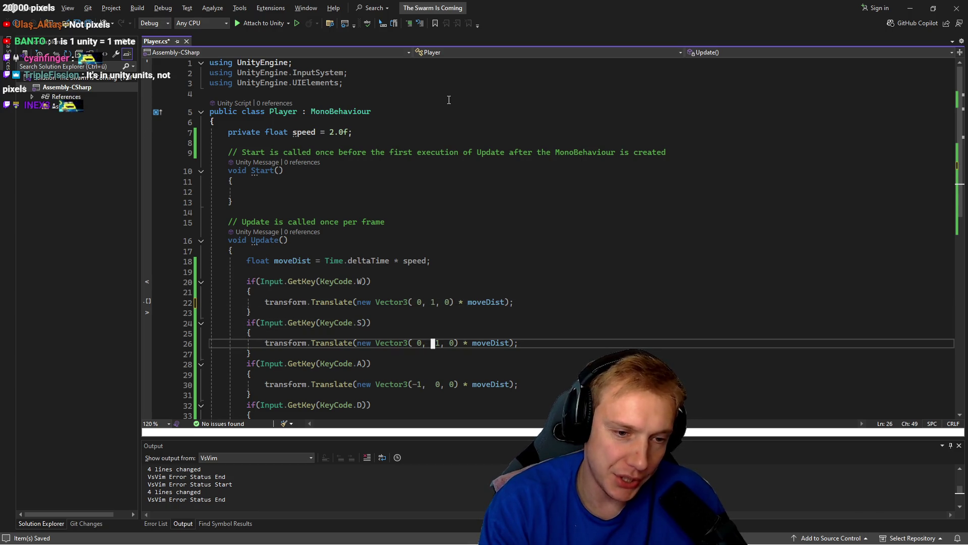
{"action": "key", "text": "k"}
{"action": "key", "text": "k"}
{"action": "key", "text": "k"}
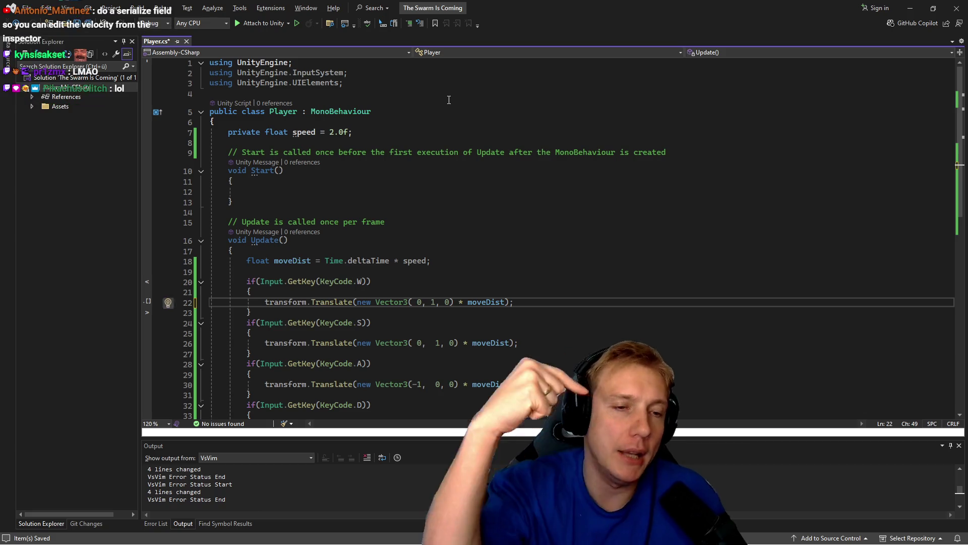
Insert a minus on line 26 so S translates by (0, -1, 0)
{"action": "key", "text": "j"}
{"action": "key", "text": "j"}
{"action": "key", "text": "j"}
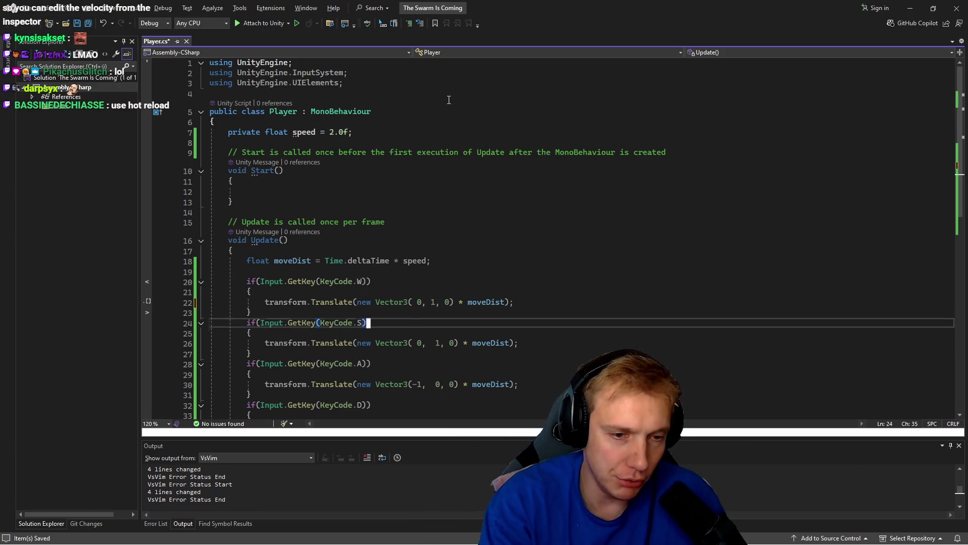
{"action": "key", "text": "i"}
{"action": "key", "text": "Delete"}
{"action": "type", "text": "-"}
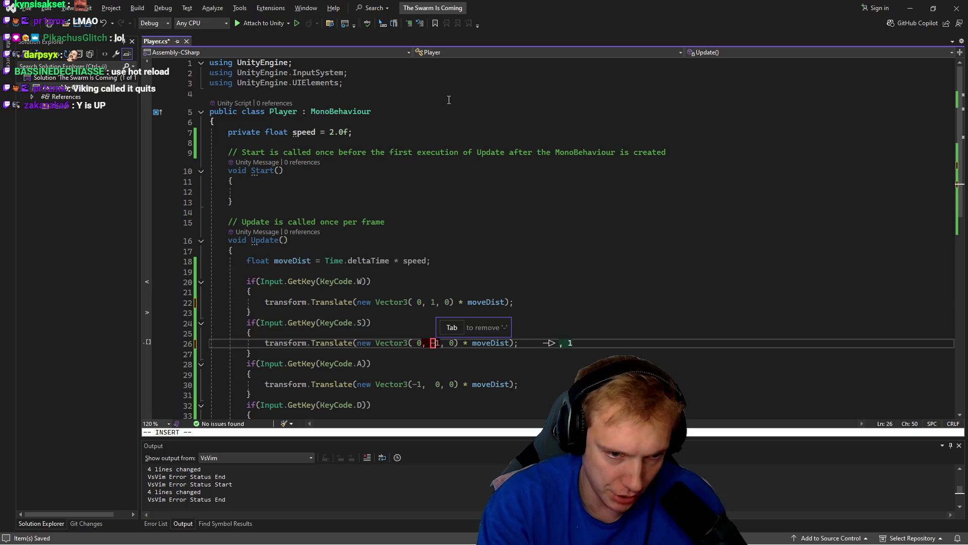
{"action": "key", "text": "Escape"}
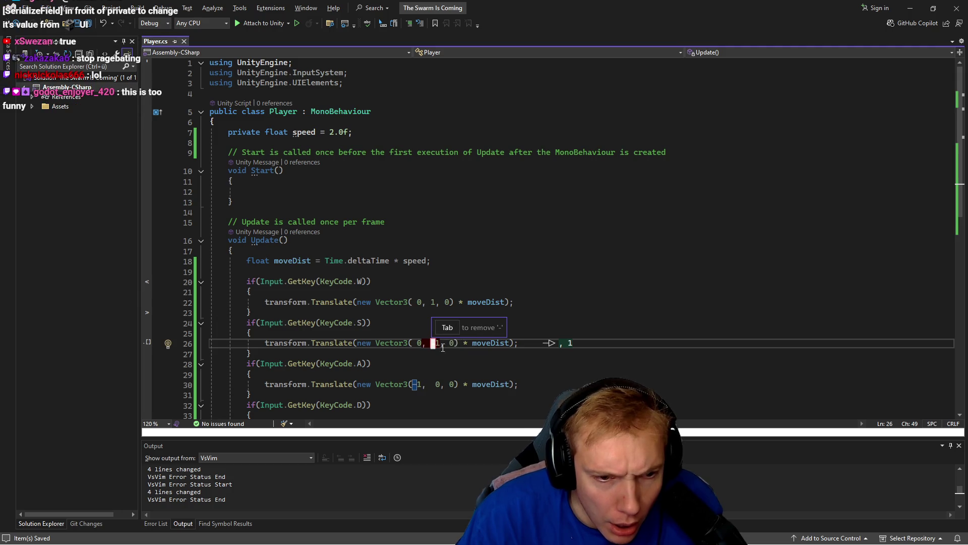
{"action": "left_click", "coordinate": [176, 343]}
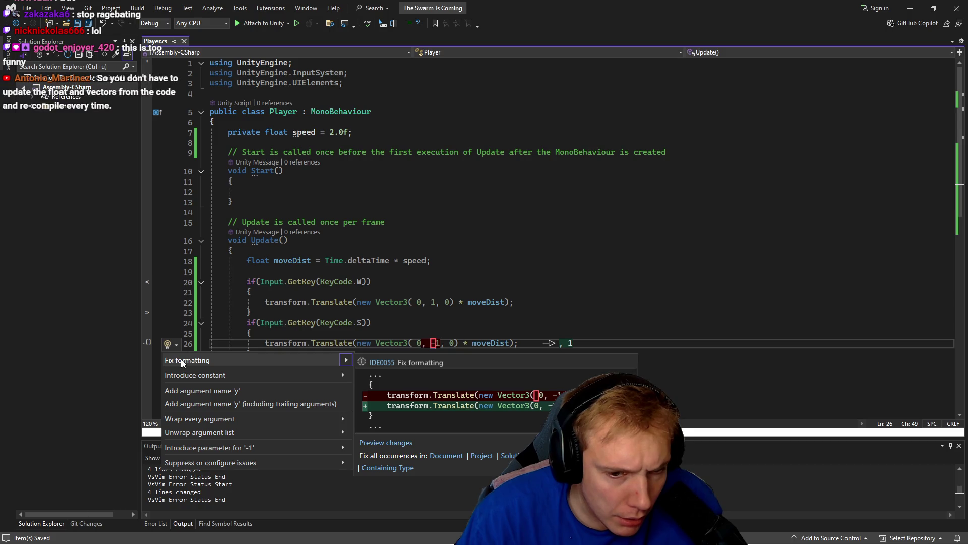
{"action": "mouse_move", "coordinate": [185, 374]}
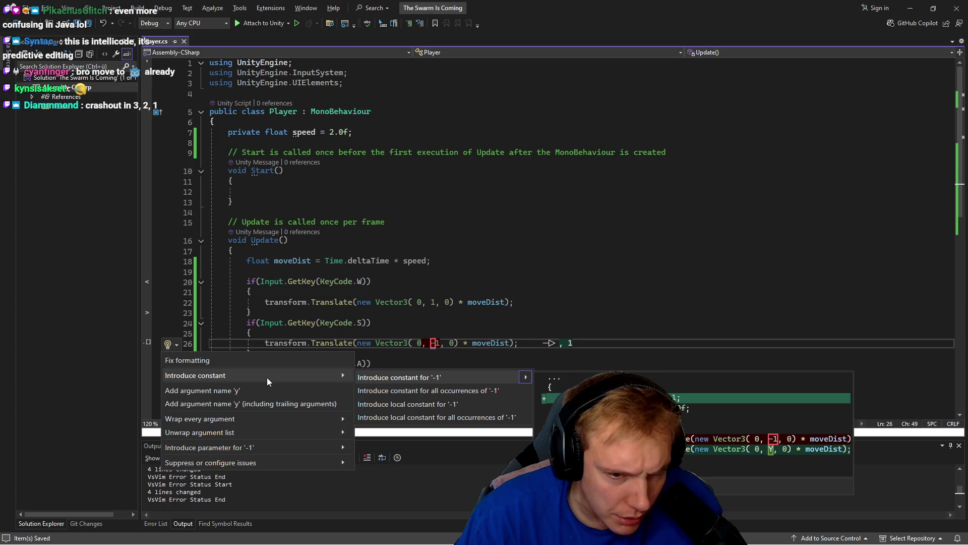
{"action": "key", "text": "Escape"}
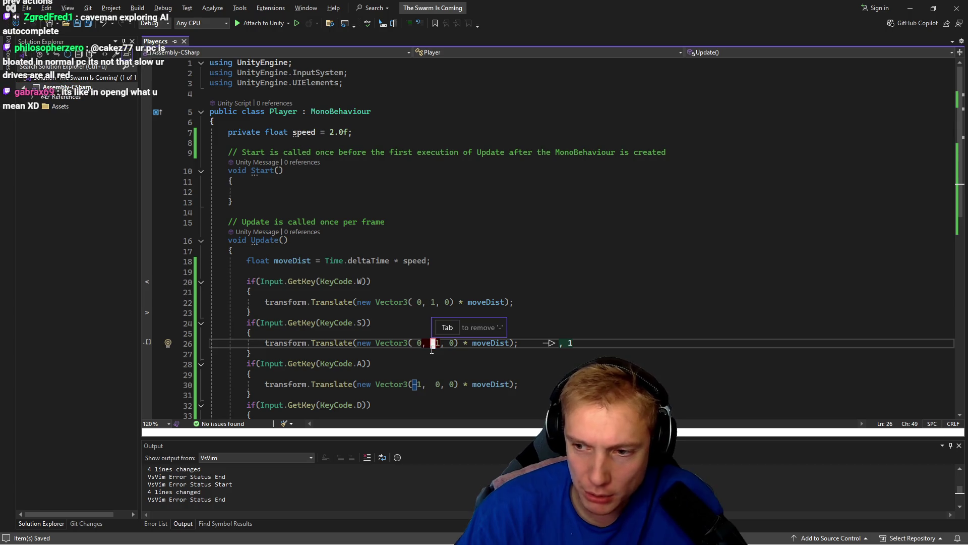
{"action": "left_click", "coordinate": [490, 357]}
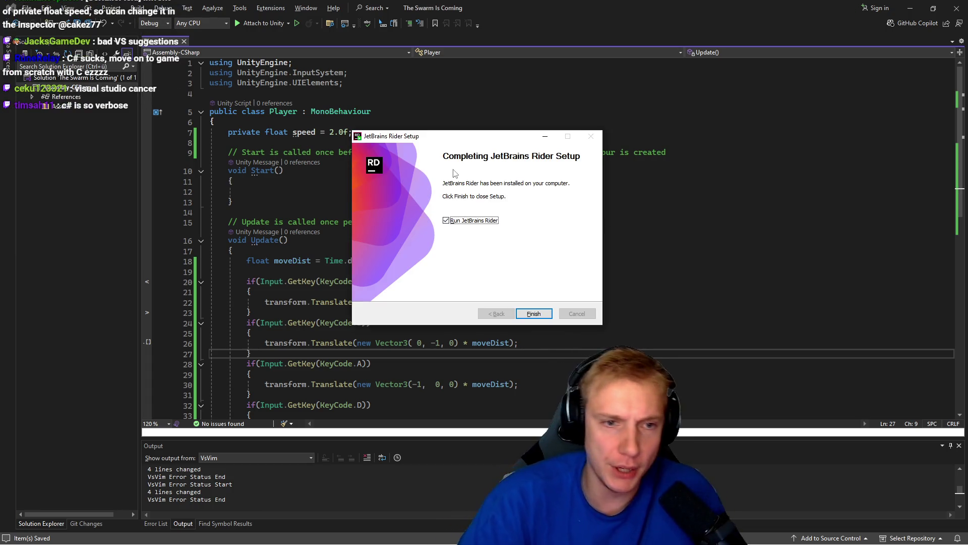
Close the finished Rider installer and Visual Studio, then run and stop a Unity play test
{"action": "left_click", "coordinate": [533, 313]}
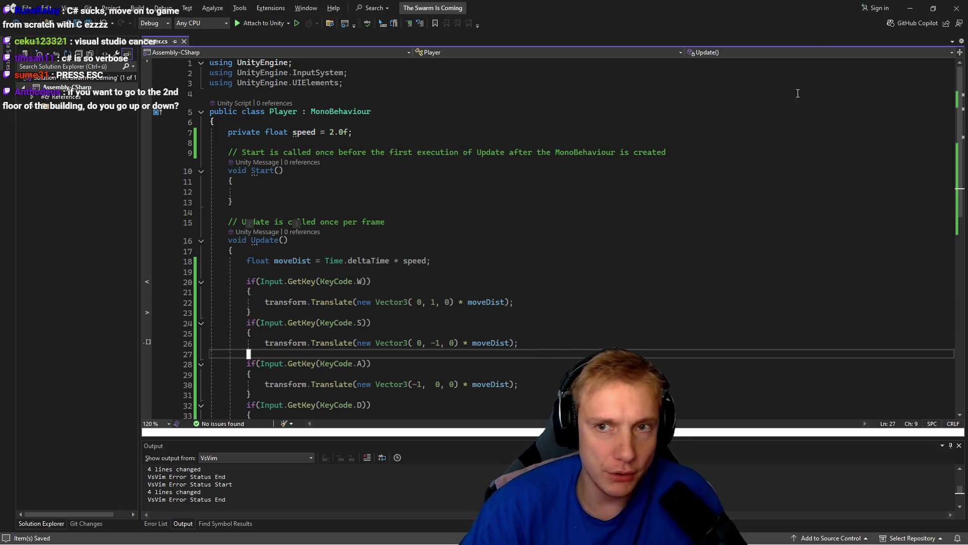
{"action": "left_click", "coordinate": [954, 11]}
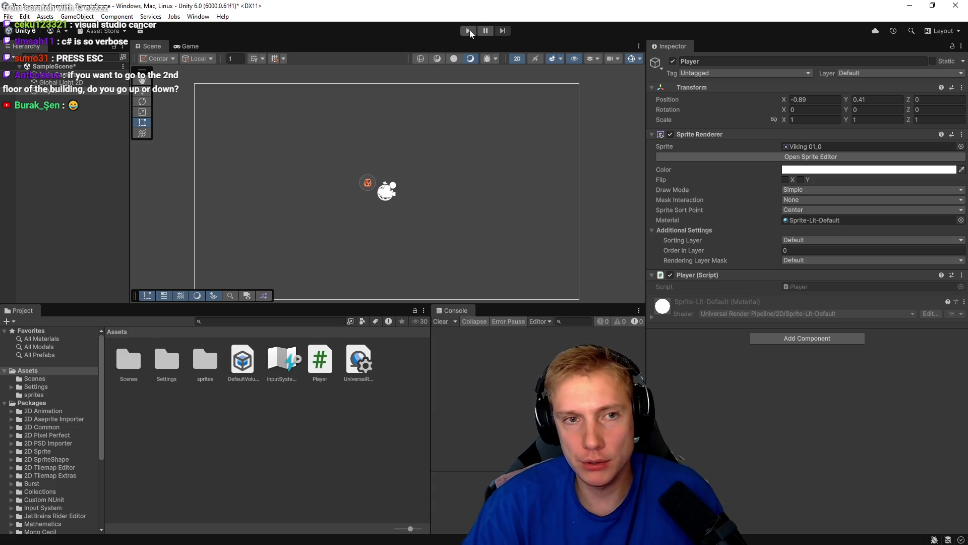
{"action": "left_click", "coordinate": [469, 30]}
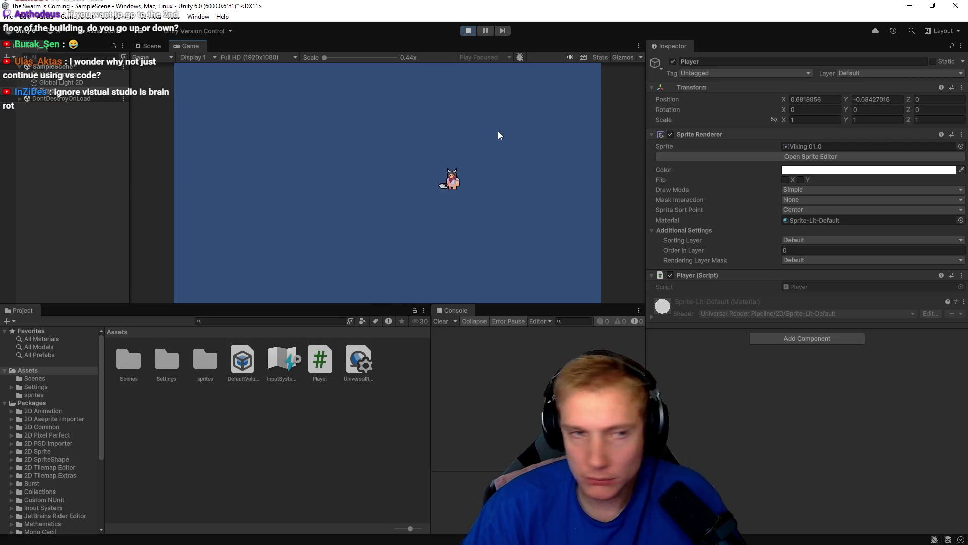
{"action": "left_click", "coordinate": [467, 31]}
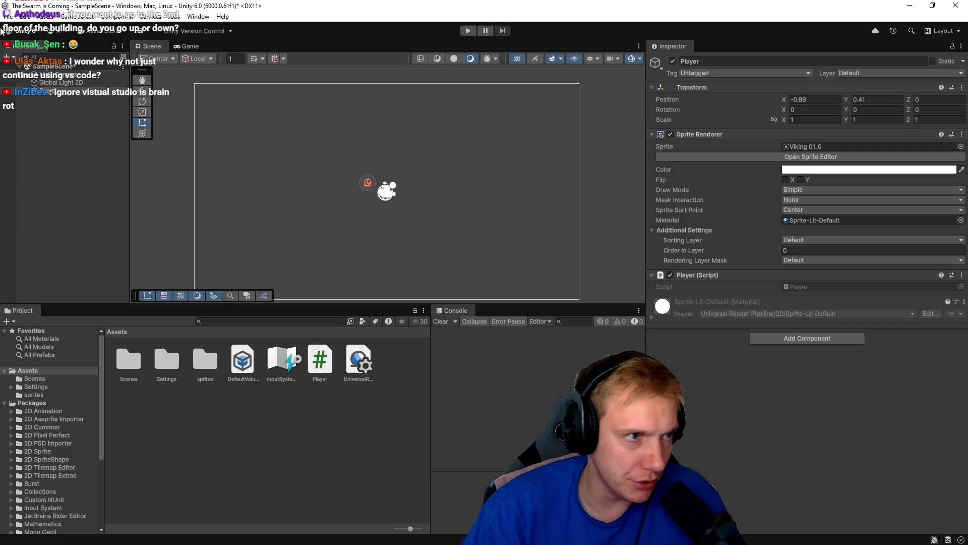
Set Preferences > External Tools' script editor to Rider 2025.2.4, then close Preferences
{"action": "left_click", "coordinate": [25, 16]}
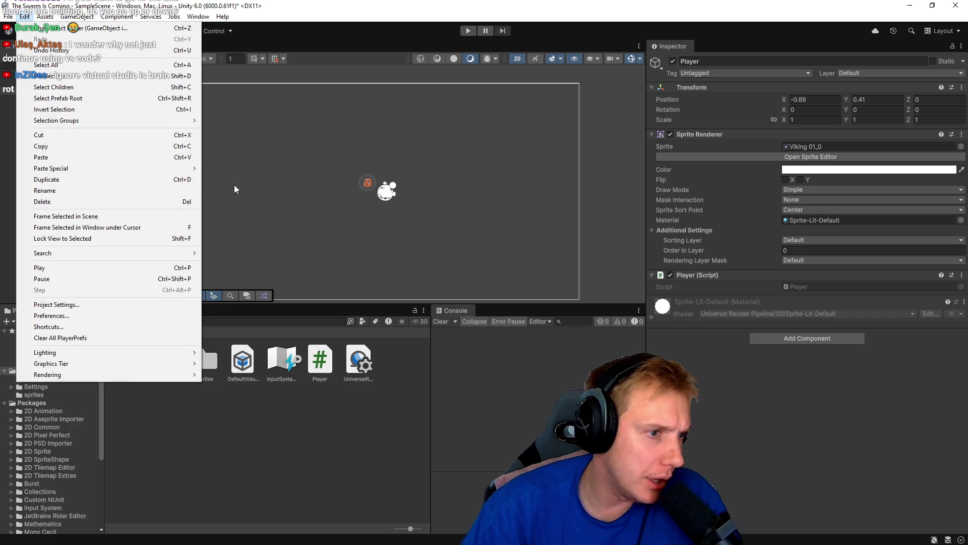
{"action": "left_click", "coordinate": [79, 302]}
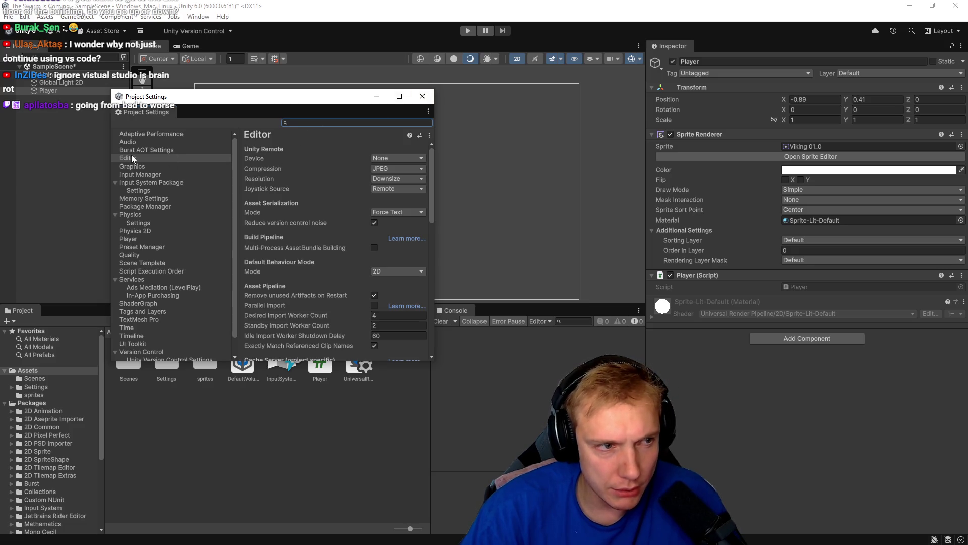
{"action": "left_click", "coordinate": [422, 96]}
{"action": "left_click", "coordinate": [25, 16]}
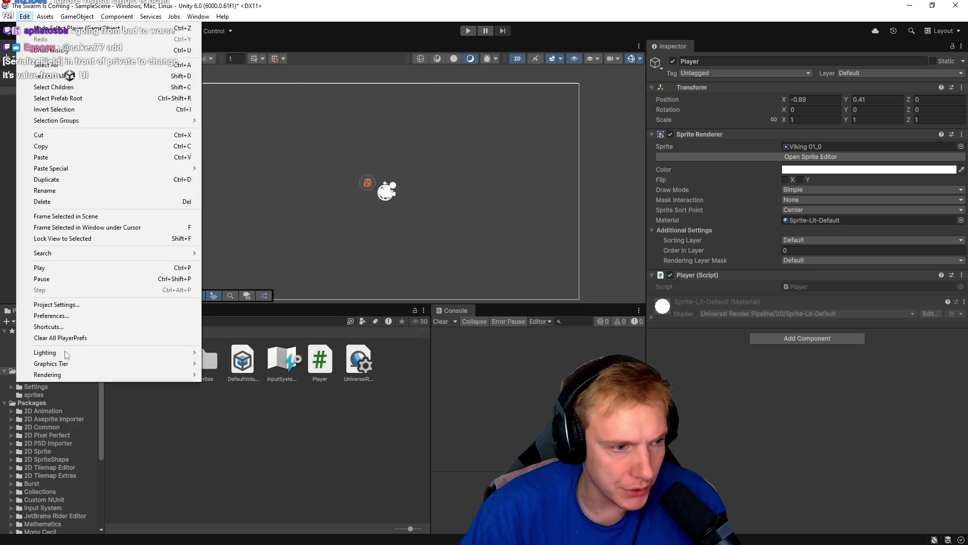
{"action": "left_click", "coordinate": [61, 314]}
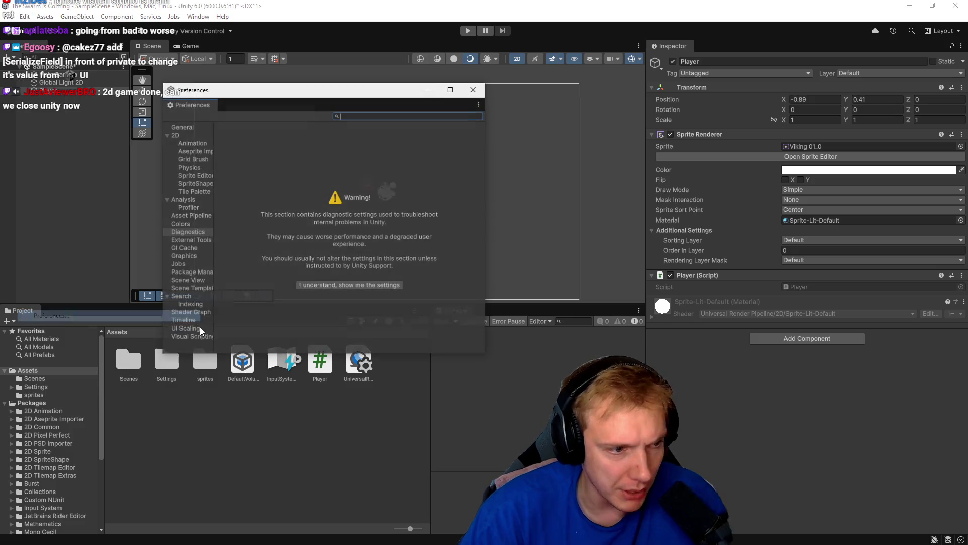
{"action": "left_click", "coordinate": [180, 128]}
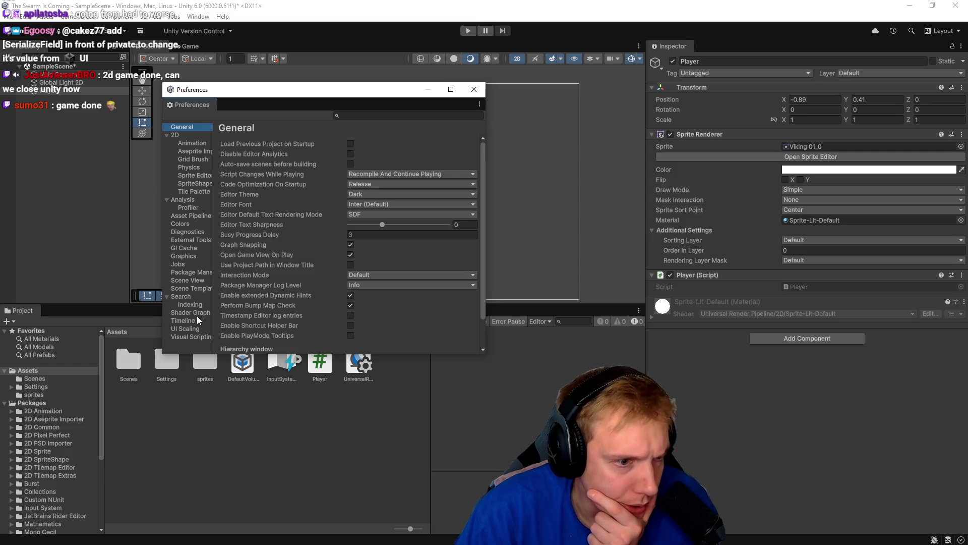
{"action": "left_click", "coordinate": [184, 239]}
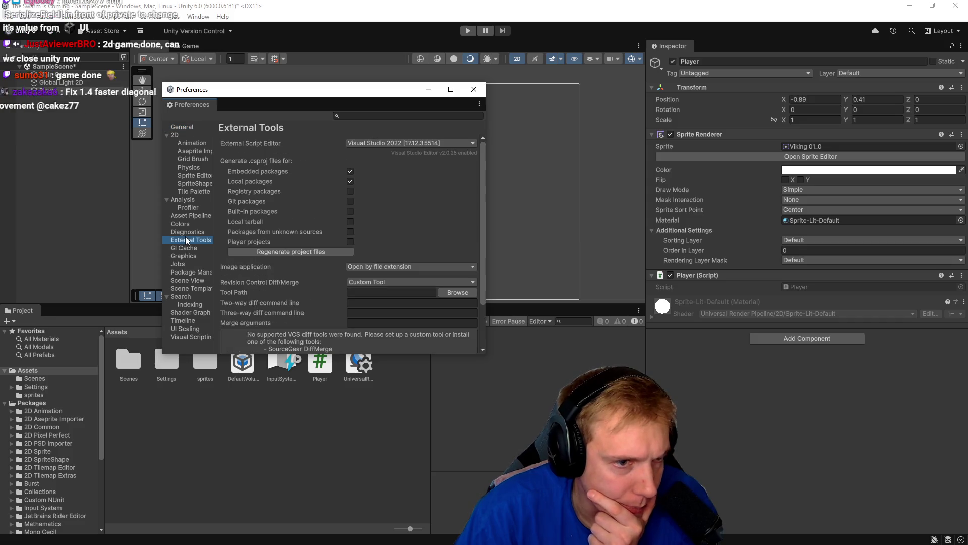
{"action": "left_click", "coordinate": [428, 142]}
{"action": "left_click", "coordinate": [383, 166]}
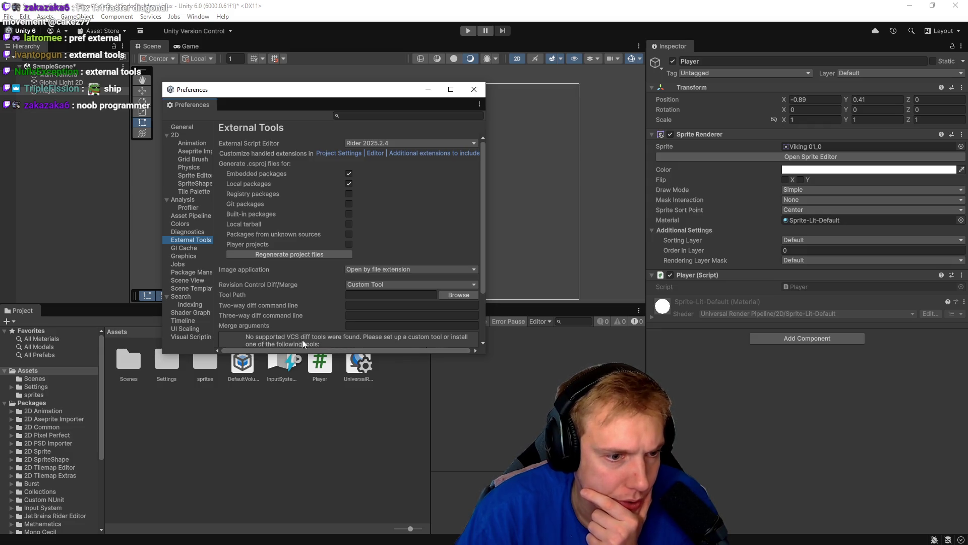
{"action": "scroll", "coordinate": [295, 345], "scroll_direction": "down", "scroll_amount": 3}
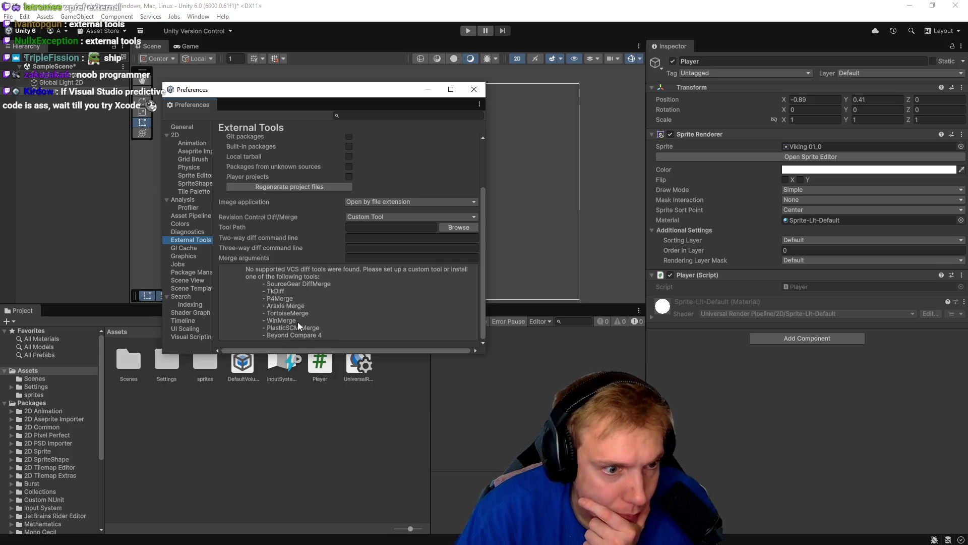
{"action": "left_click", "coordinate": [475, 94]}
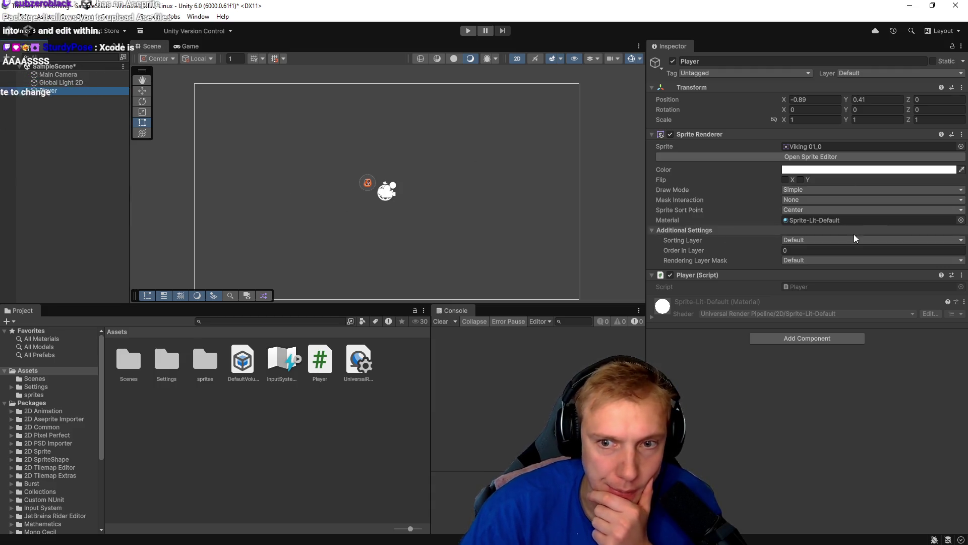
Open Player.cs from the Project window and dismiss the finished Visual Studio Installer
{"action": "double_click", "coordinate": [945, 291]}
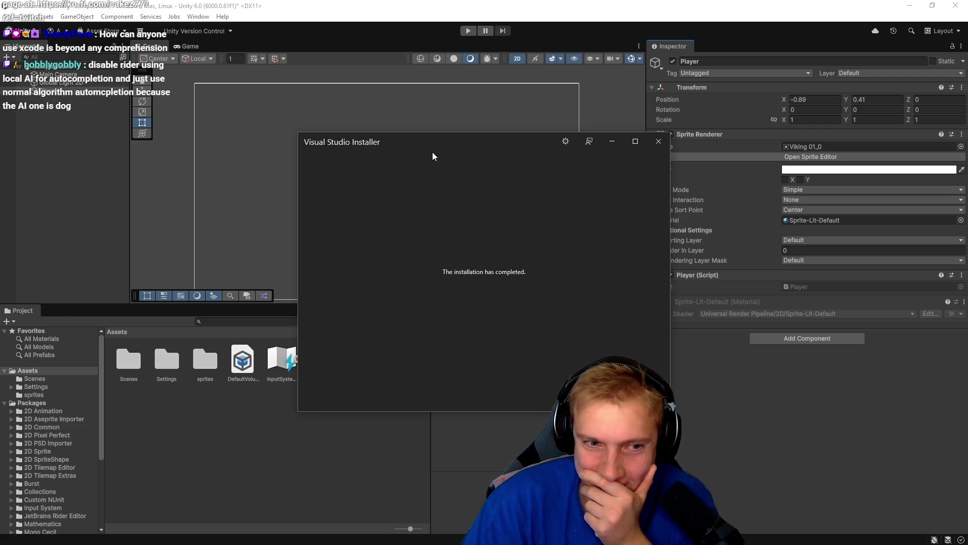
{"action": "left_click", "coordinate": [806, 308]}
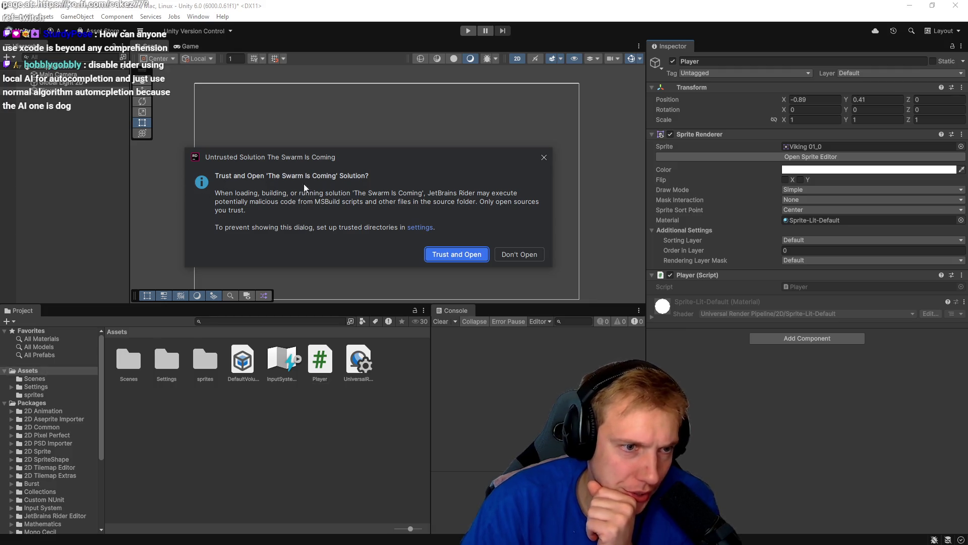
Trust 'The Swarm Is Coming' solution and read through the Rider user agreement
{"action": "left_click", "coordinate": [460, 256]}
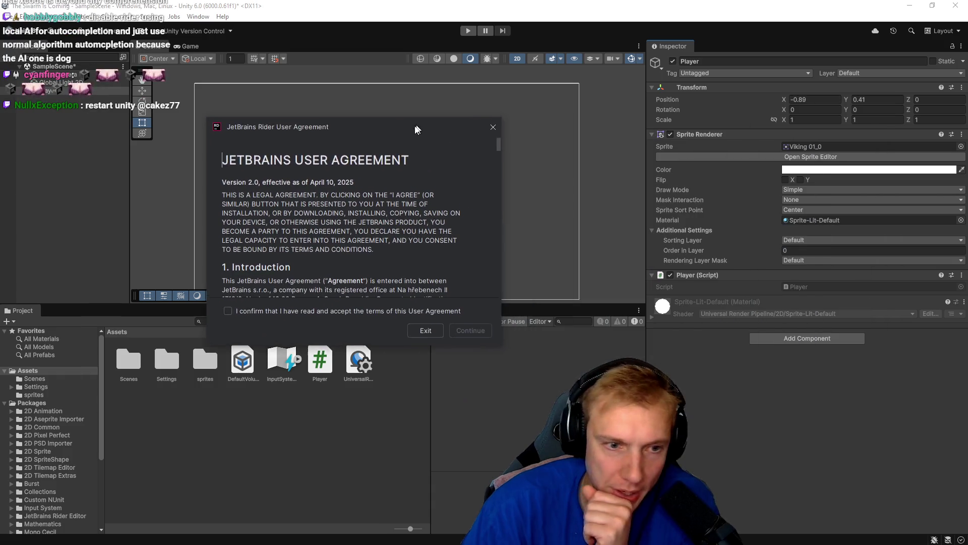
{"action": "scroll", "coordinate": [346, 216], "scroll_direction": "down", "scroll_amount": 10}
{"action": "scroll", "coordinate": [342, 226], "scroll_direction": "up", "scroll_amount": 6}
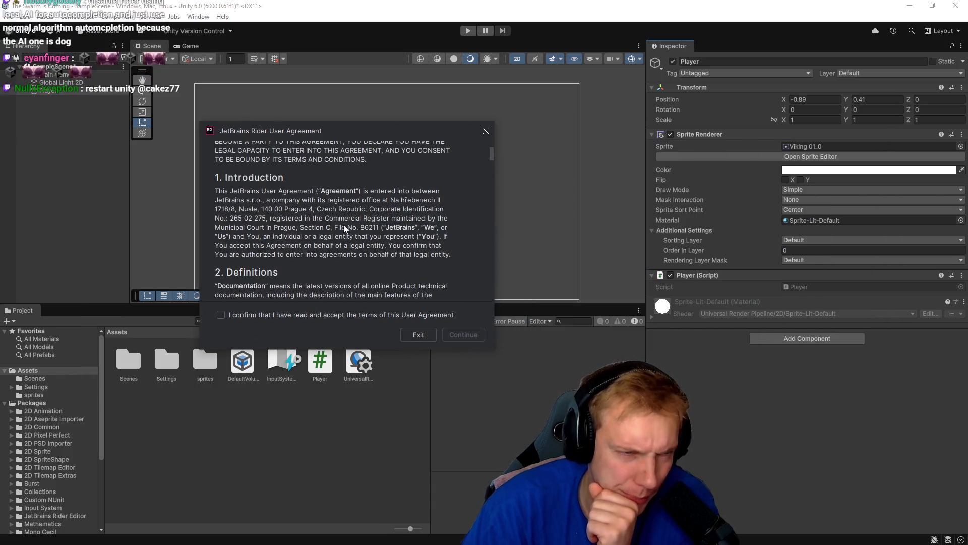
{"action": "scroll", "coordinate": [345, 224], "scroll_direction": "down", "scroll_amount": 5}
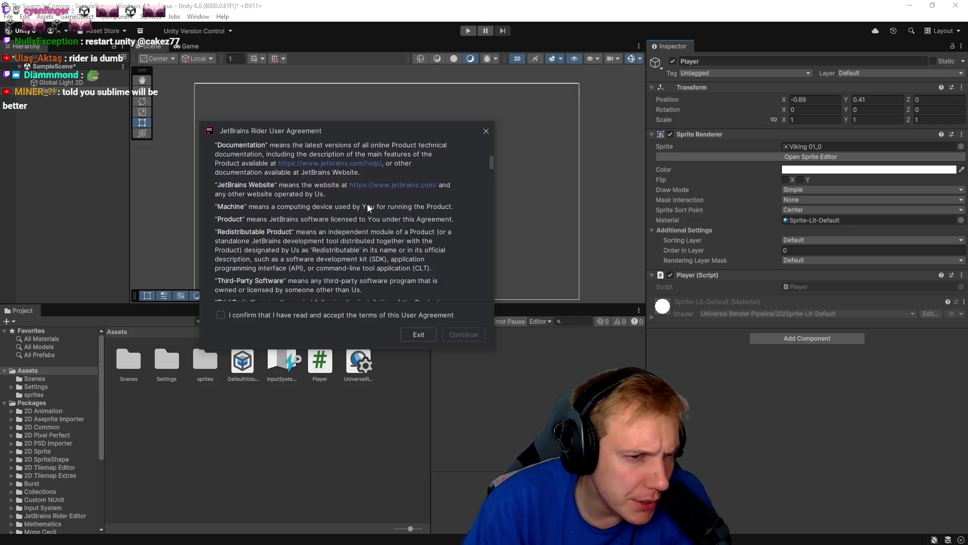
{"action": "scroll", "coordinate": [371, 200], "scroll_direction": "down", "scroll_amount": 6}
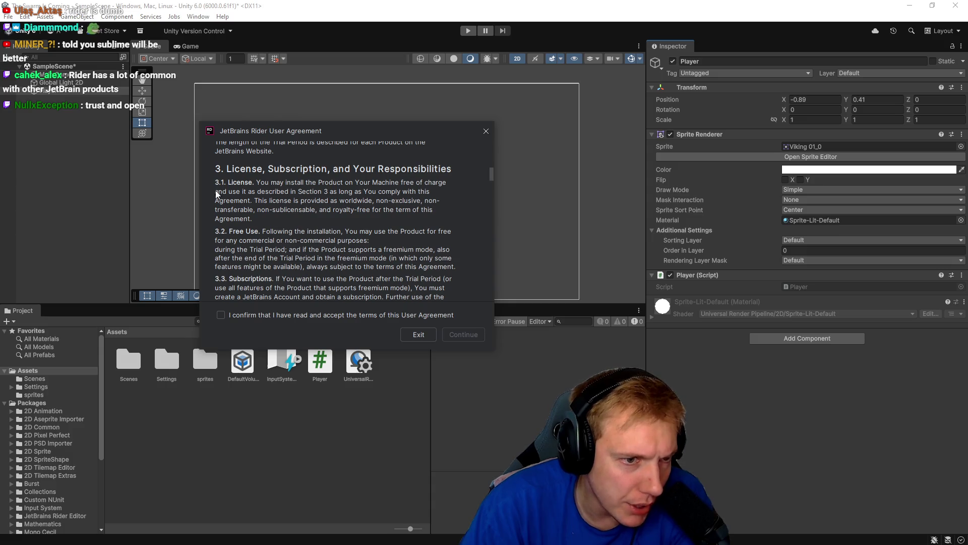
{"action": "left_click_drag", "start_coordinate": [296, 249], "coordinate": [347, 250]}
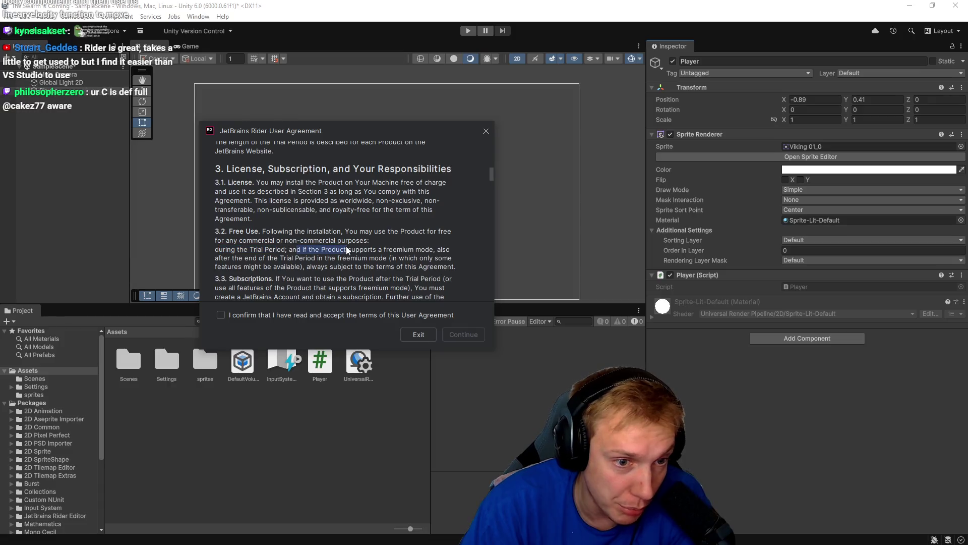
{"action": "mouse_move", "coordinate": [216, 262]}
{"action": "left_mouse_down"}
{"action": "mouse_move", "coordinate": [451, 259]}
{"action": "mouse_move", "coordinate": [274, 271]}
{"action": "mouse_move", "coordinate": [429, 268]}
{"action": "left_mouse_up"}
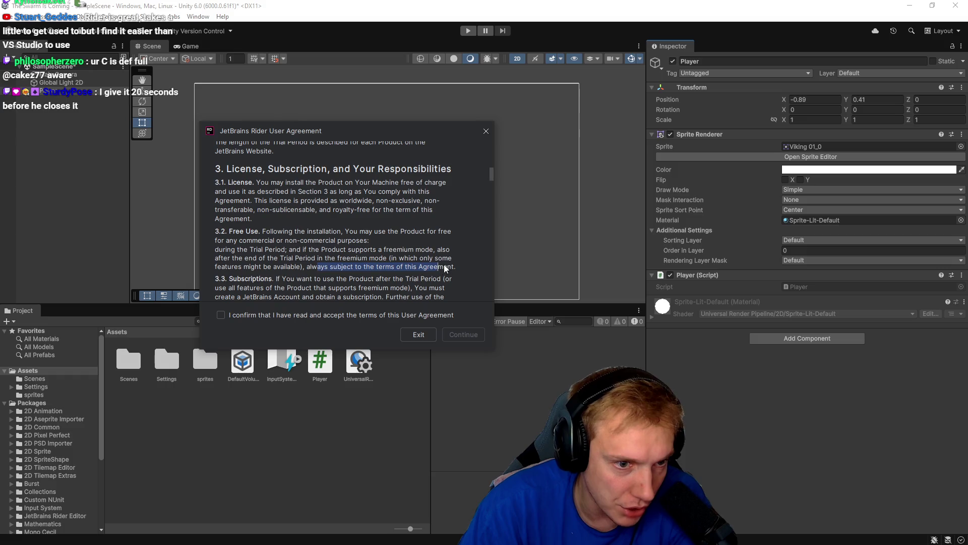
{"action": "left_click", "coordinate": [395, 267]}
{"action": "scroll", "coordinate": [280, 244], "scroll_direction": "down", "scroll_amount": 2}
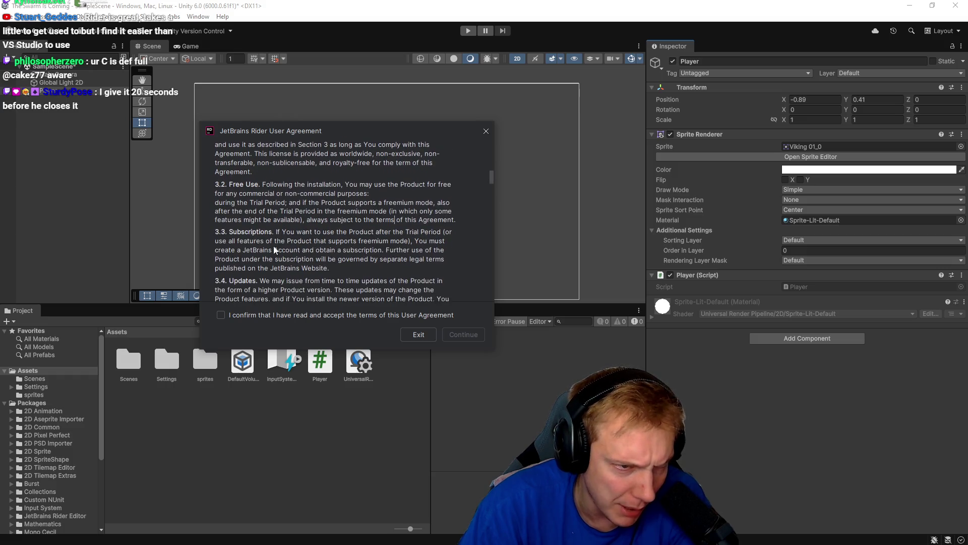
{"action": "scroll", "coordinate": [346, 238], "scroll_direction": "down", "scroll_amount": 6}
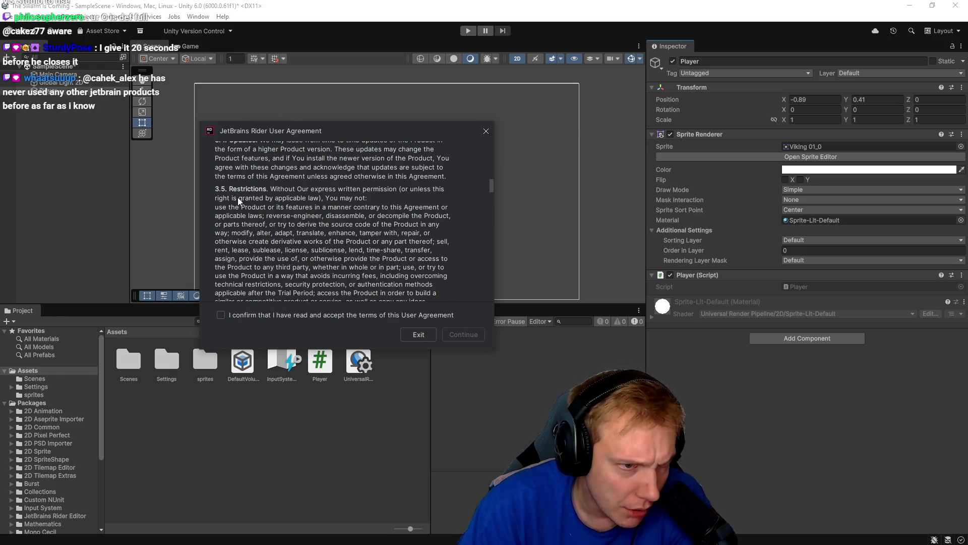
Accept the user agreement and choose Don't Send for data sharing
{"action": "mouse_move", "coordinate": [267, 192]}
{"action": "left_mouse_down"}
{"action": "mouse_move", "coordinate": [316, 241]}
{"action": "mouse_move", "coordinate": [355, 234]}
{"action": "left_mouse_up"}
{"action": "scroll", "coordinate": [355, 234], "scroll_direction": "down", "scroll_amount": 6}
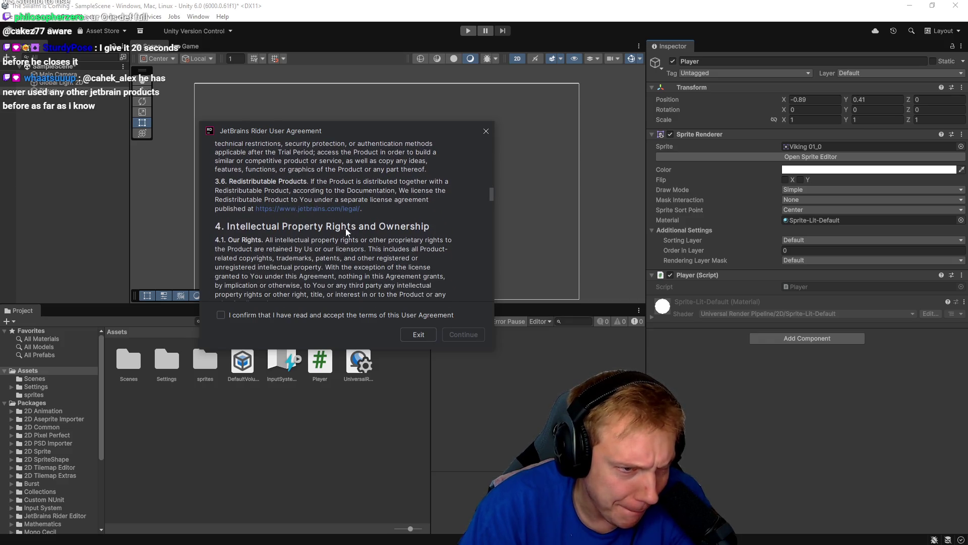
{"action": "triple_click", "coordinate": [377, 249]}
{"action": "scroll", "coordinate": [296, 217], "scroll_direction": "down", "scroll_amount": 1}
{"action": "left_click", "coordinate": [323, 243]}
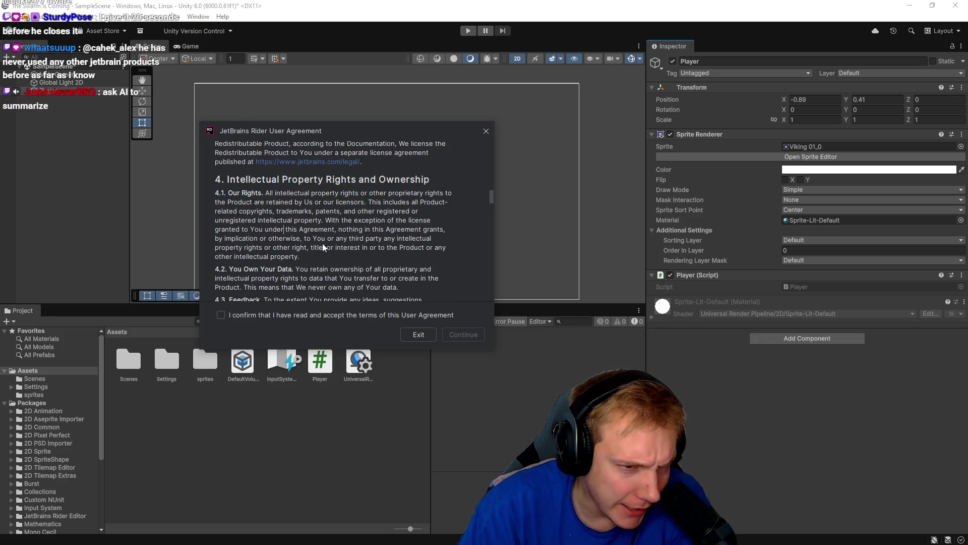
{"action": "scroll", "coordinate": [353, 252], "scroll_direction": "down", "scroll_amount": 3}
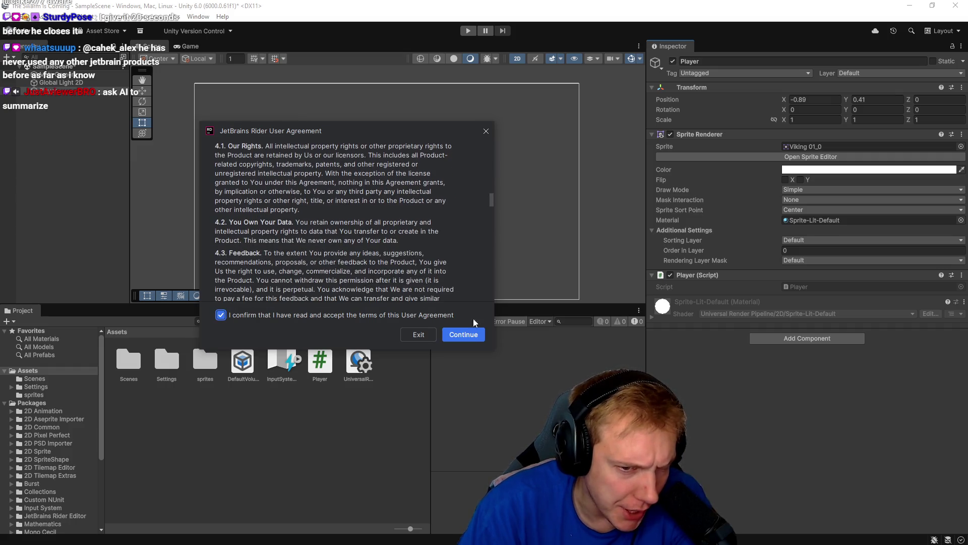
{"action": "left_click", "coordinate": [462, 336]}
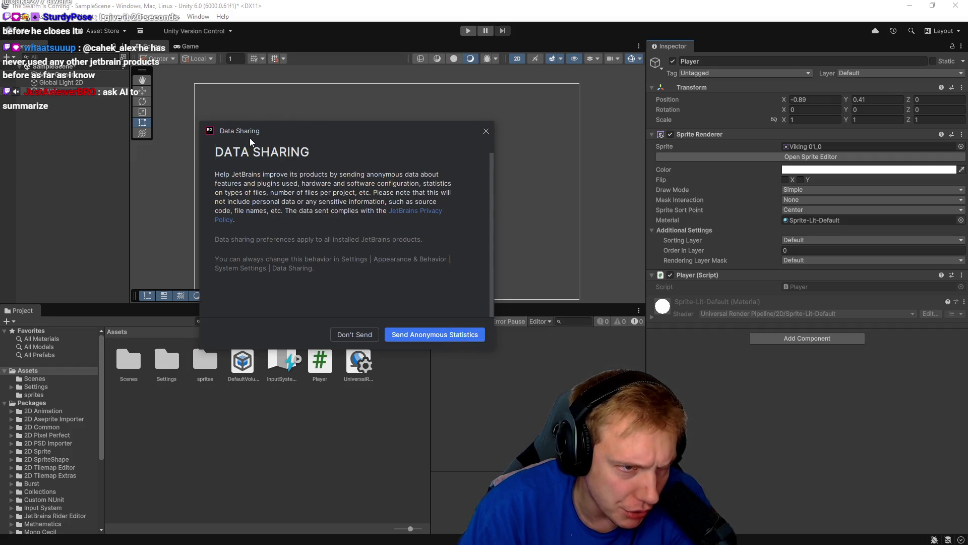
{"action": "left_click", "coordinate": [361, 334]}
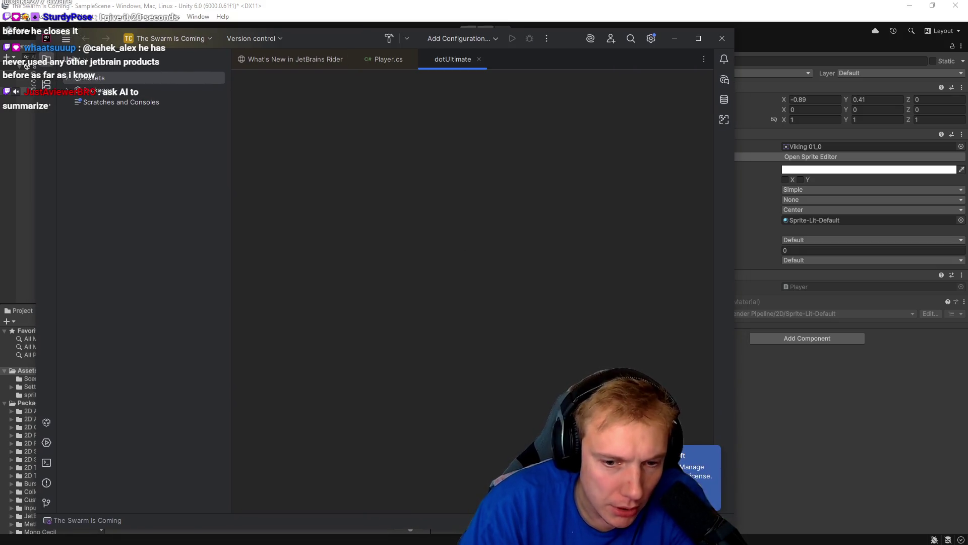
Show the Player.cs code in Rider and dismiss the trial-started popup
{"action": "left_click", "coordinate": [388, 59]}
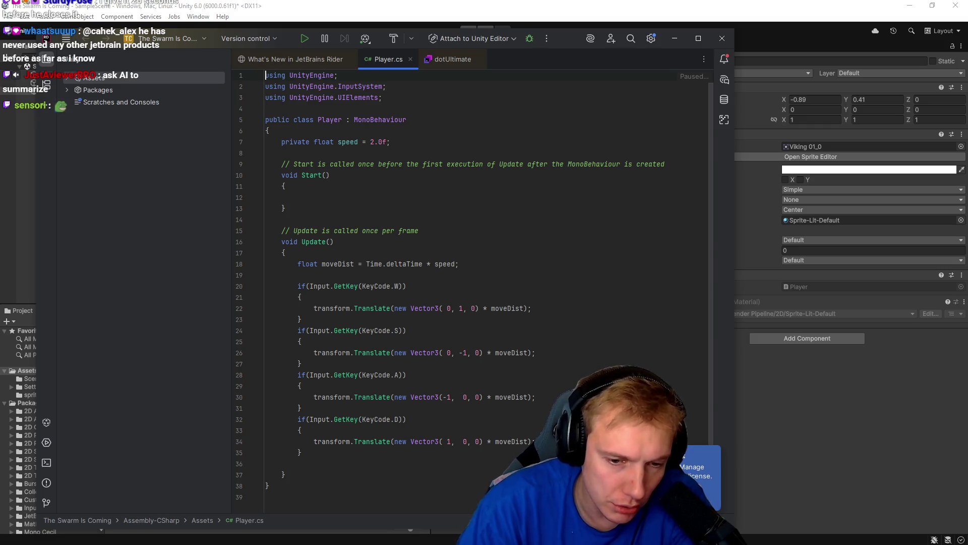
{"action": "left_click", "coordinate": [532, 352]}
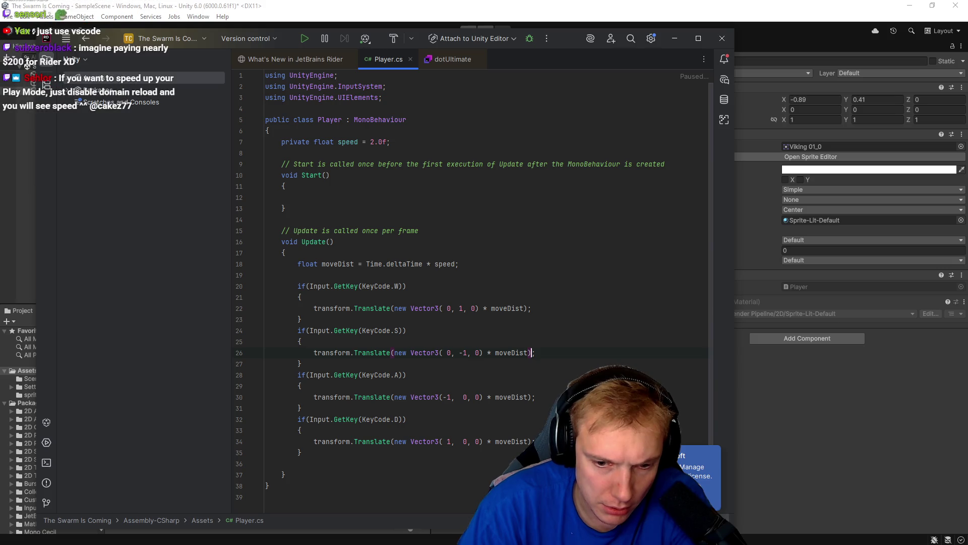
{"action": "left_click", "coordinate": [553, 149]}
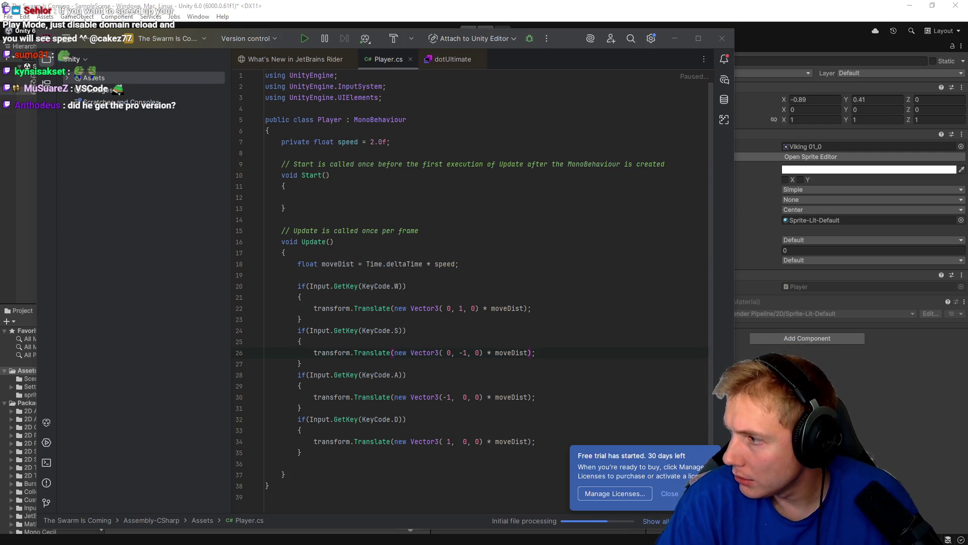
{"action": "left_click", "coordinate": [303, 342]}
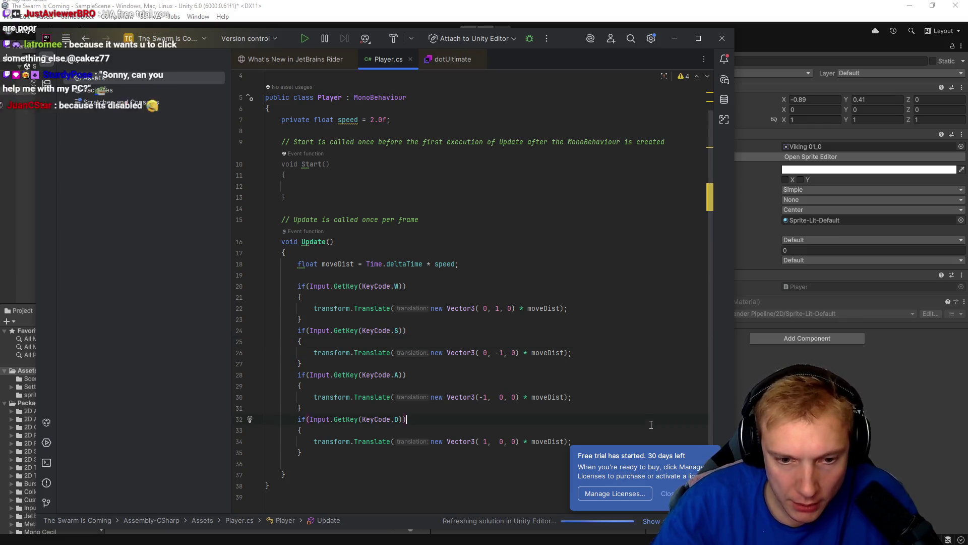
Highlight all uses of KeyCode in the movement code and show the tool windows list
{"action": "left_click", "coordinate": [509, 428]}
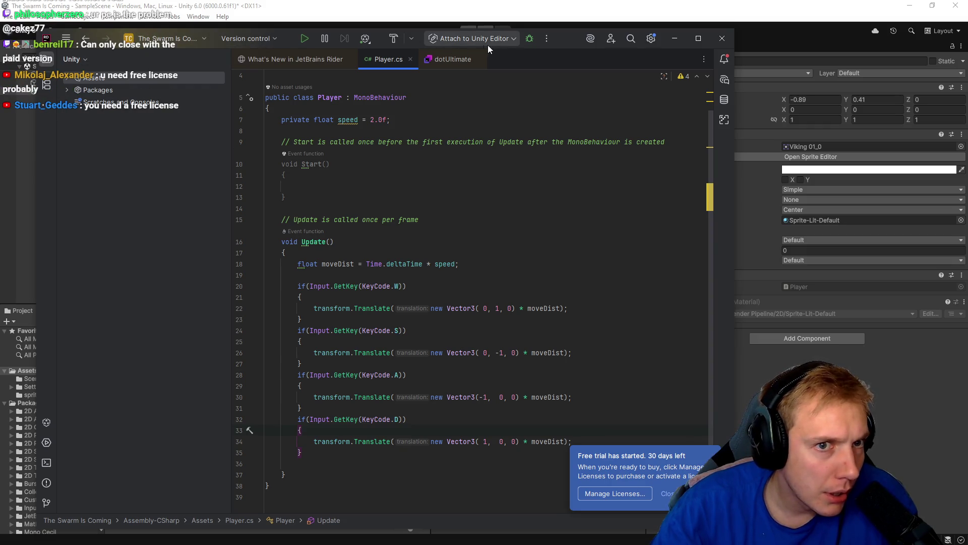
{"action": "left_click", "coordinate": [368, 286]}
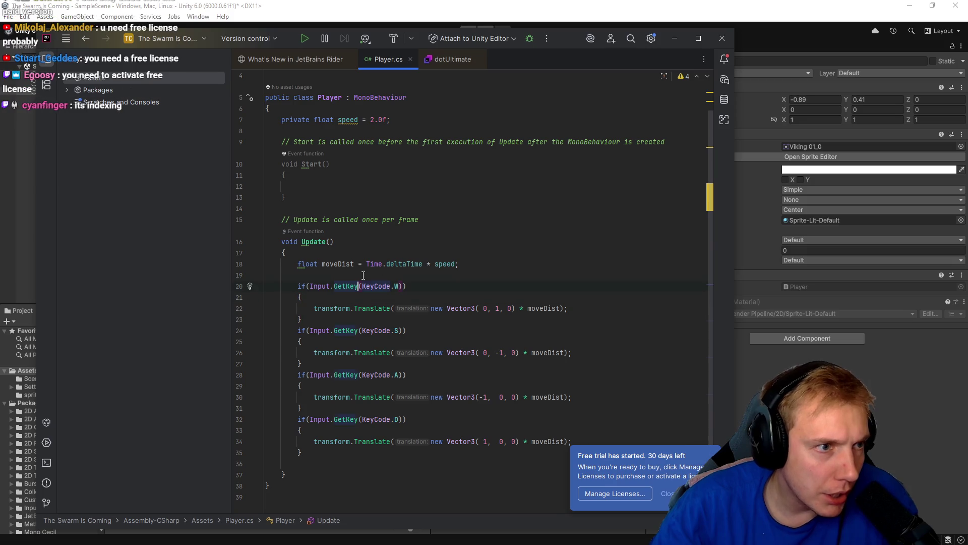
{"action": "left_click", "coordinate": [45, 107]}
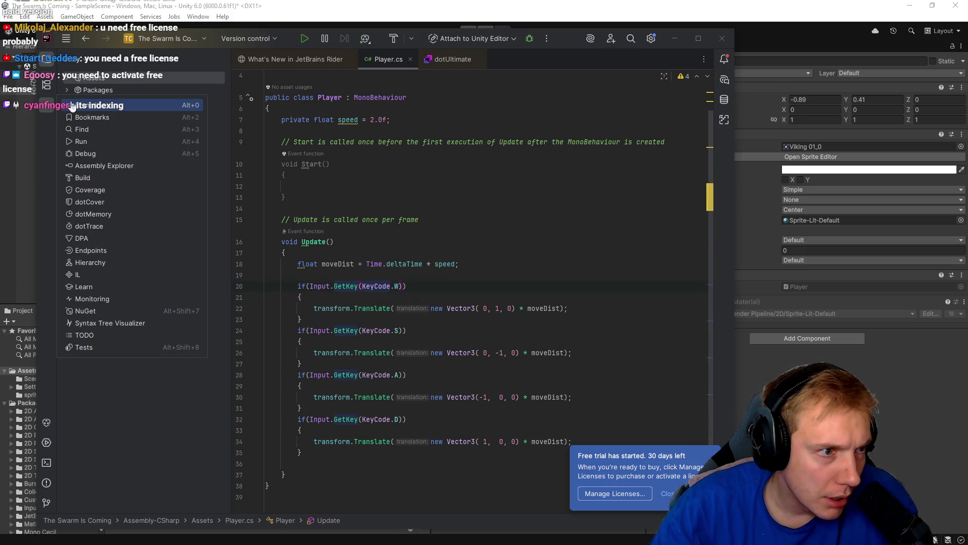
Open Rider's license and trial options from the main menu and view Plans and Pricing online
{"action": "left_click", "coordinate": [134, 380]}
{"action": "left_click", "coordinate": [63, 40]}
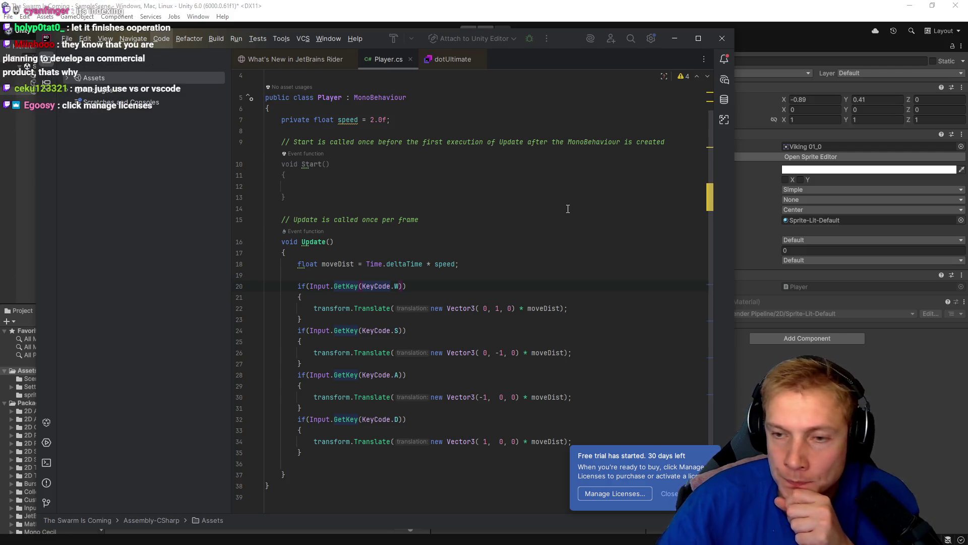
{"action": "left_click", "coordinate": [618, 495]}
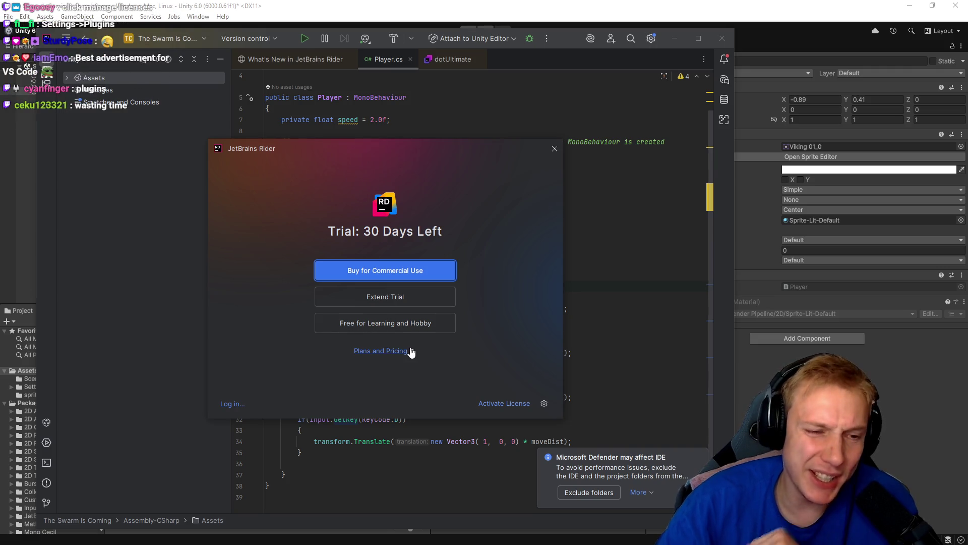
{"action": "left_click", "coordinate": [392, 352]}
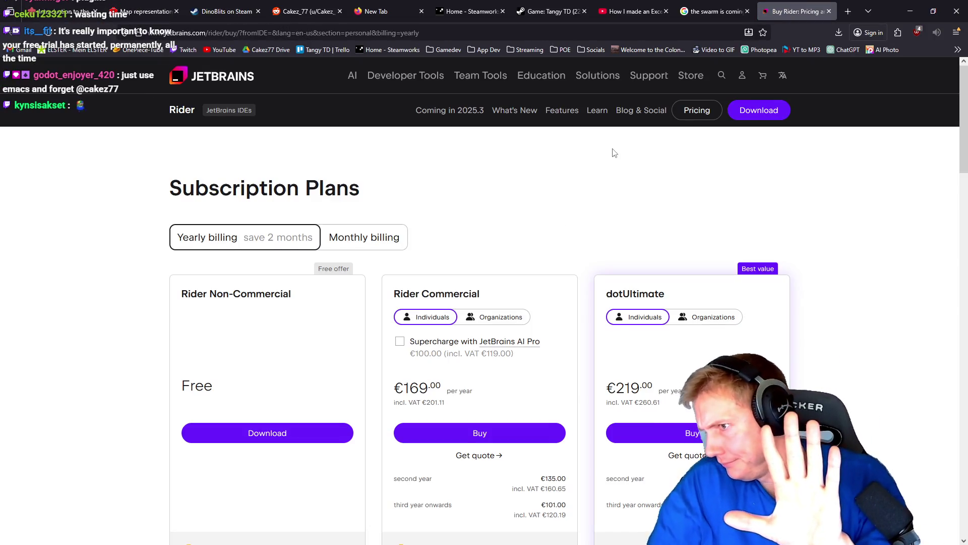
Scroll through Rider's pricing page and select the non-commercial use description
{"action": "scroll", "coordinate": [374, 190], "scroll_direction": "down", "scroll_amount": 2}
{"action": "scroll", "coordinate": [277, 283], "scroll_direction": "down", "scroll_amount": 5}
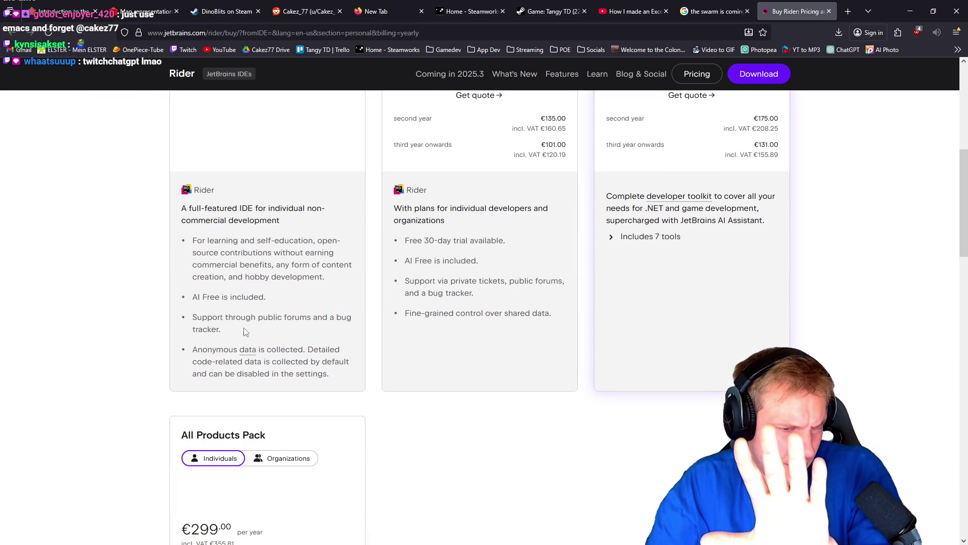
{"action": "scroll", "coordinate": [295, 284], "scroll_direction": "down", "scroll_amount": 3}
{"action": "scroll", "coordinate": [398, 329], "scroll_direction": "up", "scroll_amount": 4}
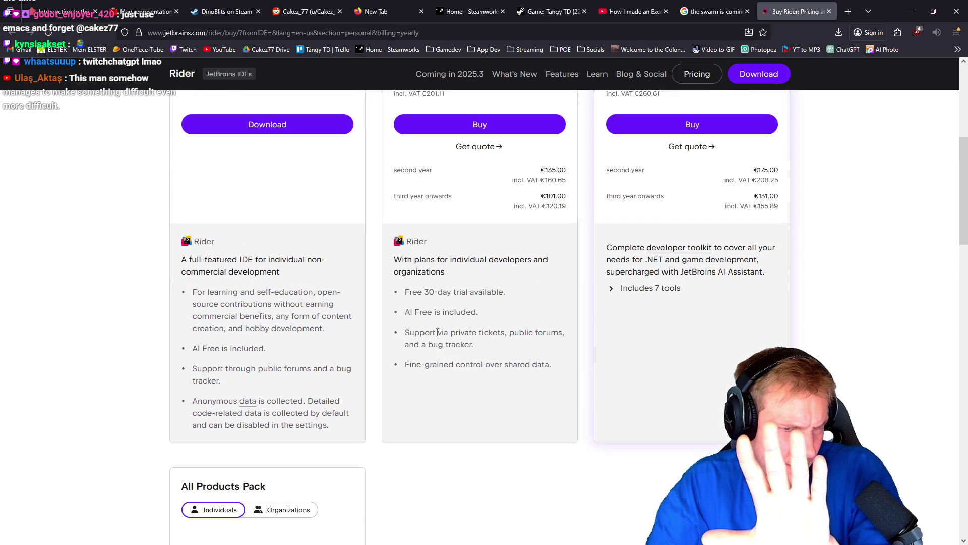
{"action": "scroll", "coordinate": [512, 314], "scroll_direction": "down", "scroll_amount": 1}
{"action": "scroll", "coordinate": [515, 323], "scroll_direction": "up", "scroll_amount": 1}
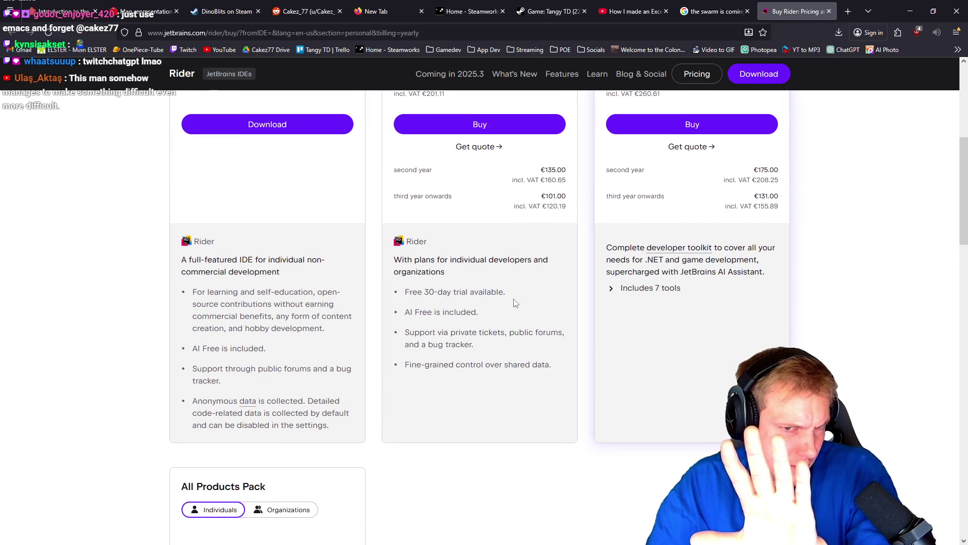
{"action": "scroll", "coordinate": [230, 252], "scroll_direction": "down", "scroll_amount": 1}
{"action": "mouse_move", "coordinate": [197, 240]}
{"action": "left_mouse_down"}
{"action": "mouse_move", "coordinate": [313, 242]}
{"action": "mouse_move", "coordinate": [290, 266]}
{"action": "mouse_move", "coordinate": [327, 287]}
{"action": "left_mouse_up"}
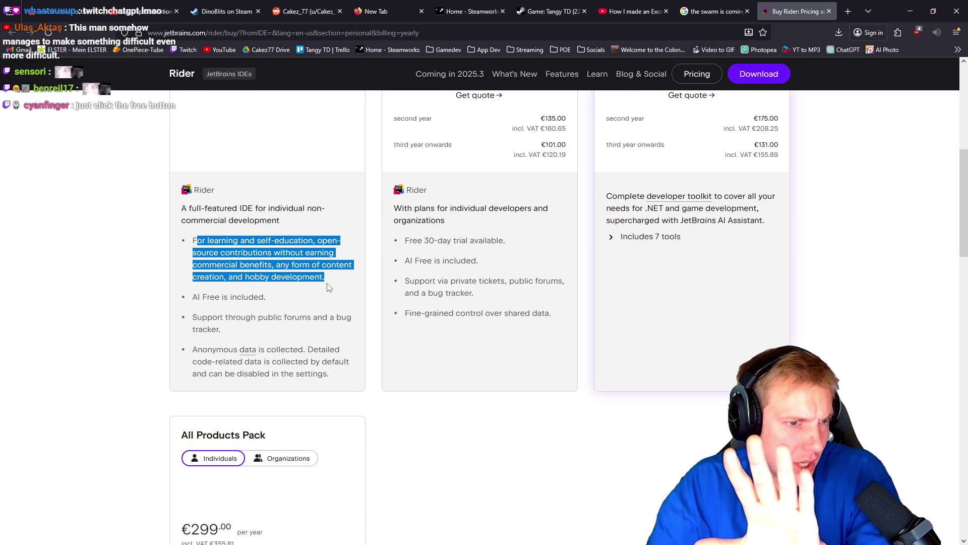
Toggle the Dark Reader extension on and off for the pricing page
{"action": "left_click", "coordinate": [902, 33]}
{"action": "left_click", "coordinate": [813, 140]}
{"action": "left_click", "coordinate": [796, 72]}
{"action": "left_click", "coordinate": [52, 241]}
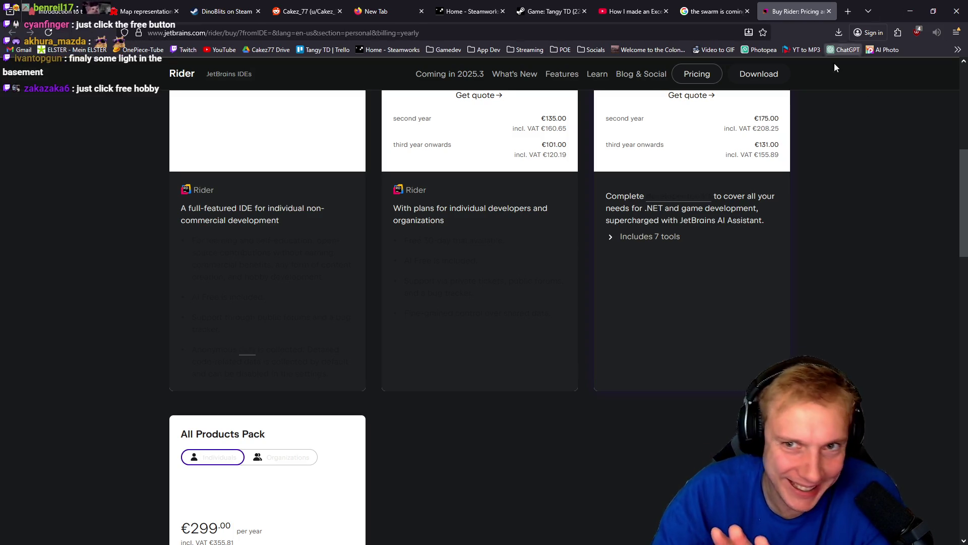
{"action": "left_click", "coordinate": [898, 32]}
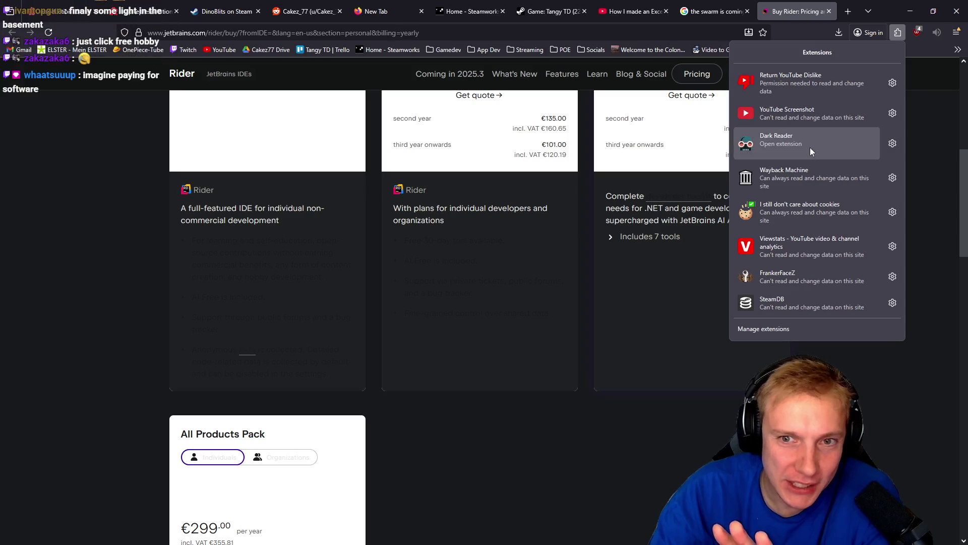
{"action": "left_click", "coordinate": [809, 146]}
{"action": "left_click", "coordinate": [807, 73]}
{"action": "left_click", "coordinate": [477, 367]}
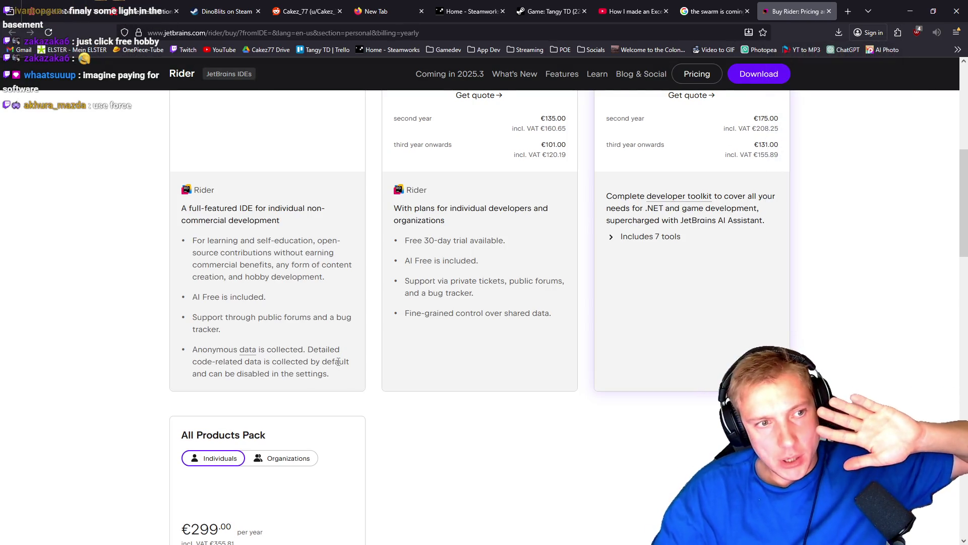
Review the pricing page once more, then close the Buy Rider tab
{"action": "scroll", "coordinate": [477, 367], "scroll_direction": "up", "scroll_amount": 3}
{"action": "scroll", "coordinate": [214, 262], "scroll_direction": "up", "scroll_amount": 1}
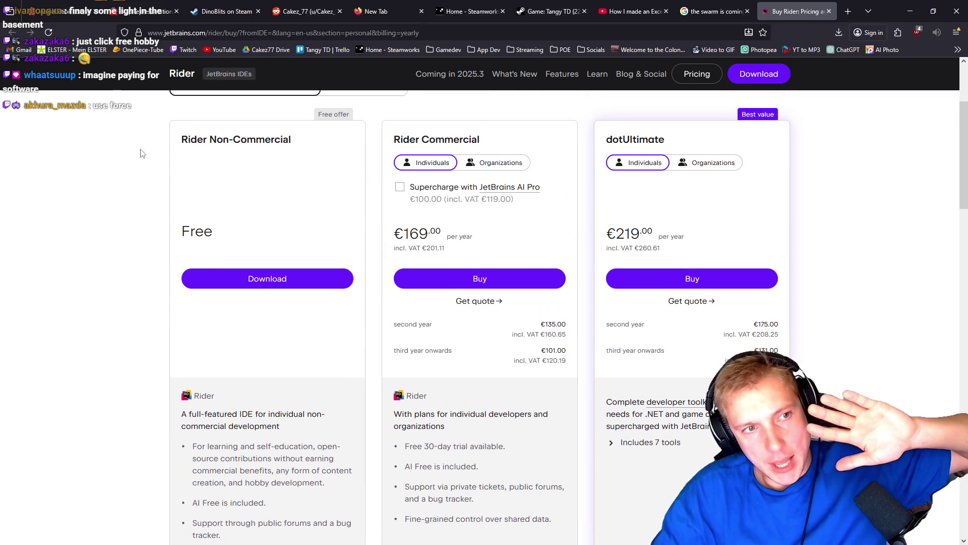
{"action": "scroll", "coordinate": [202, 437], "scroll_direction": "down", "scroll_amount": 3}
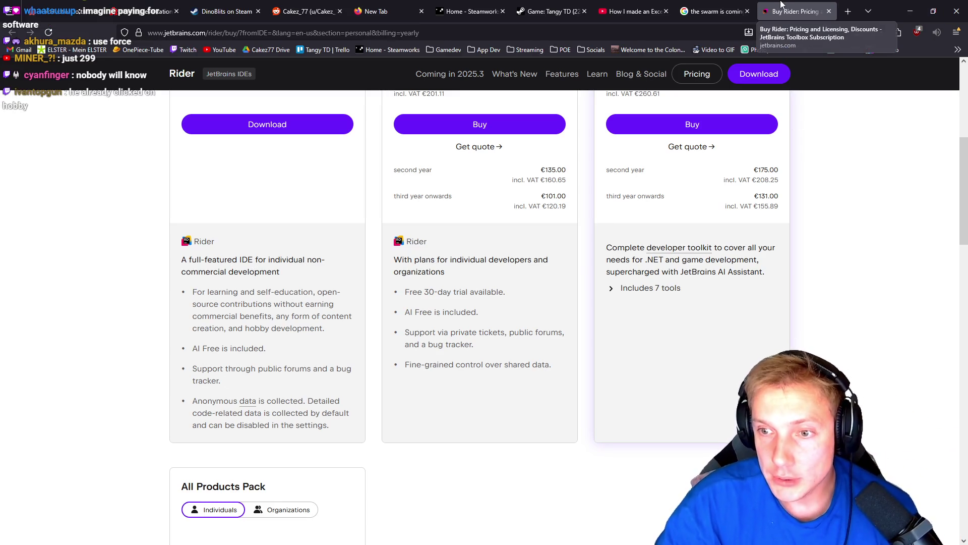
{"action": "middle_click", "coordinate": [797, 9]}
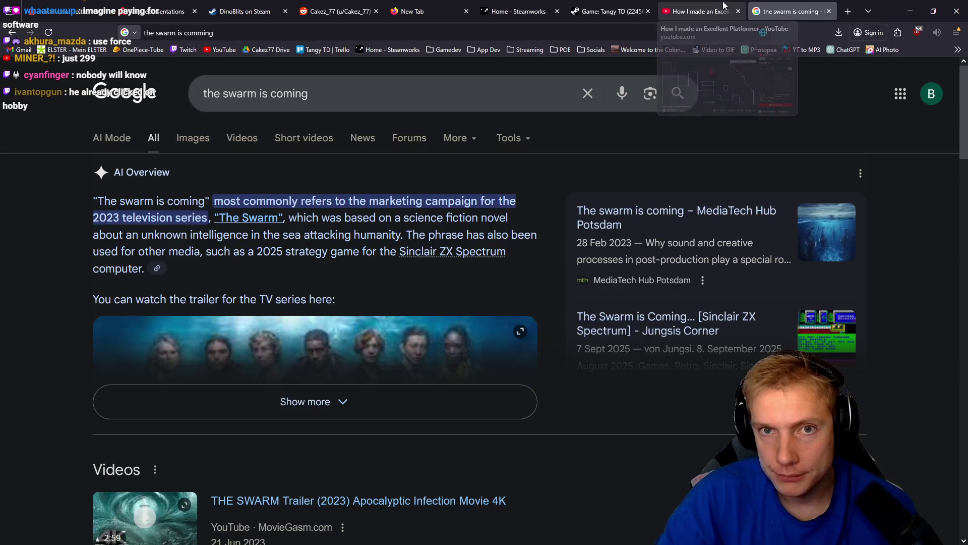
Choose the Free for Learning and Hobby licence with only Hobby development as the intended use
{"action": "left_click", "coordinate": [908, 10]}
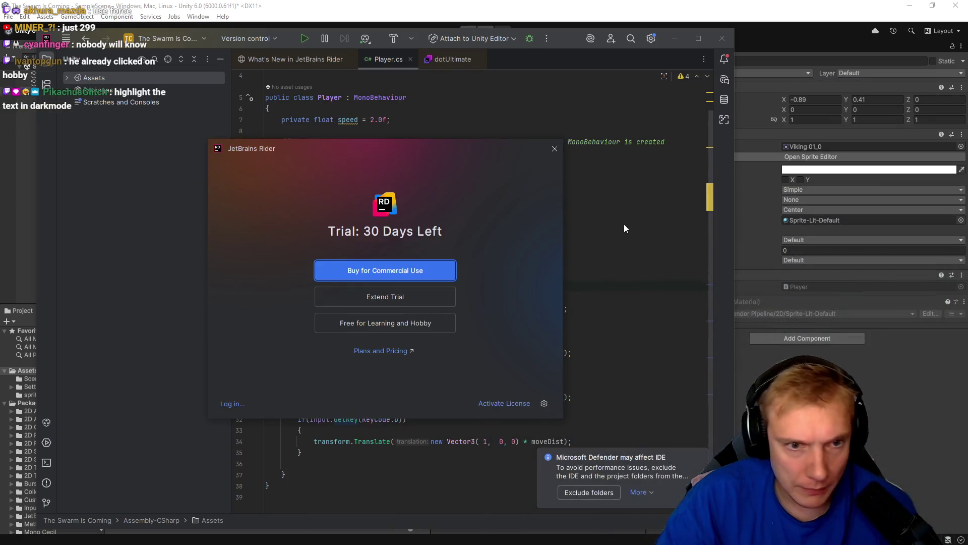
{"action": "left_click", "coordinate": [381, 327]}
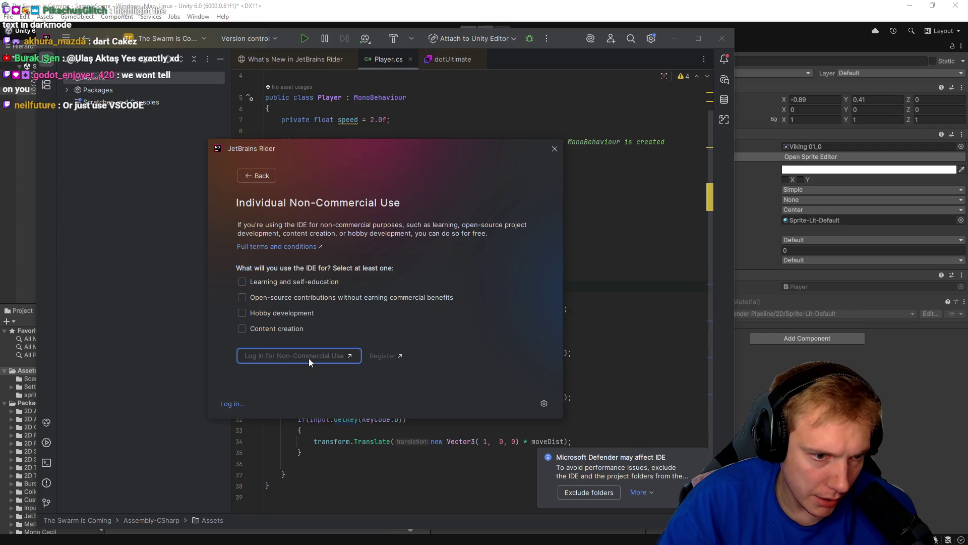
{"action": "left_click", "coordinate": [242, 328]}
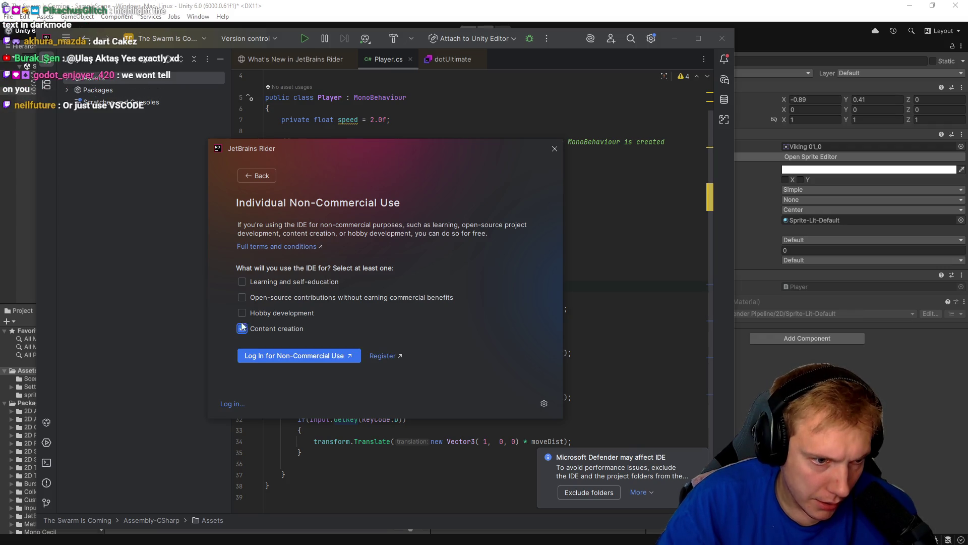
{"action": "left_click", "coordinate": [242, 312]}
{"action": "left_click", "coordinate": [243, 328]}
Abandon the JetBrains account login and dismiss the licensing dialog with Escape
{"action": "left_click", "coordinate": [302, 356]}
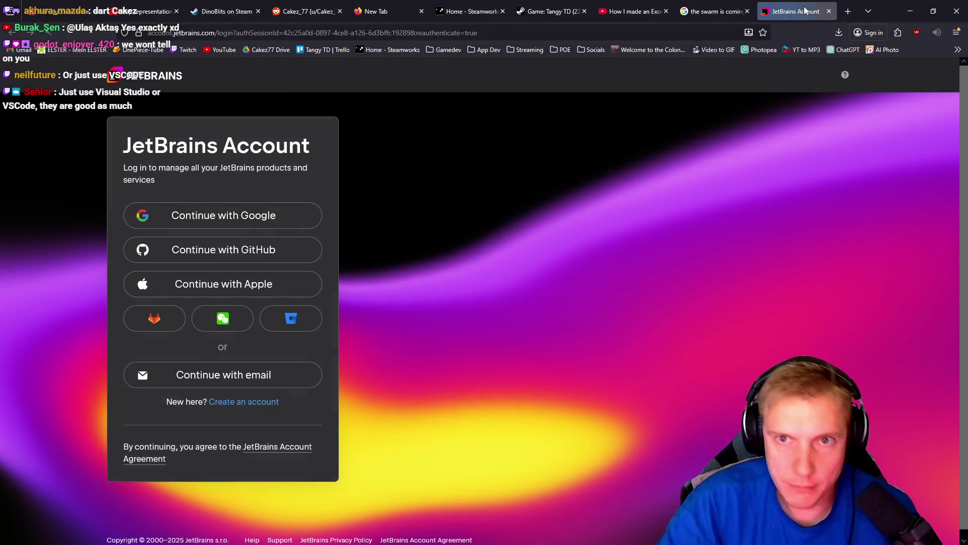
{"action": "left_click", "coordinate": [874, 6]}
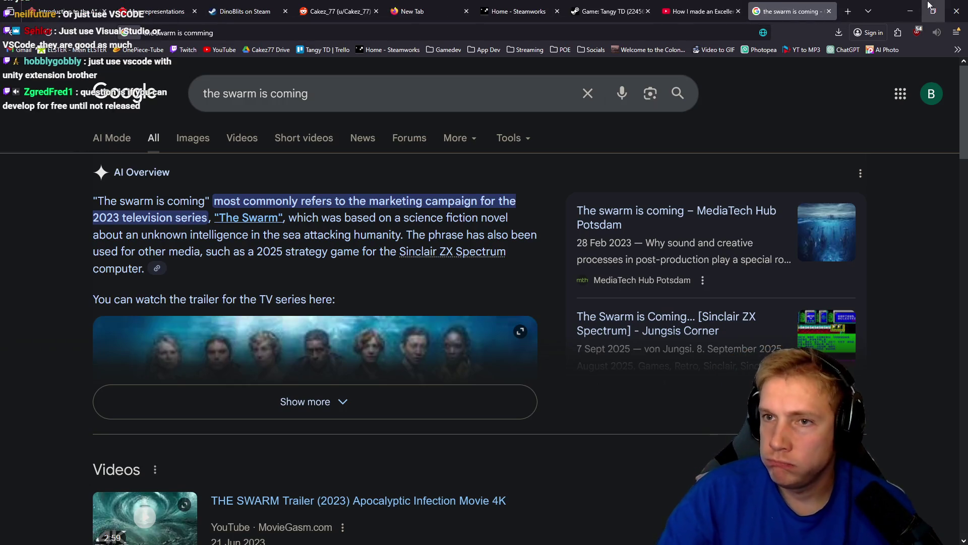
{"action": "left_click", "coordinate": [911, 18]}
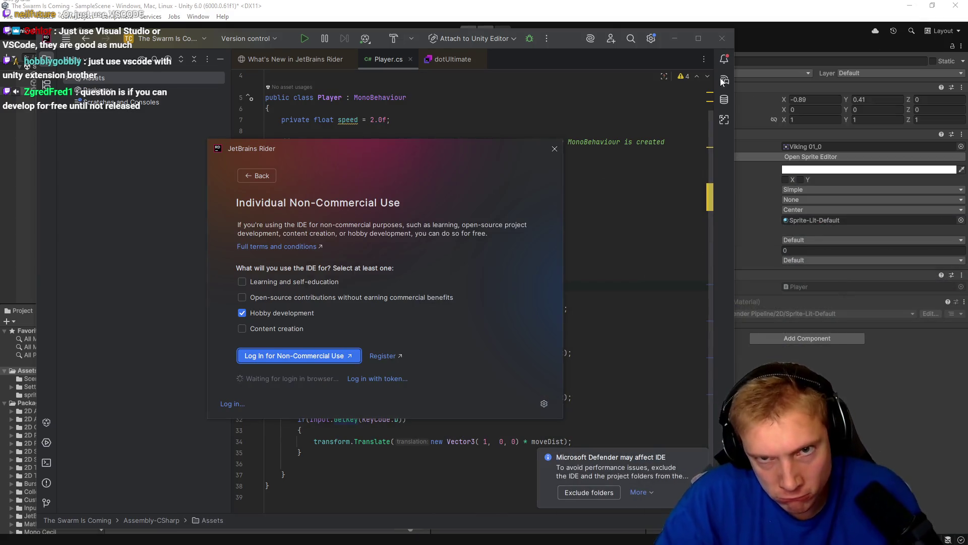
{"action": "key", "text": "Escape"}
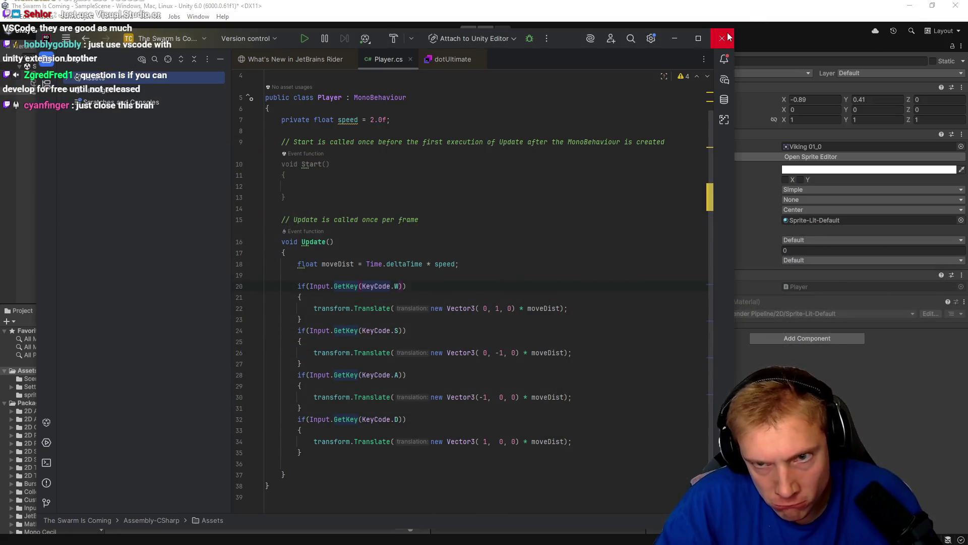
Quit JetBrains Rider, confirming Exit, and return to Unity
{"action": "left_click", "coordinate": [728, 36]}
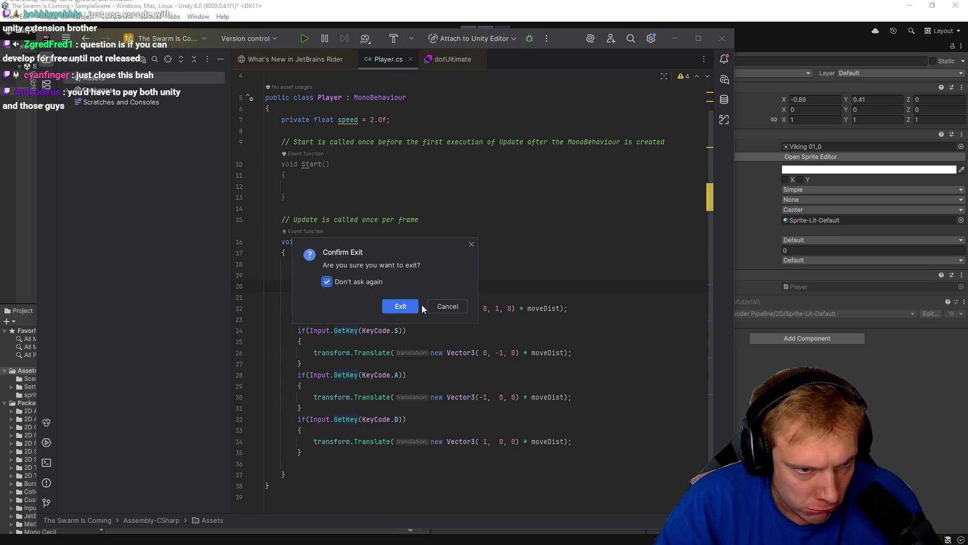
{"action": "left_click", "coordinate": [404, 307]}
{"action": "left_click", "coordinate": [8, 17]}
Open Unity's Project Settings window, move it right, then close it unchanged
{"action": "mouse_move", "coordinate": [24, 17]}
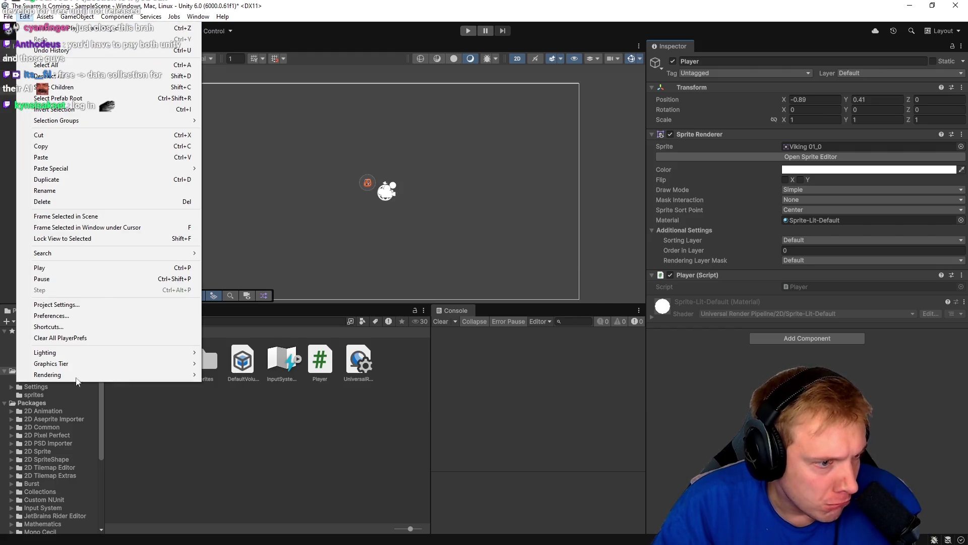
{"action": "left_click", "coordinate": [79, 304]}
{"action": "left_click_drag", "start_coordinate": [304, 106], "coordinate": [412, 108]}
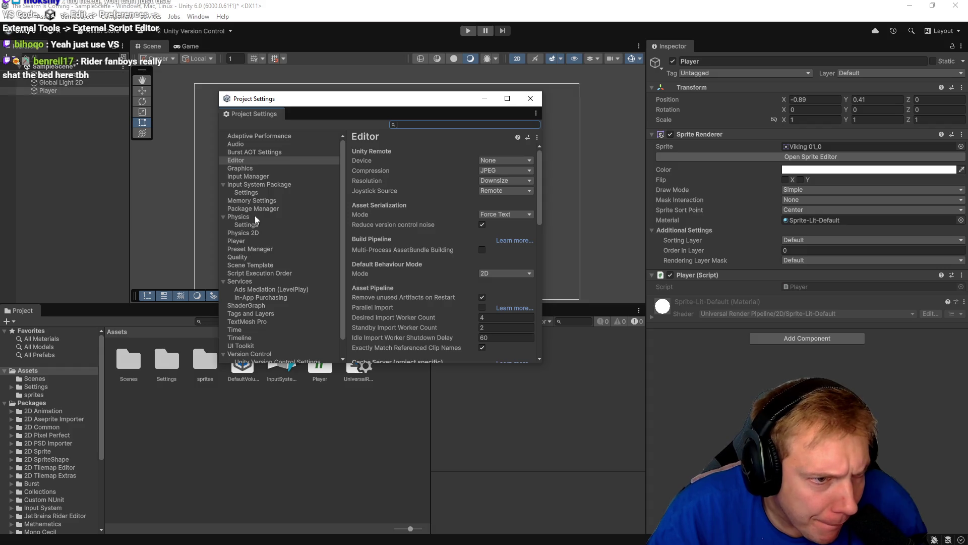
{"action": "left_click", "coordinate": [530, 98]}
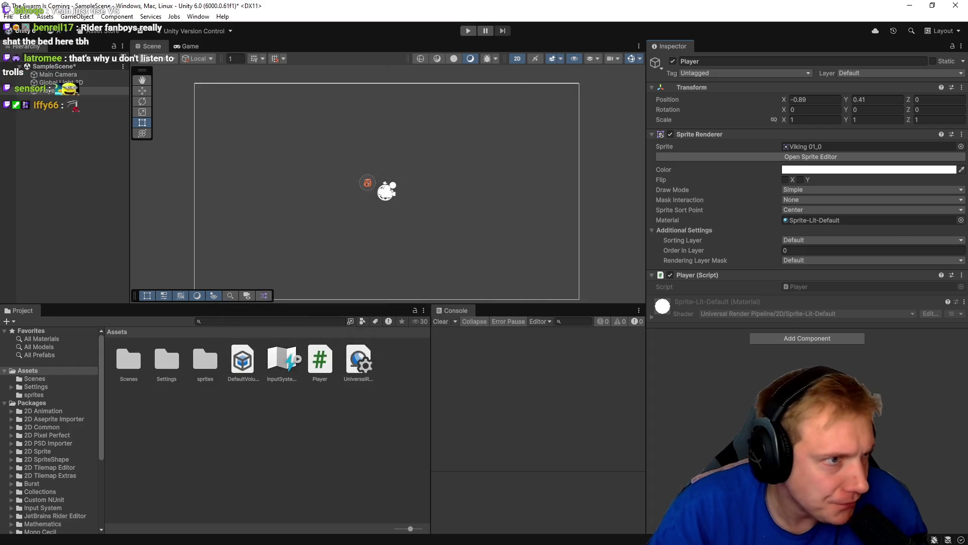
{"action": "left_click", "coordinate": [25, 16]}
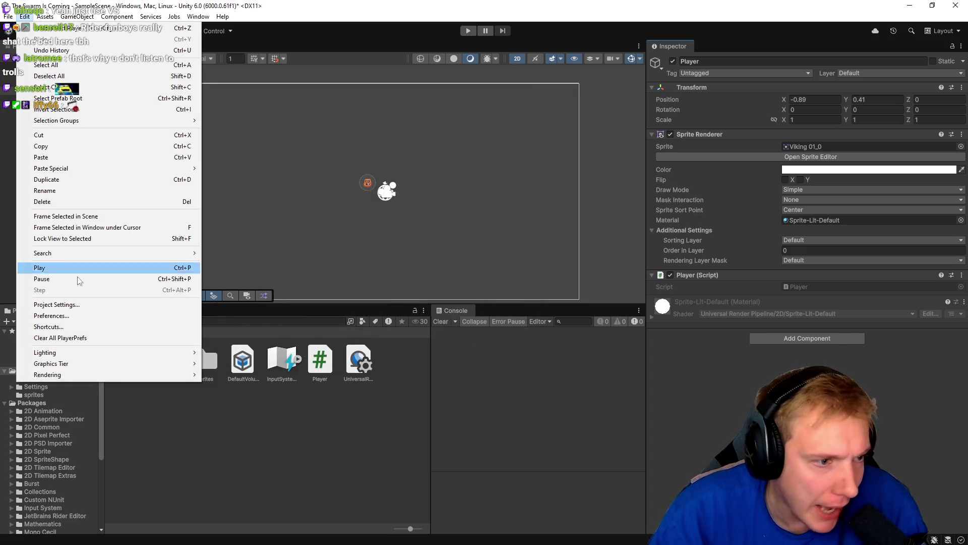
In Preferences, browse for a new External Script Editor and go to the Desktop
{"action": "left_click", "coordinate": [88, 315]}
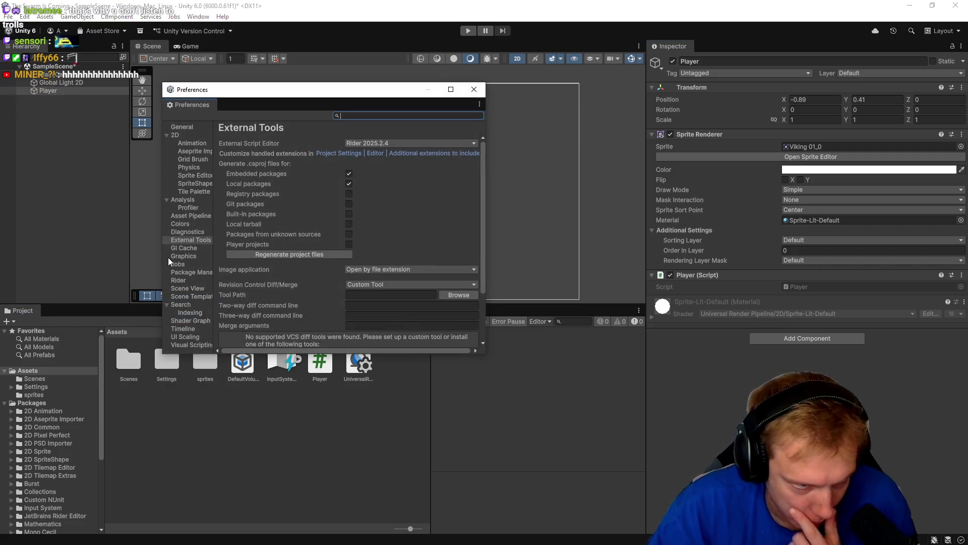
{"action": "left_click", "coordinate": [440, 143]}
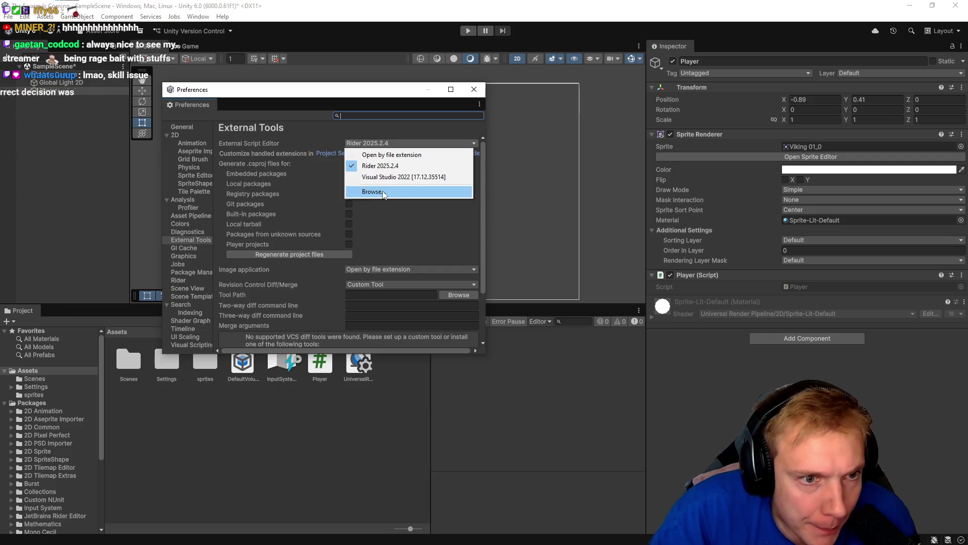
{"action": "left_click", "coordinate": [434, 193]}
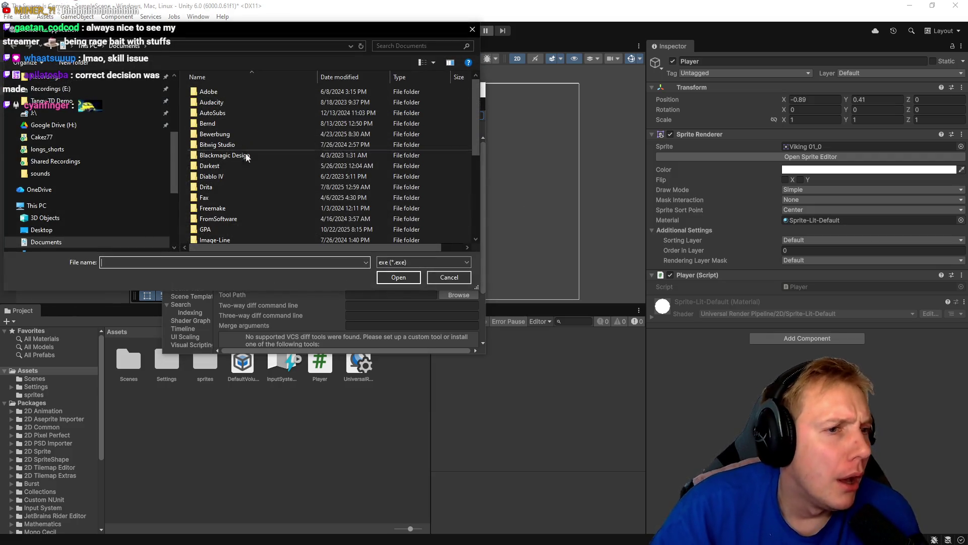
{"action": "scroll", "coordinate": [101, 132], "scroll_direction": "up", "scroll_amount": 1}
{"action": "scroll", "coordinate": [106, 132], "scroll_direction": "up", "scroll_amount": 4}
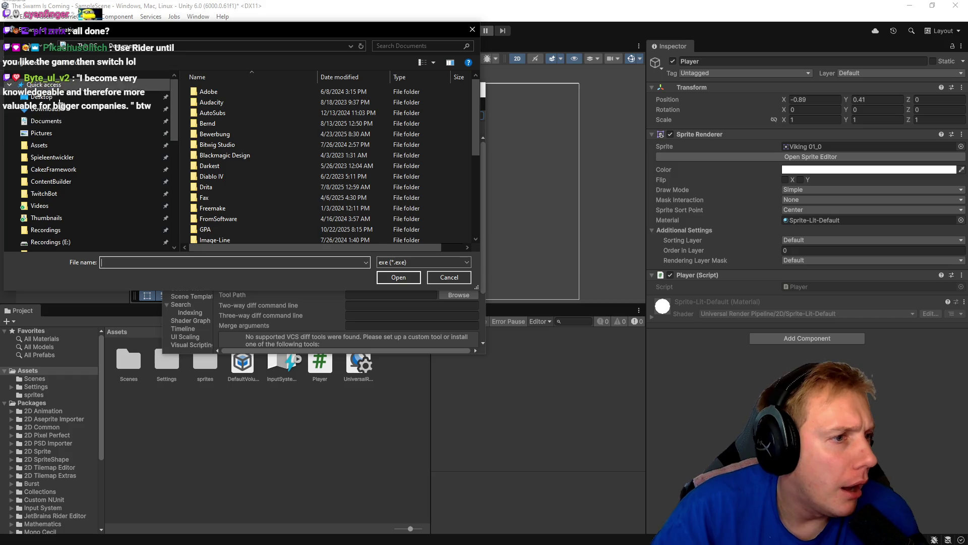
{"action": "left_click", "coordinate": [163, 96]}
{"action": "scroll", "coordinate": [342, 143], "scroll_direction": "down", "scroll_amount": 1}
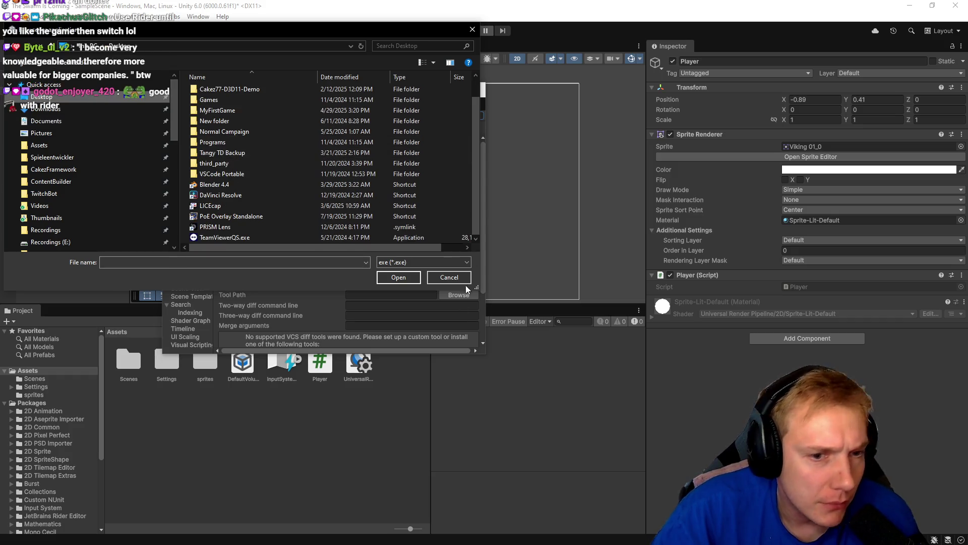
{"action": "left_click_drag", "start_coordinate": [476, 287], "coordinate": [685, 428]}
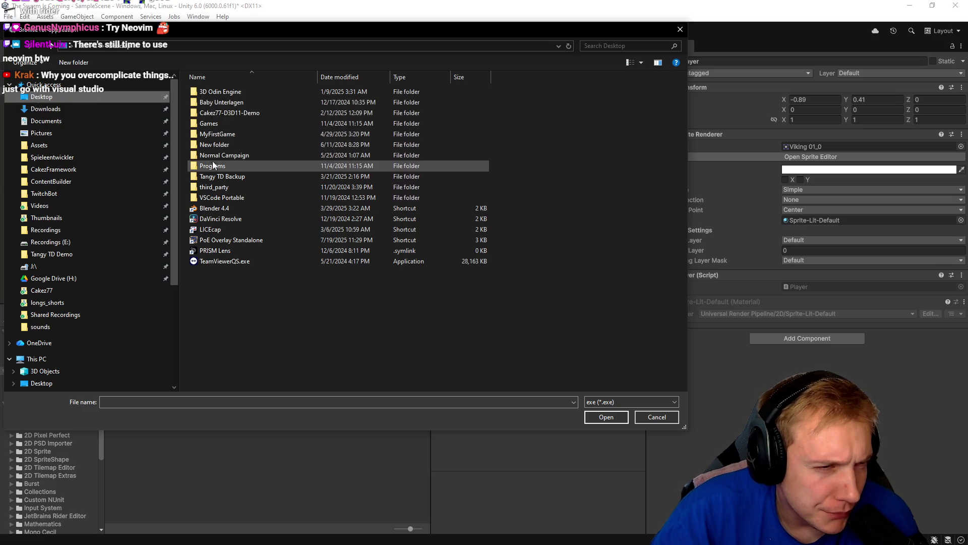
Set Desktop/VSCode Portable/Code.exe as the external script editor and open Player.cs with it
{"action": "double_click", "coordinate": [217, 197]}
{"action": "left_click", "coordinate": [209, 155]}
{"action": "left_click", "coordinate": [605, 417]}
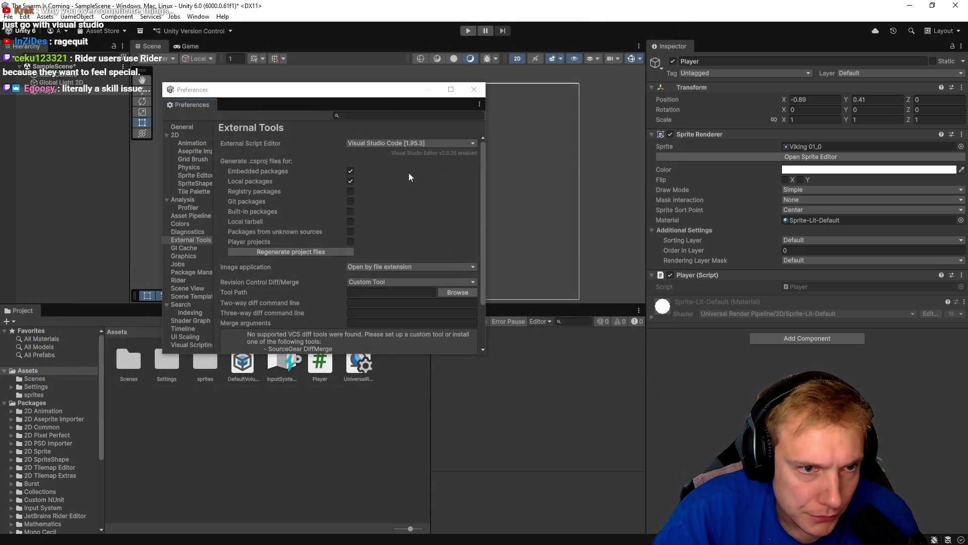
{"action": "left_click", "coordinate": [479, 93]}
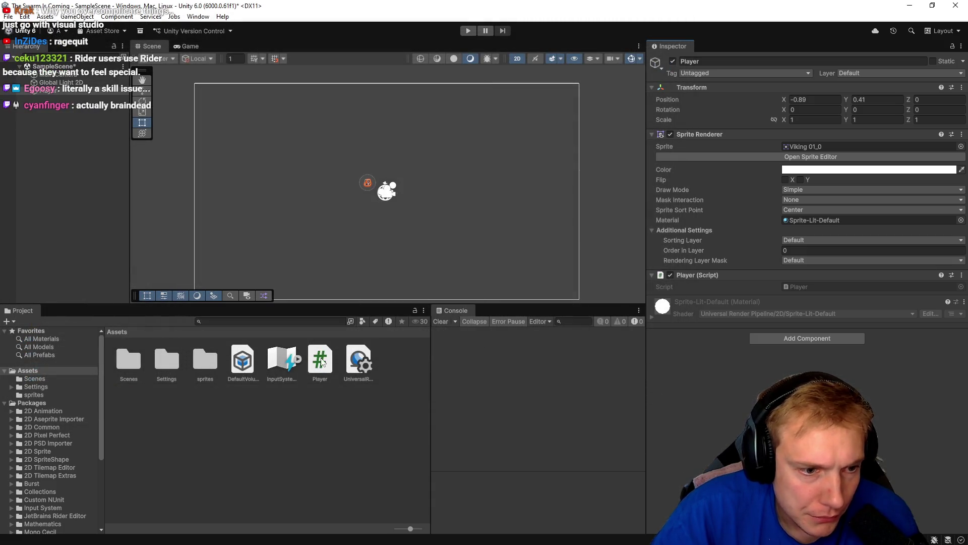
{"action": "left_click", "coordinate": [317, 365]}
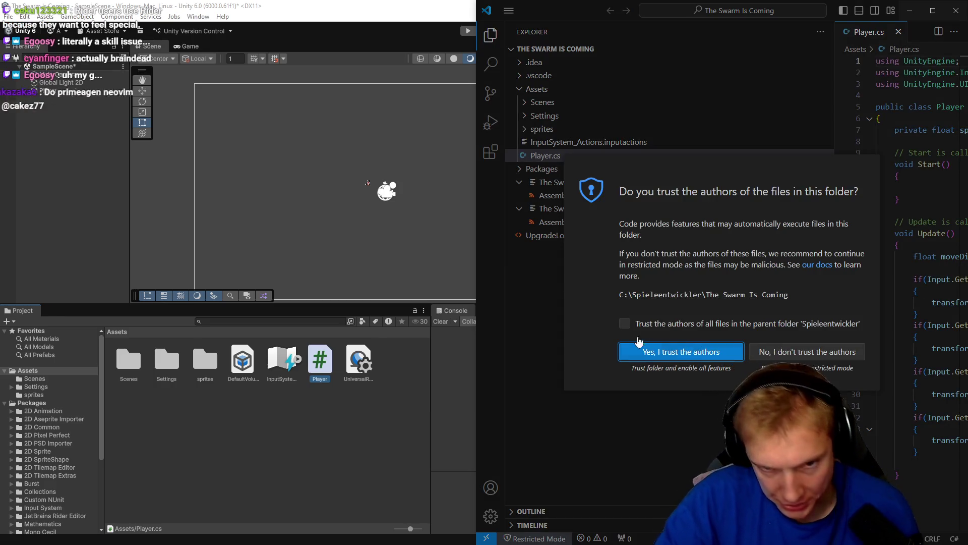
Trust the project's authors, widen the VS Code window, and show the installed extensions
{"action": "left_click", "coordinate": [698, 351]}
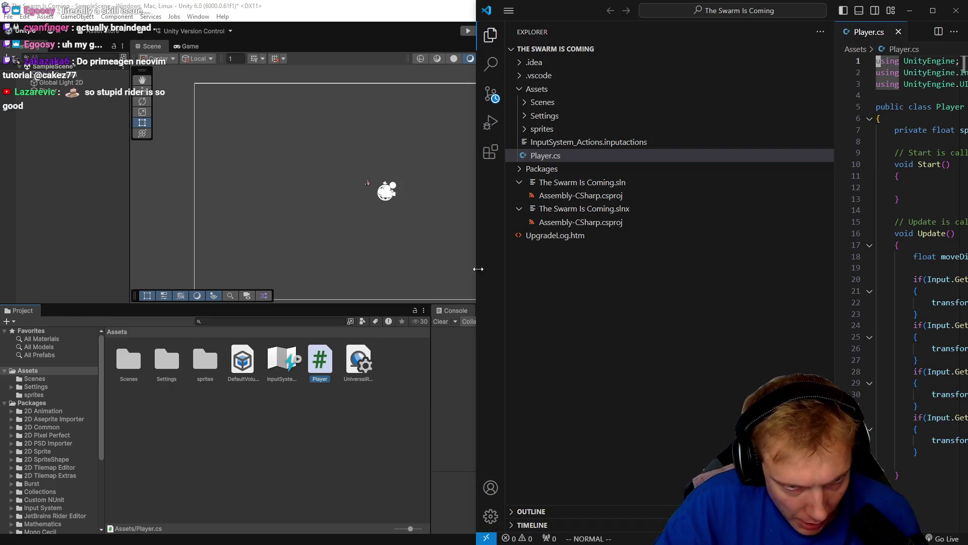
{"action": "mouse_move", "coordinate": [479, 273]}
{"action": "left_mouse_down"}
{"action": "mouse_move", "coordinate": [58, 195]}
{"action": "mouse_move", "coordinate": [78, 199]}
{"action": "left_mouse_up"}
{"action": "left_click", "coordinate": [93, 152]}
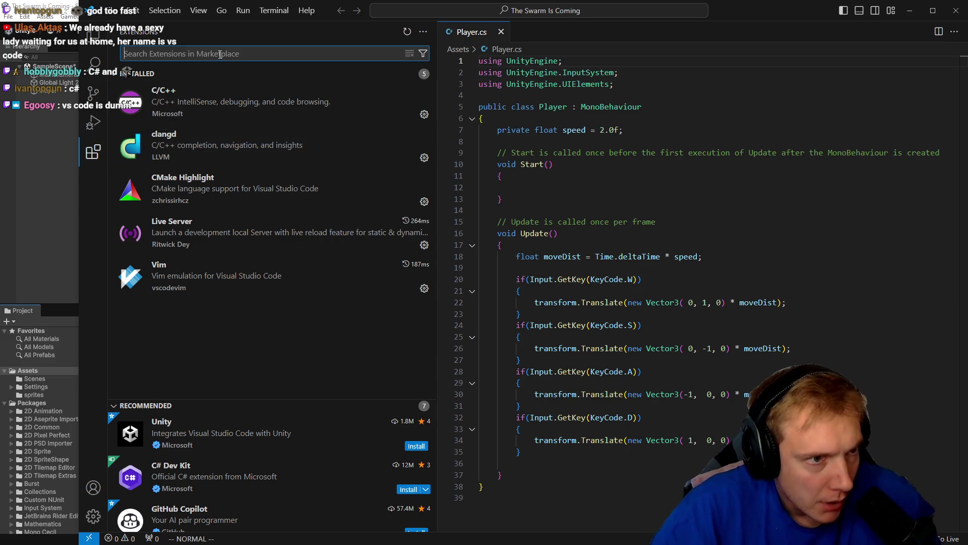
Search extensions for 'c#', view C# and C# Dev Kit details, then switch to the browser
{"action": "type", "text": "c#"}
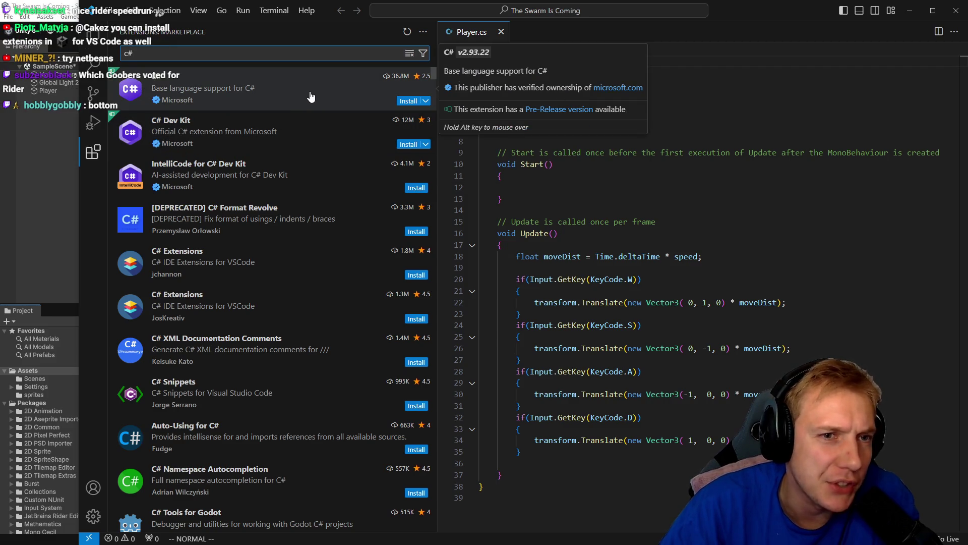
{"action": "left_click", "coordinate": [311, 98]}
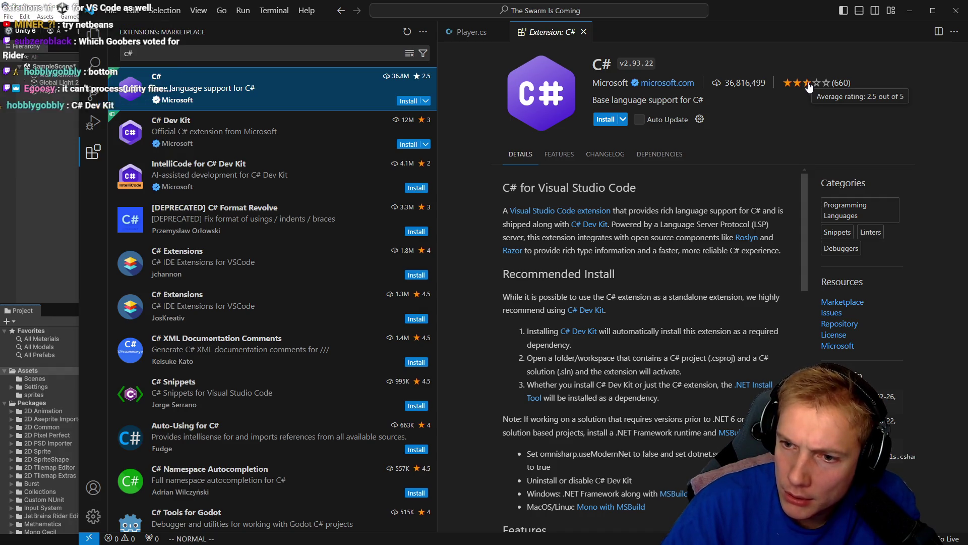
{"action": "left_click", "coordinate": [315, 139]}
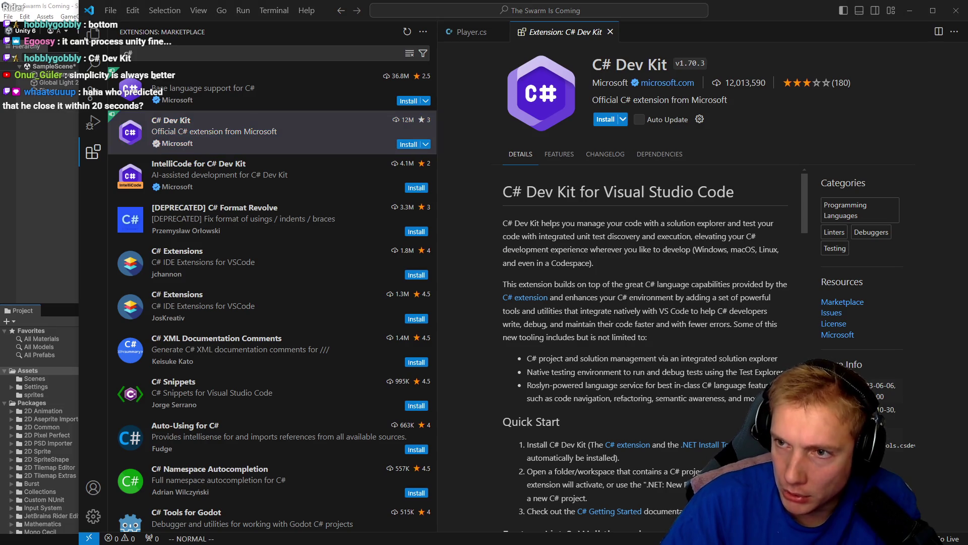
{"action": "key", "text": "alt+Tab"}
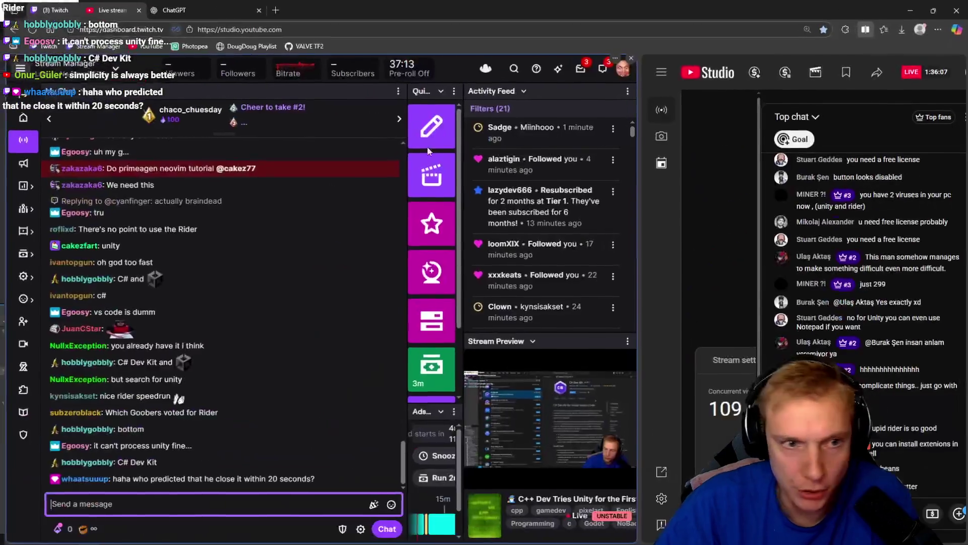
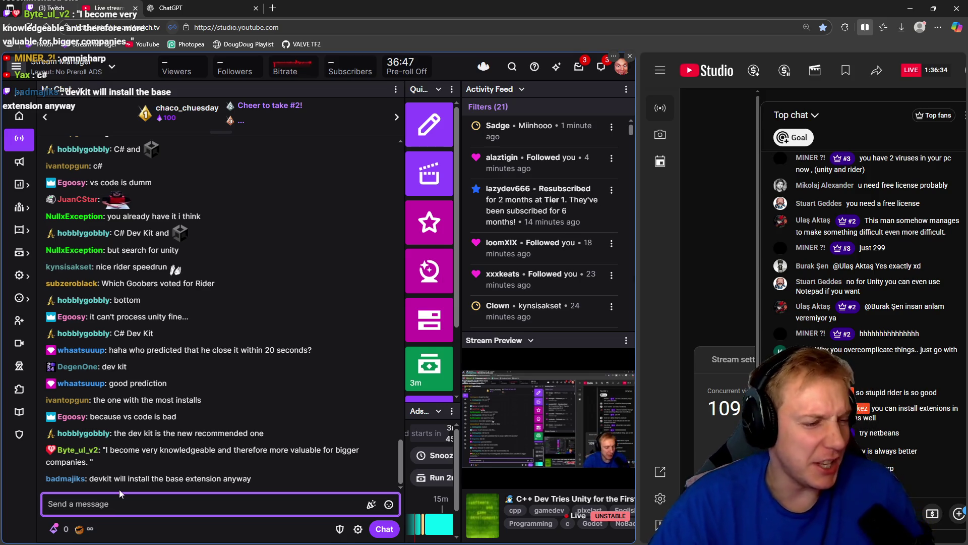
Time out the chatter for 171 seconds and bring up AbevBot's notification queue, enlarged and centred
{"action": "left_click_drag", "start_coordinate": [85, 454], "coordinate": [367, 481]}
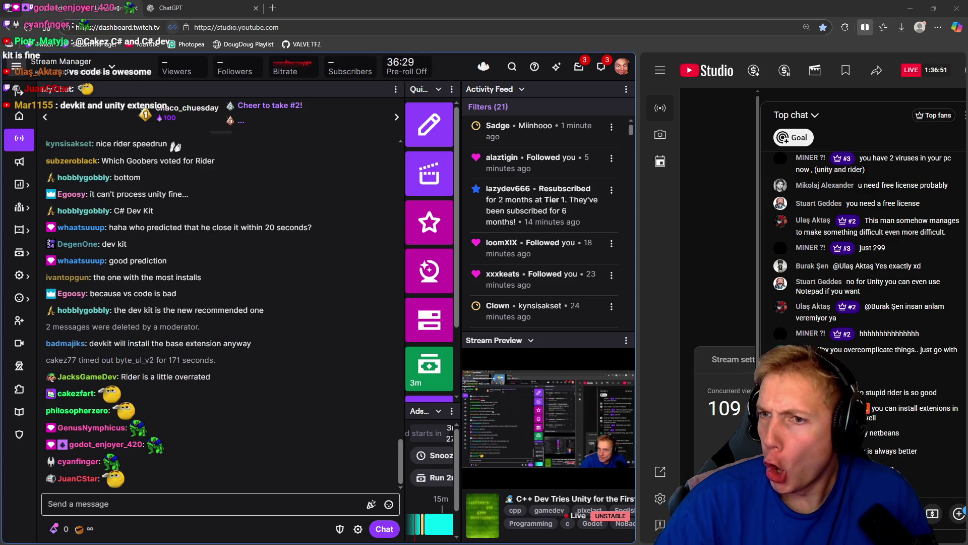
{"action": "key", "text": "alt+Tab"}
{"action": "mouse_move", "coordinate": [246, 61]}
{"action": "left_mouse_down"}
{"action": "mouse_move", "coordinate": [484, 100]}
{"action": "mouse_move", "coordinate": [472, 94]}
{"action": "left_mouse_up"}
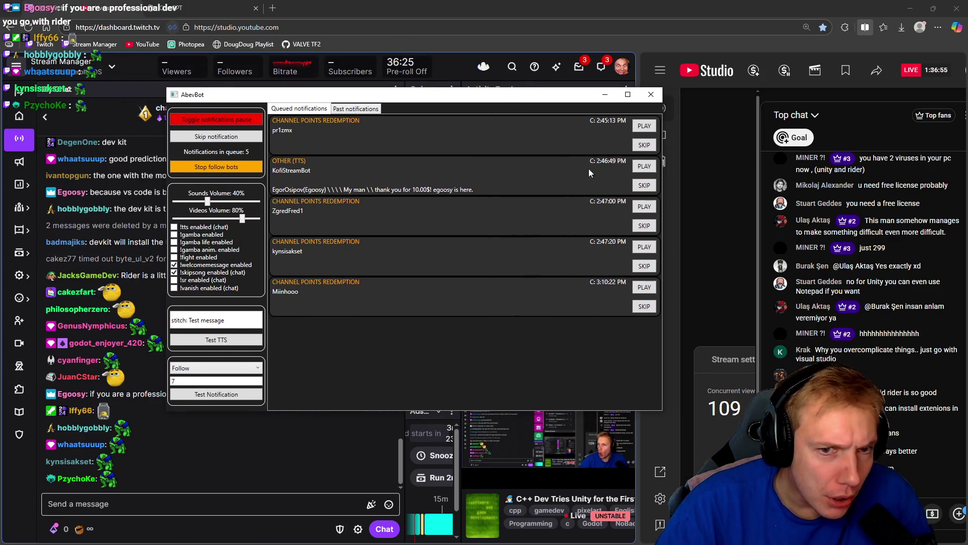
Play the queued tip text-to-speech notification in AbevBot, then hide the AbevBot window
{"action": "left_click", "coordinate": [644, 167]}
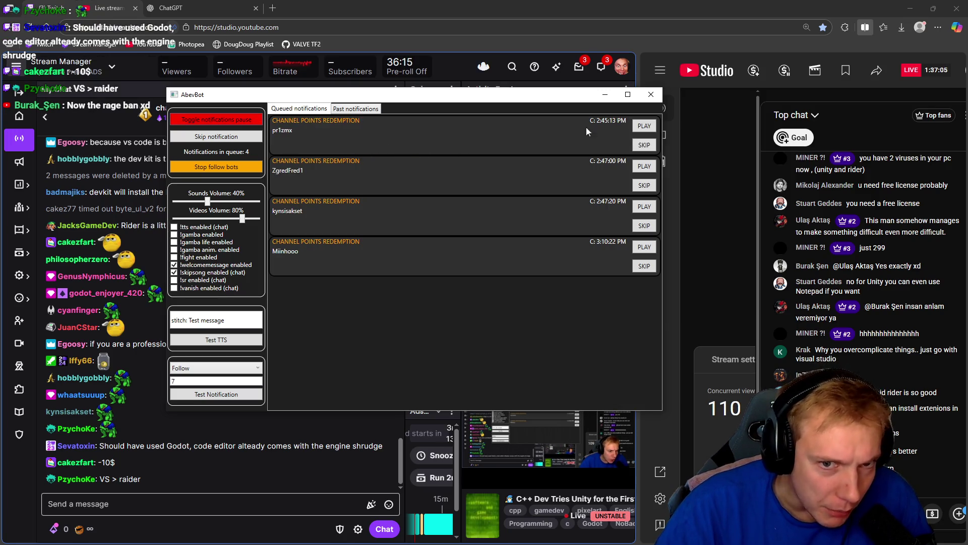
{"action": "key", "text": "alt+Tab"}
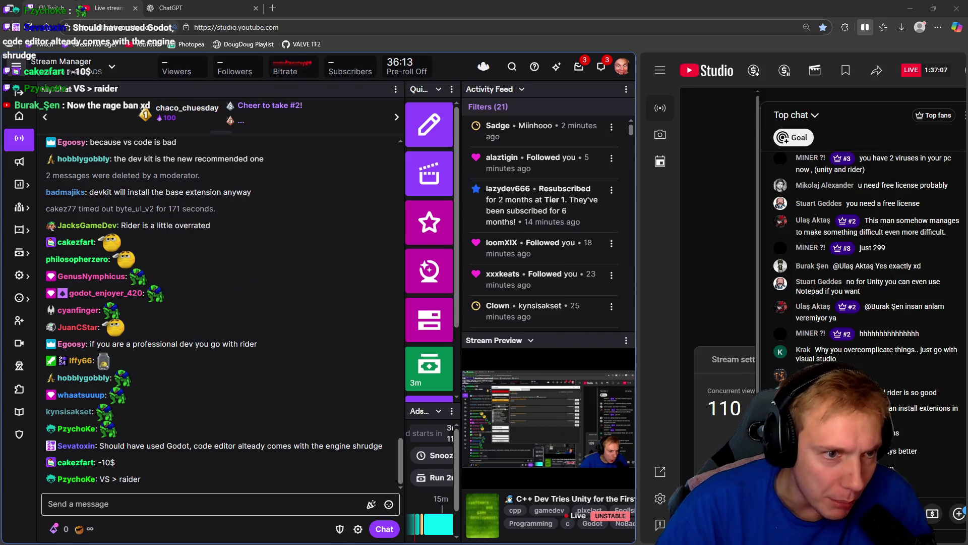
Open a chat poll with /poll asking 'Which extension', with answers C# and C# Dev Kit
{"action": "left_click", "coordinate": [176, 504]}
{"action": "type", "text": "/"}
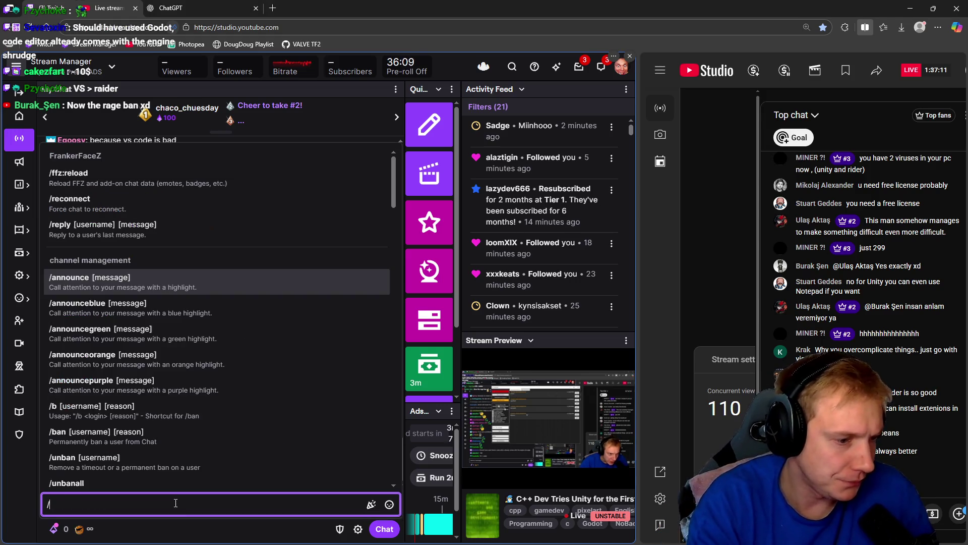
{"action": "type", "text": "poll"}
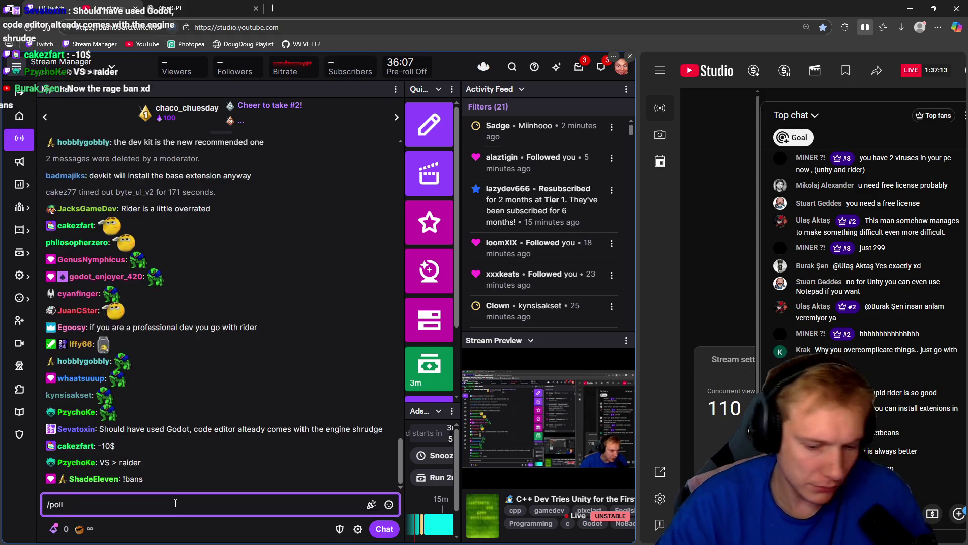
{"action": "key", "text": "Return"}
{"action": "left_click", "coordinate": [265, 196]}
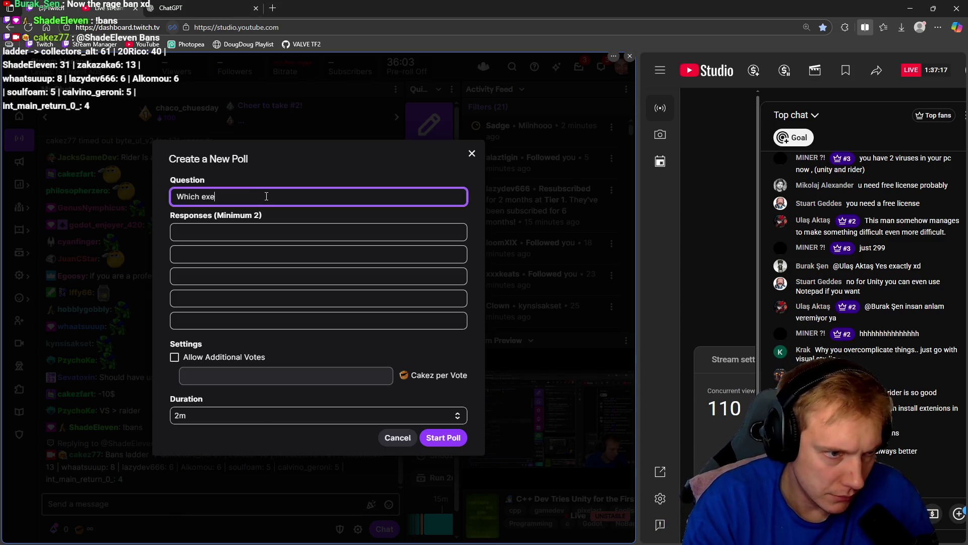
{"action": "type", "text": "si"}
{"action": "key", "text": "BackSpace"}
{"action": "key", "text": "BackSpace"}
{"action": "key", "text": "BackSpace"}
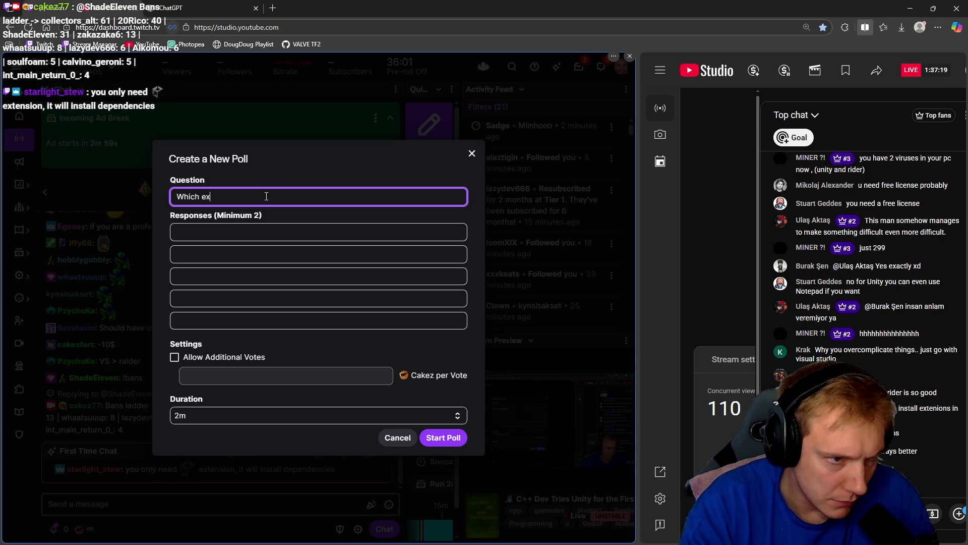
{"action": "type", "text": "nsion"}
{"action": "key", "text": "Tab"}
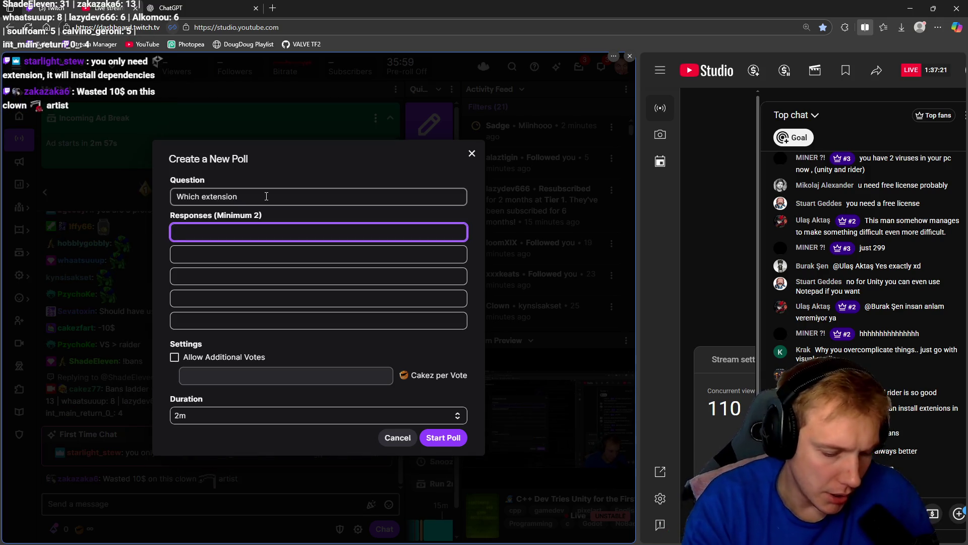
{"action": "key", "text": "Tab"}
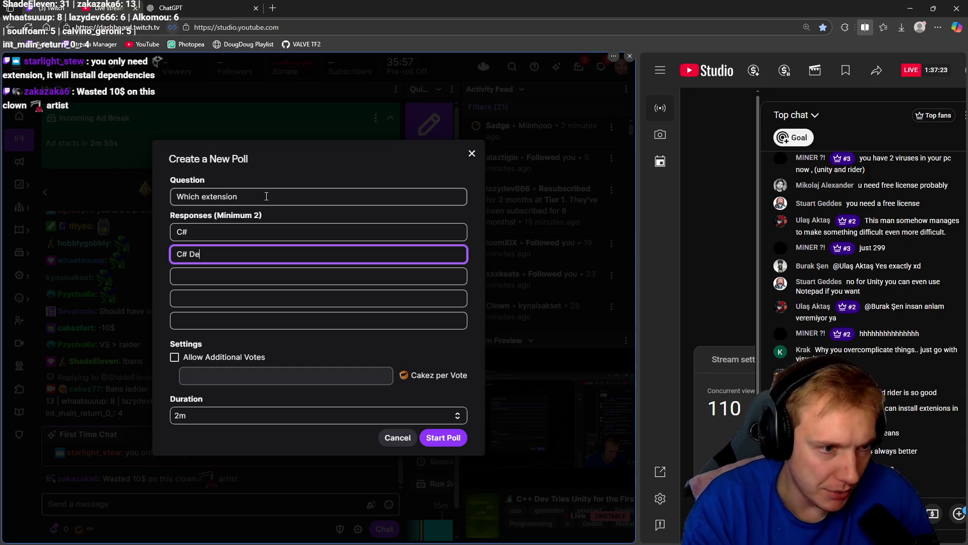
Set the poll duration to 1 minute, start it, expand its card, and return to VS Code
{"action": "left_click", "coordinate": [403, 414]}
{"action": "left_click", "coordinate": [429, 432]}
{"action": "left_click", "coordinate": [452, 446]}
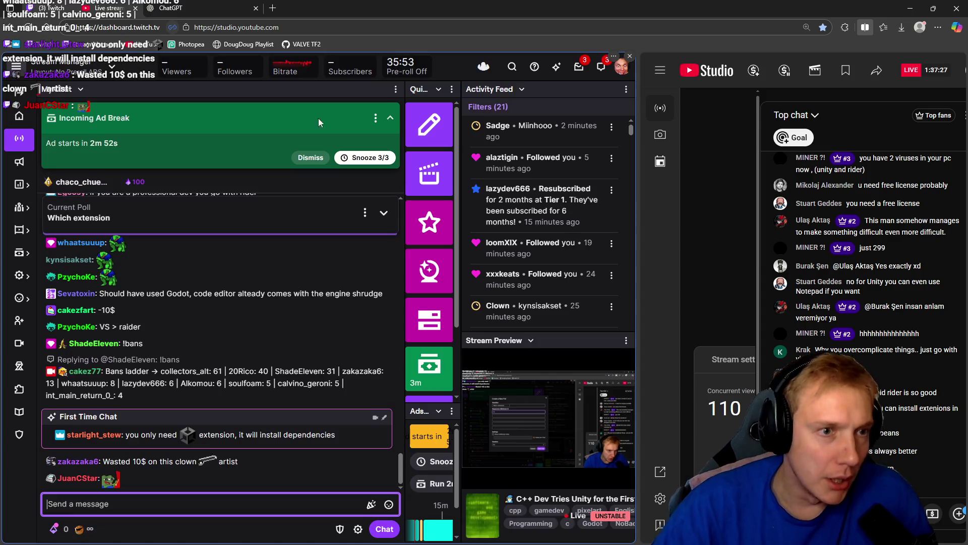
{"action": "left_click", "coordinate": [231, 216]}
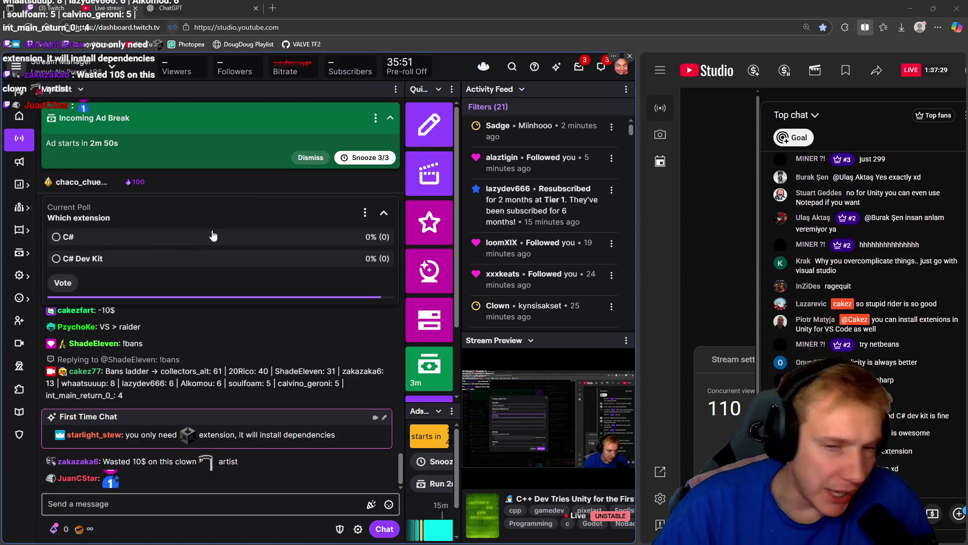
{"action": "key", "text": "alt+Tab"}
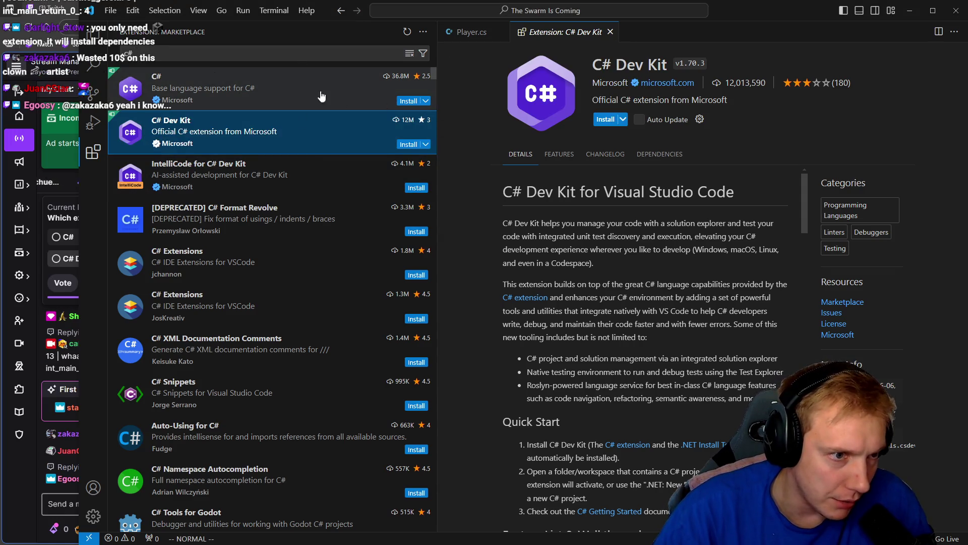
Search the extensions for 'unity', open Microsoft's Unity extension page, and reposition the VS Code window
{"action": "key", "text": "ctrl+shift+x"}
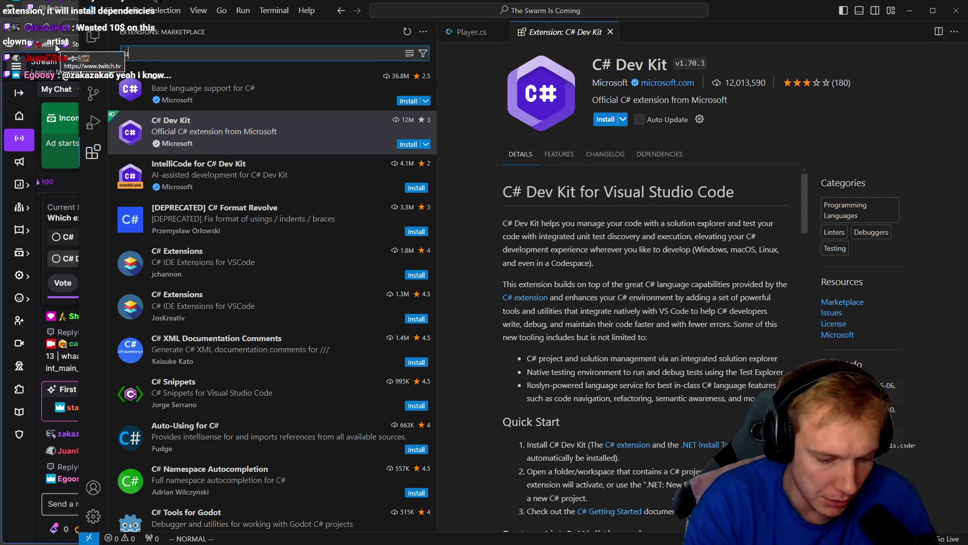
{"action": "type", "text": "unity"}
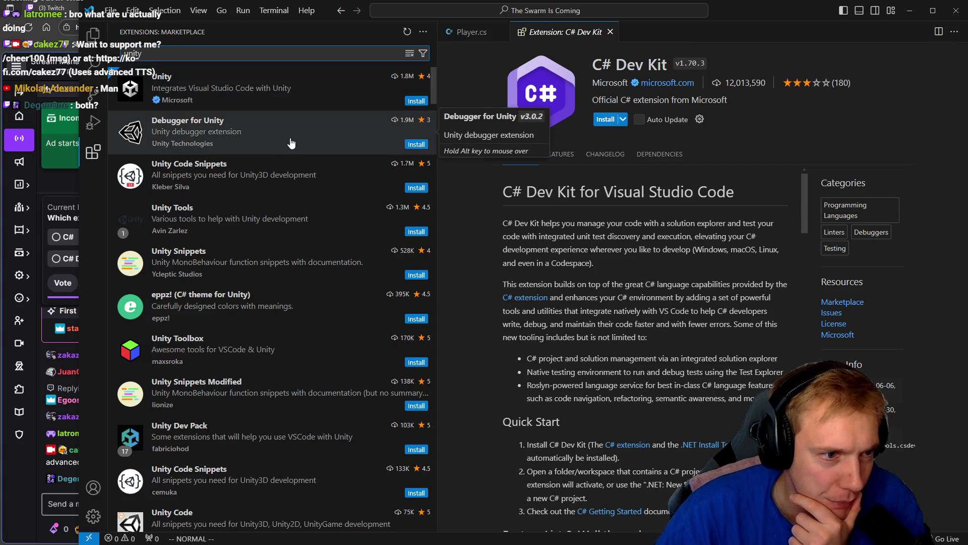
{"action": "left_click", "coordinate": [318, 89]}
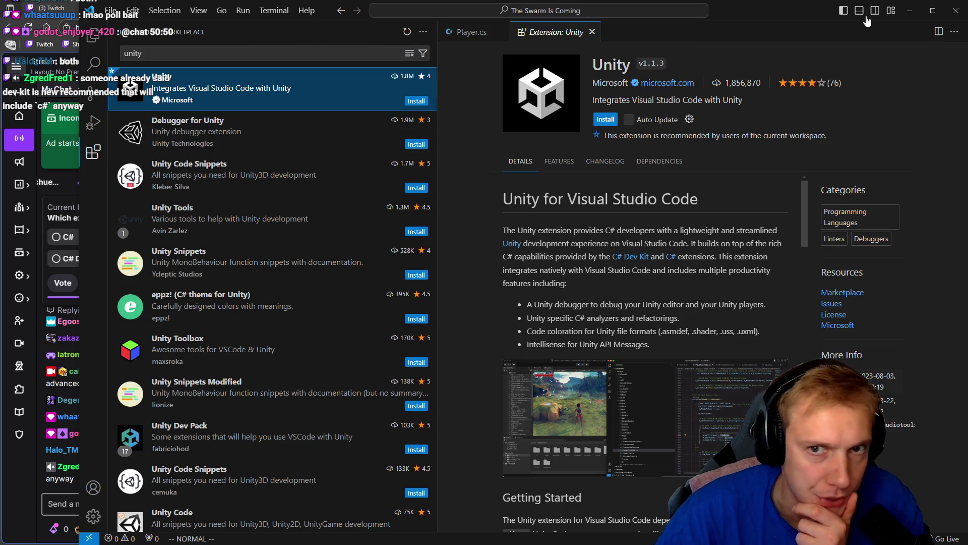
{"action": "double_click", "coordinate": [762, 10]}
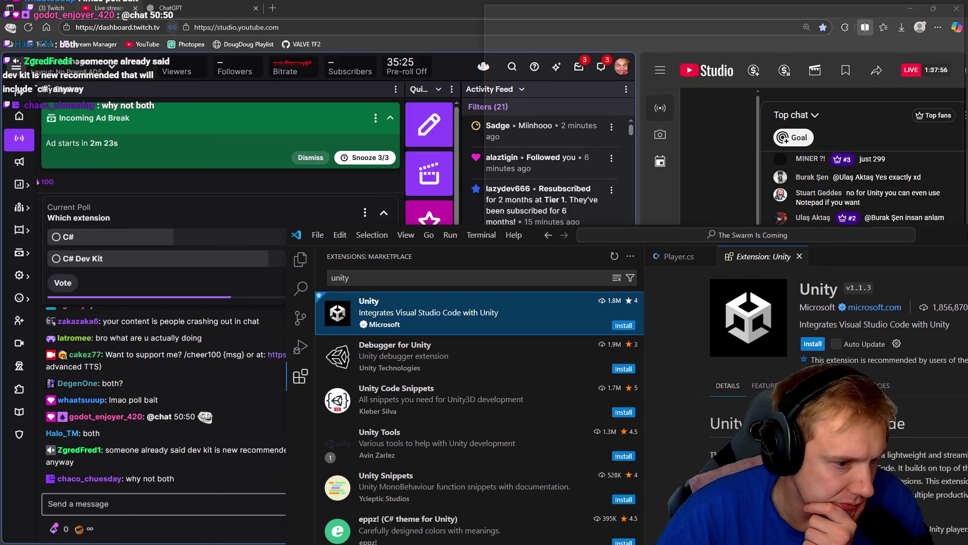
{"action": "mouse_move", "coordinate": [964, 234]}
{"action": "left_mouse_down"}
{"action": "mouse_move", "coordinate": [846, 269]}
{"action": "mouse_move", "coordinate": [549, 508]}
{"action": "mouse_move", "coordinate": [568, 480]}
{"action": "mouse_move", "coordinate": [512, 497]}
{"action": "mouse_move", "coordinate": [669, 64]}
{"action": "mouse_move", "coordinate": [726, 24]}
{"action": "mouse_move", "coordinate": [733, 31]}
{"action": "left_mouse_up"}
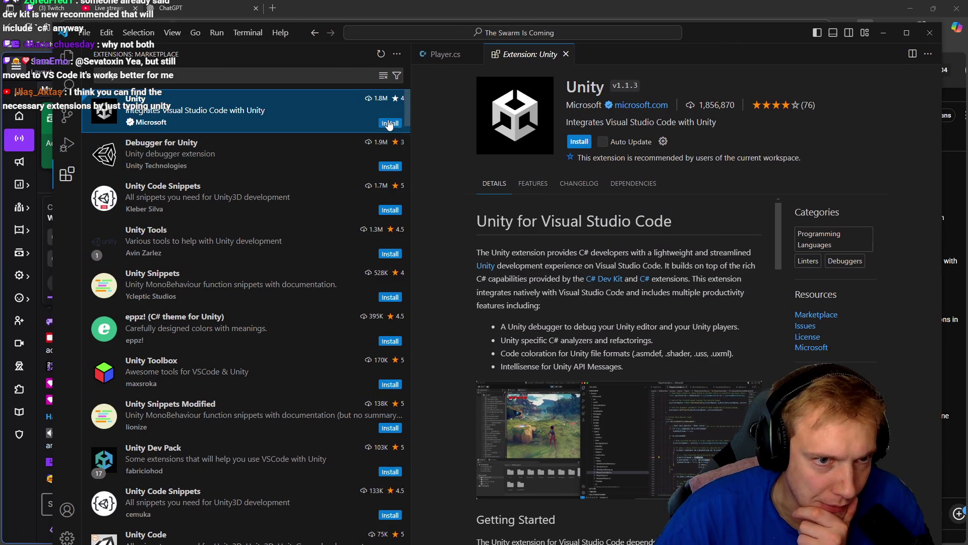
Install Microsoft's Unity extension and scroll through the Unity Tools extension page
{"action": "left_click", "coordinate": [390, 123]}
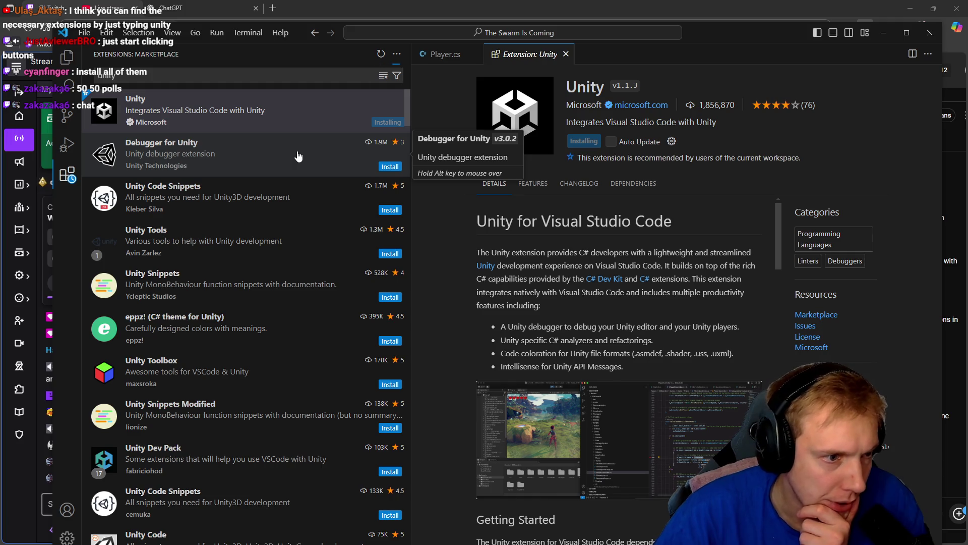
{"action": "left_click", "coordinate": [319, 254]}
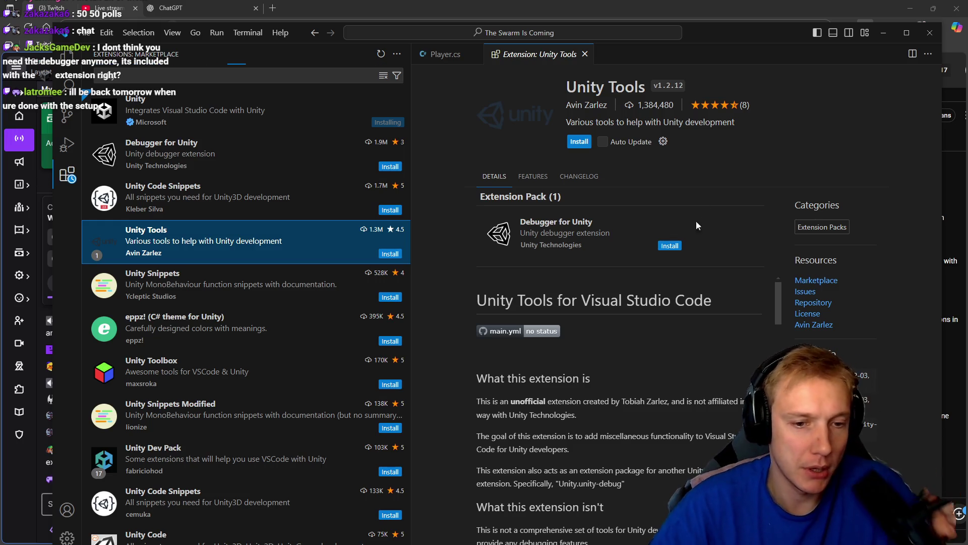
{"action": "scroll", "coordinate": [635, 362], "scroll_direction": "down", "scroll_amount": 1}
{"action": "scroll", "coordinate": [635, 362], "scroll_direction": "down", "scroll_amount": 3}
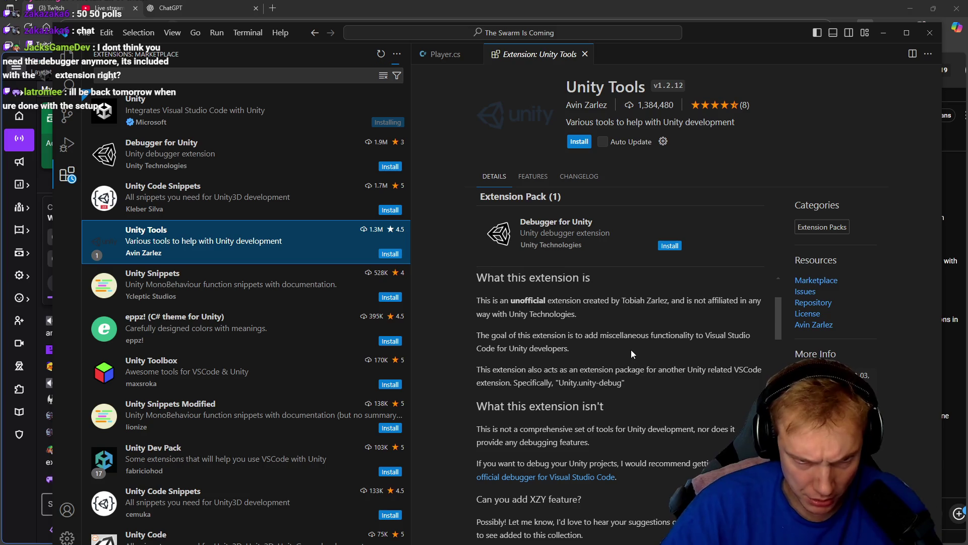
{"action": "scroll", "coordinate": [633, 353], "scroll_direction": "down", "scroll_amount": 1}
{"action": "scroll", "coordinate": [645, 347], "scroll_direction": "down", "scroll_amount": 3}
{"action": "scroll", "coordinate": [631, 353], "scroll_direction": "up", "scroll_amount": 3}
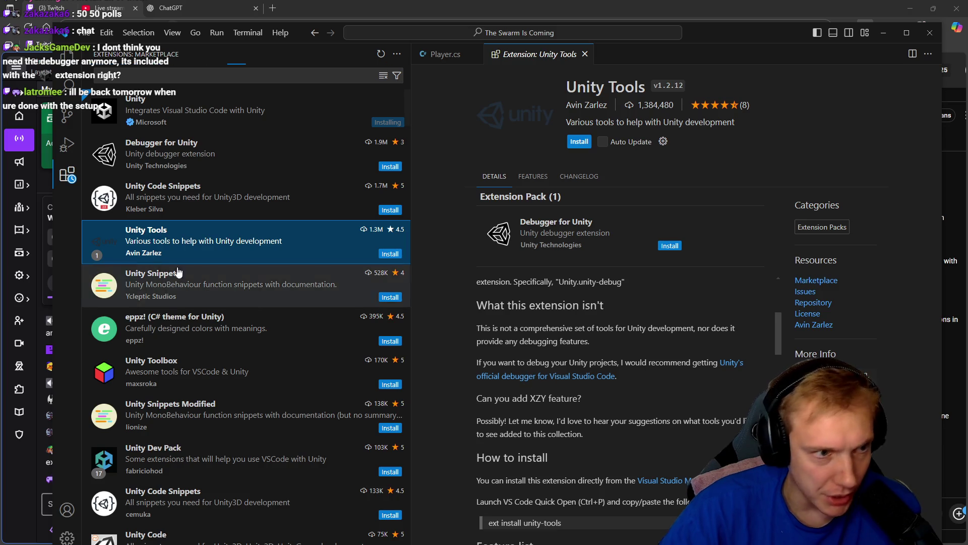
Open the Debugger for Unity page, then bring the Twitch dashboard forward to check the poll
{"action": "left_click", "coordinate": [280, 149]}
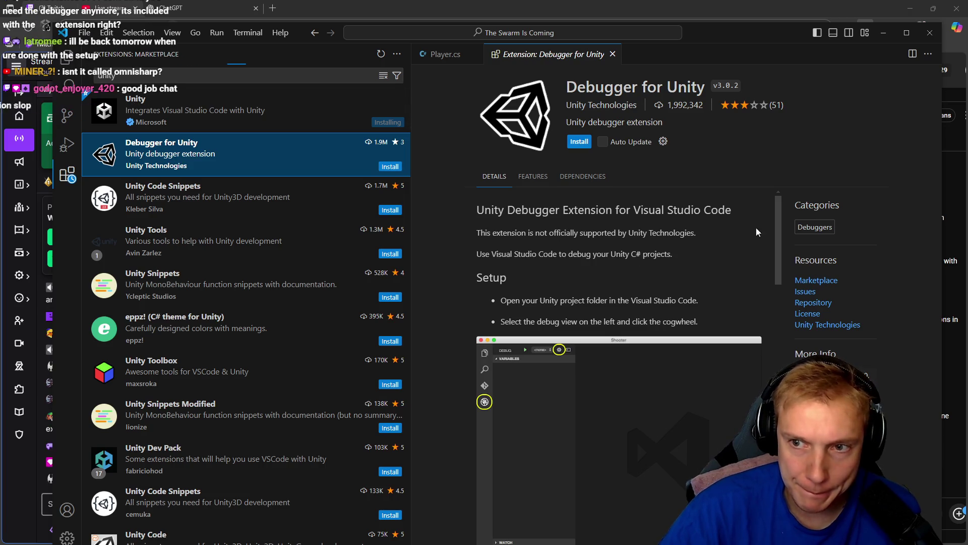
{"action": "key", "text": "alt+Tab"}
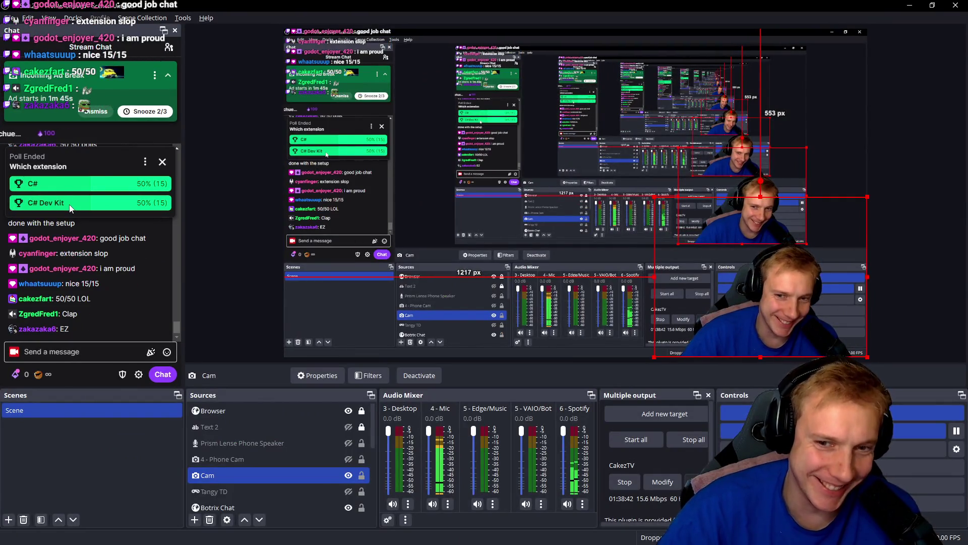
{"action": "key", "text": "alt+Tab"}
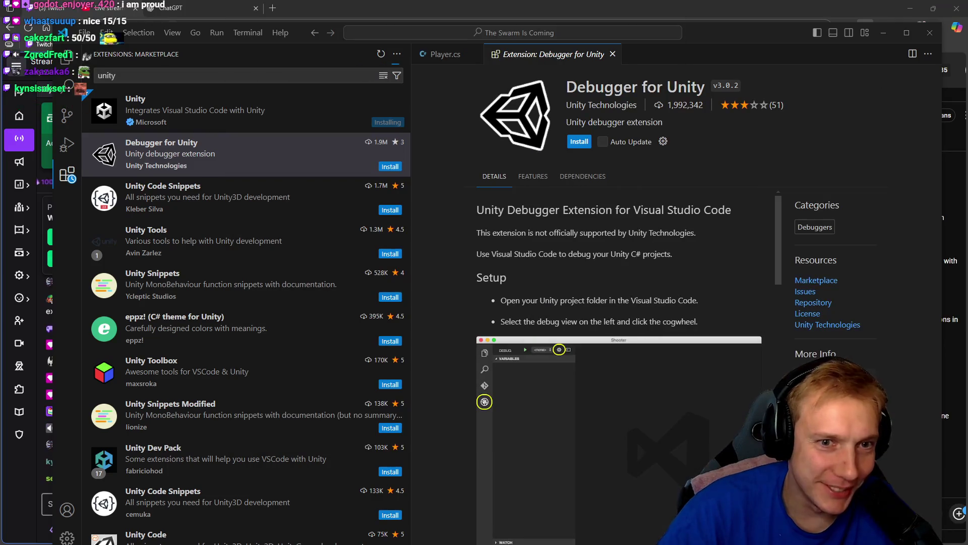
{"action": "left_click", "coordinate": [357, 8]}
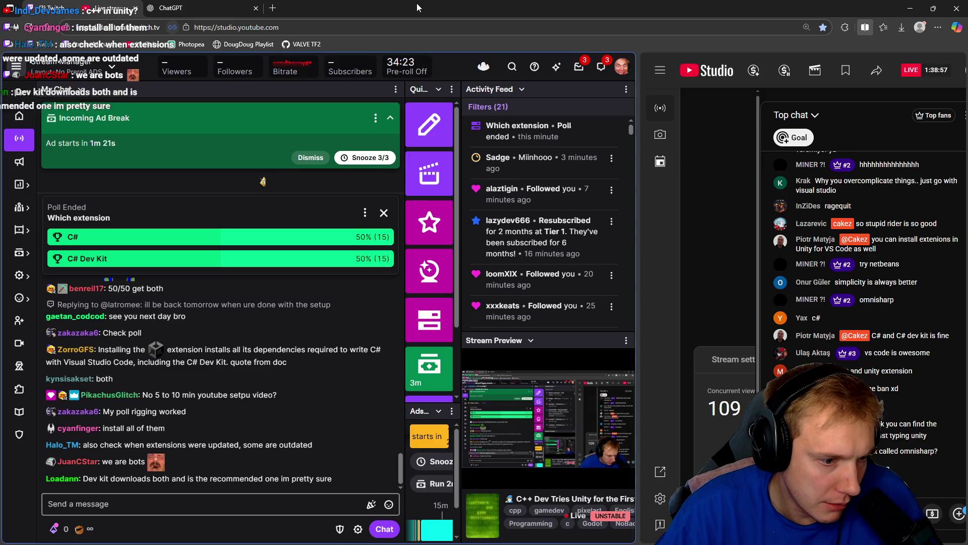
Note the poll's 15–15 tie between C# and C# Dev Kit, then return to VS Code
{"action": "key", "text": "alt+Tab"}
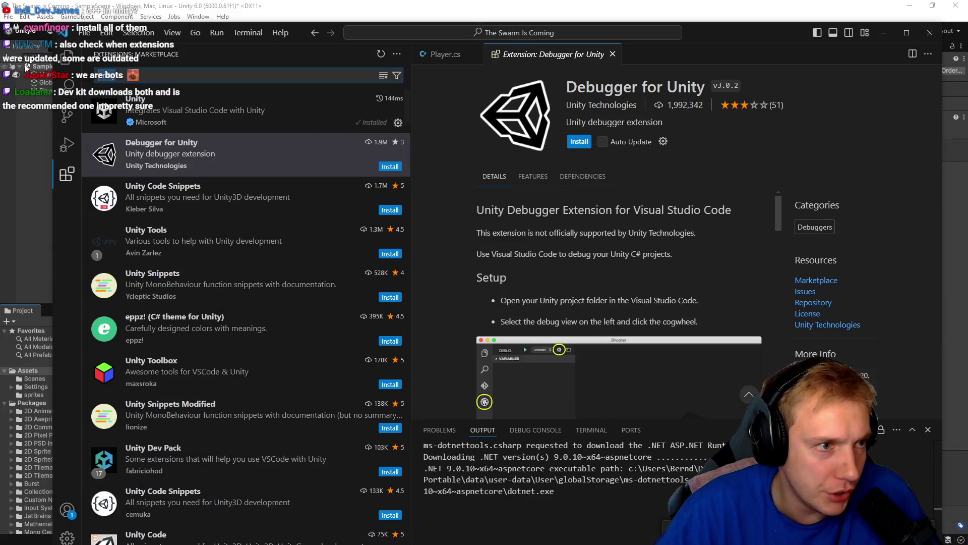
Search extensions for 'c#' and compare the C# and C# Dev Kit detail pages
{"action": "key", "text": "BackSpace"}
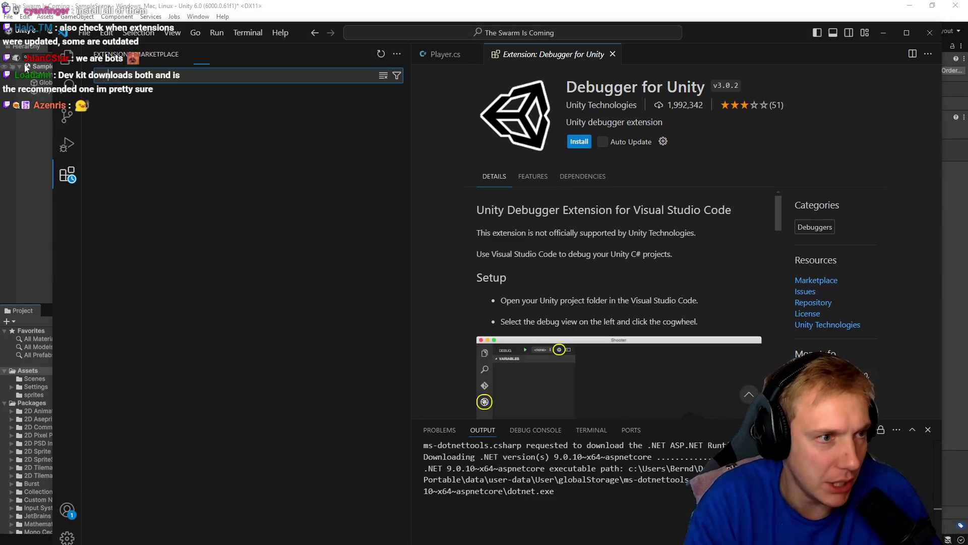
{"action": "type", "text": "c#"}
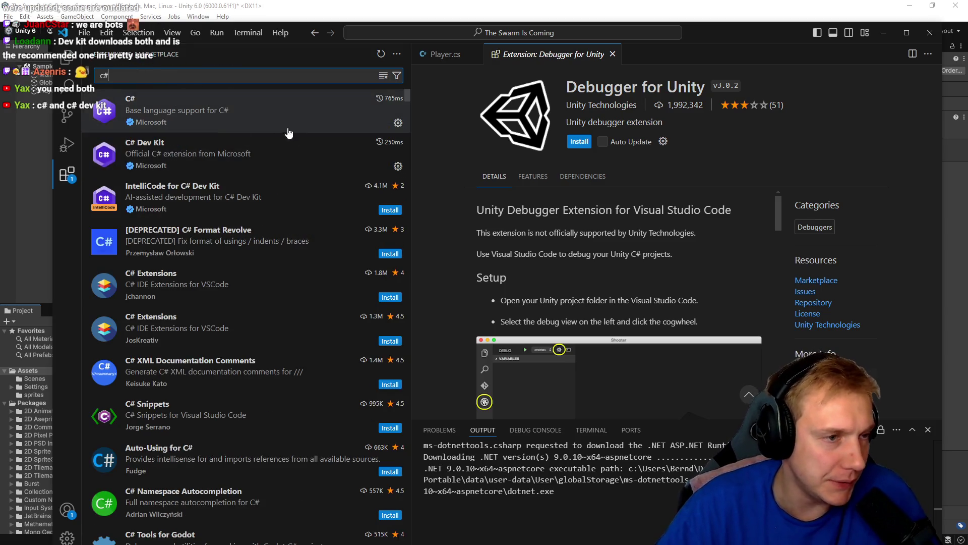
{"action": "left_click", "coordinate": [283, 169]}
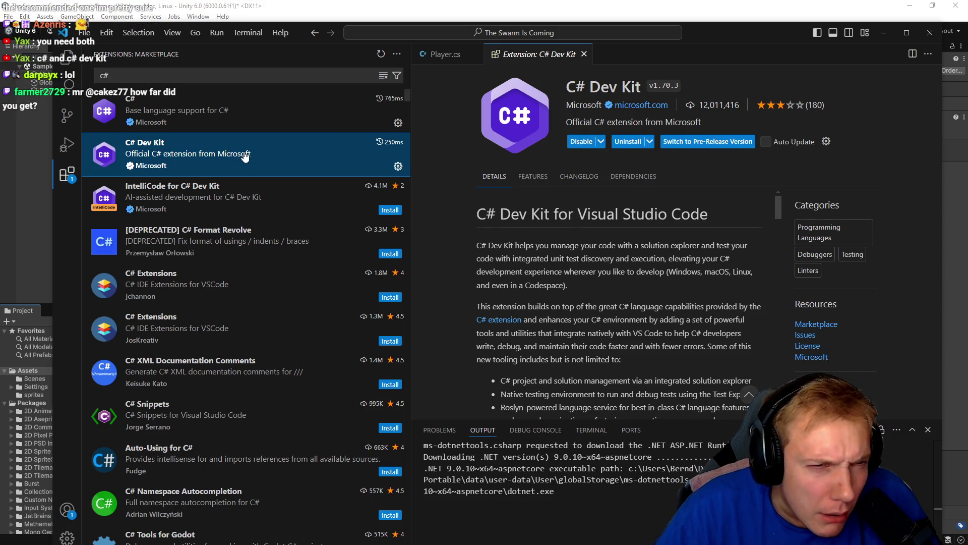
{"action": "left_click", "coordinate": [271, 104]}
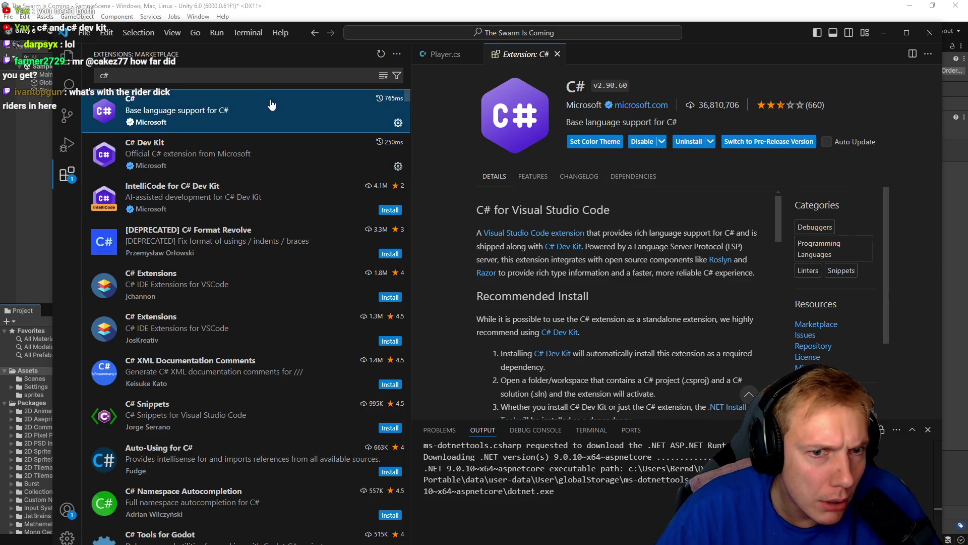
{"action": "left_click", "coordinate": [302, 167]}
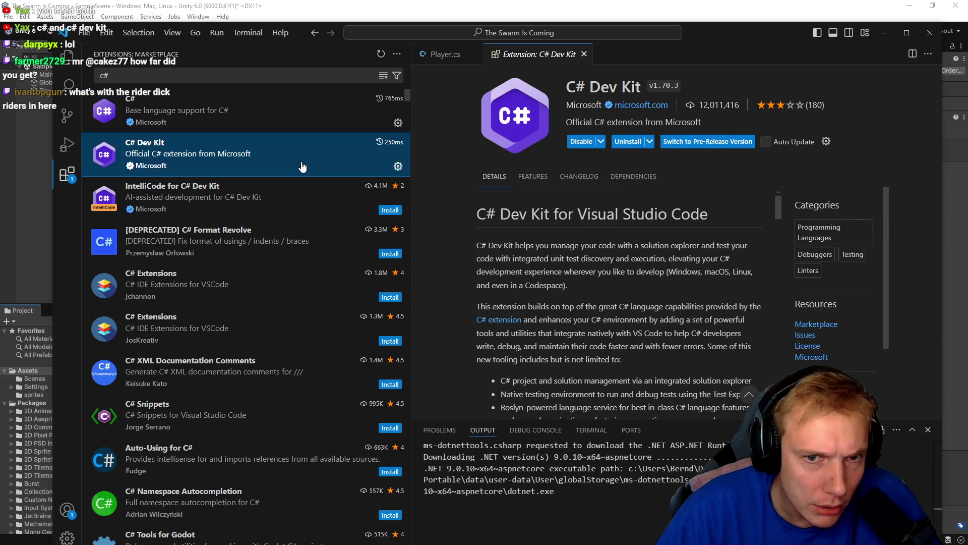
{"action": "left_click", "coordinate": [297, 108]}
{"action": "left_click", "coordinate": [131, 73]}
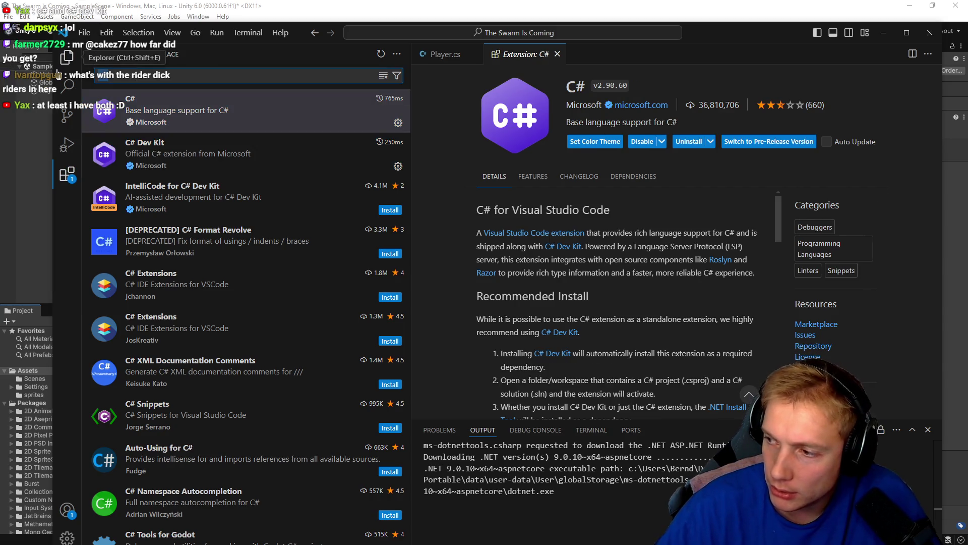
Clear the search to review installed extensions, maximize VS Code, and return to Player.cs
{"action": "key", "text": "BackSpace"}
{"action": "key", "text": "BackSpace"}
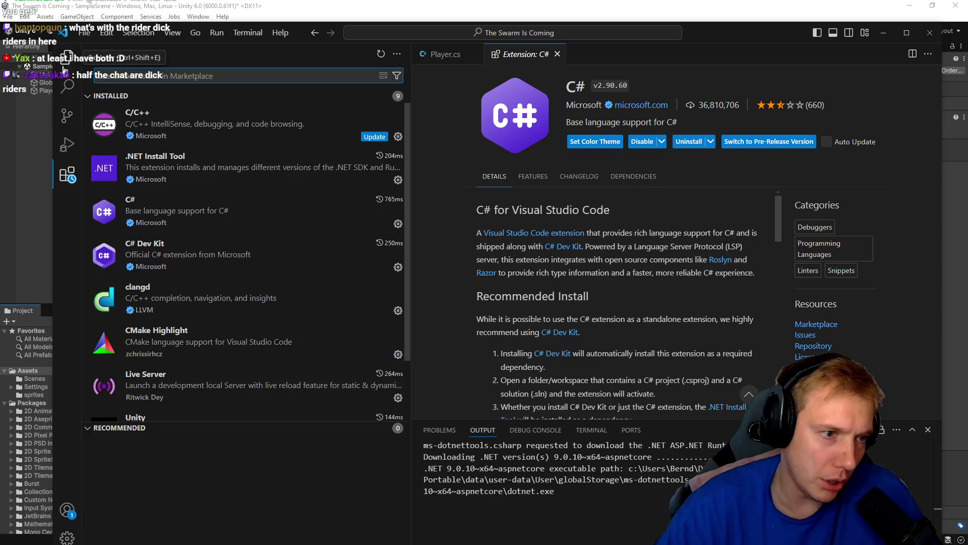
{"action": "scroll", "coordinate": [228, 324], "scroll_direction": "down", "scroll_amount": 2}
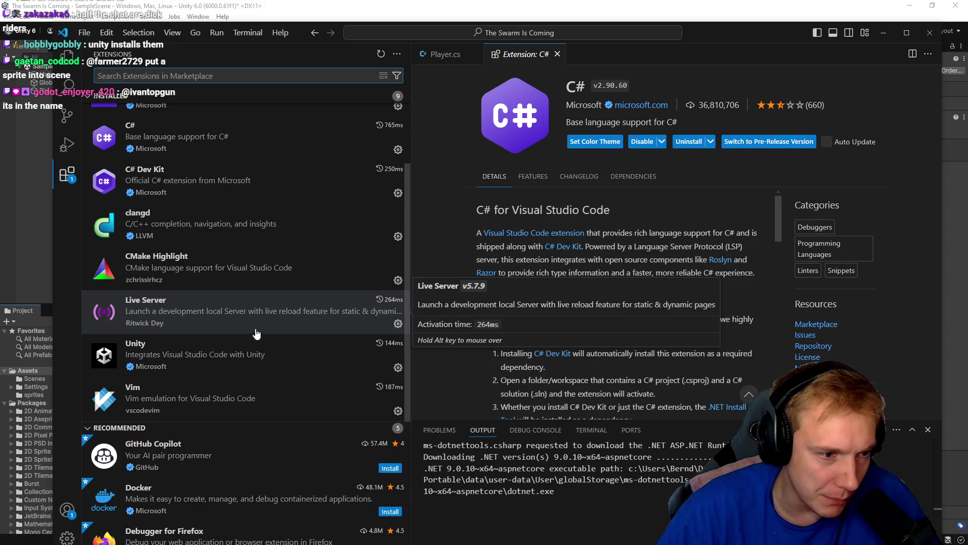
{"action": "scroll", "coordinate": [249, 311], "scroll_direction": "up", "scroll_amount": 1}
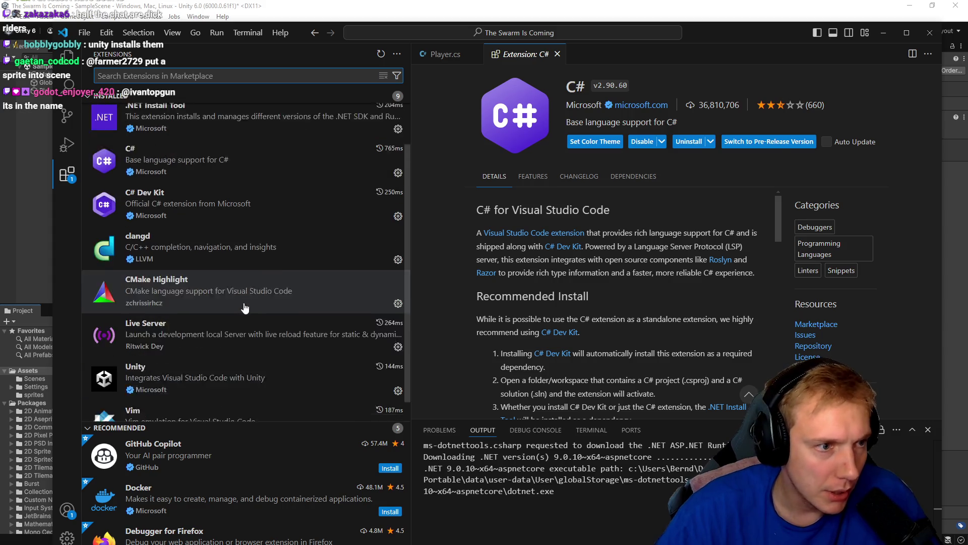
{"action": "scroll", "coordinate": [250, 311], "scroll_direction": "up", "scroll_amount": 1}
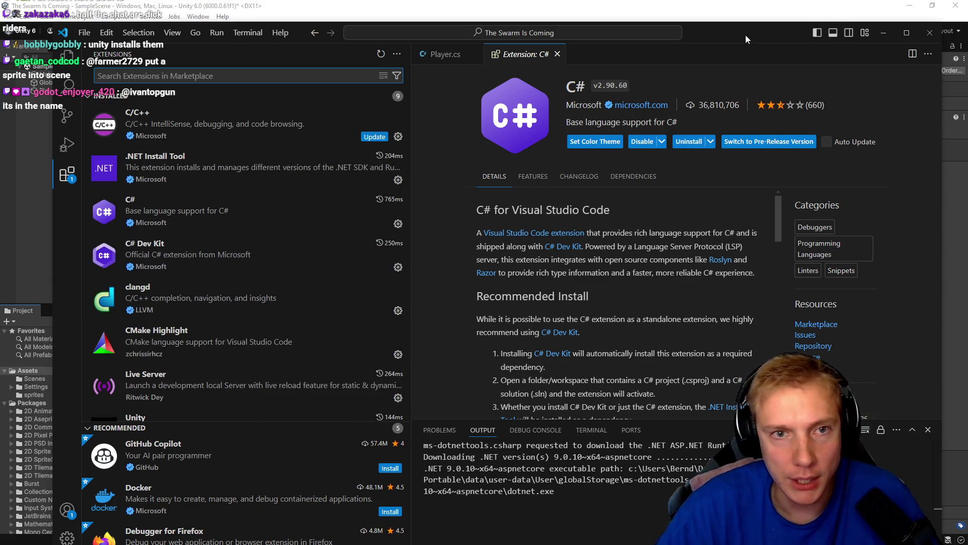
{"action": "double_click", "coordinate": [747, 39]}
{"action": "left_click", "coordinate": [408, 34]}
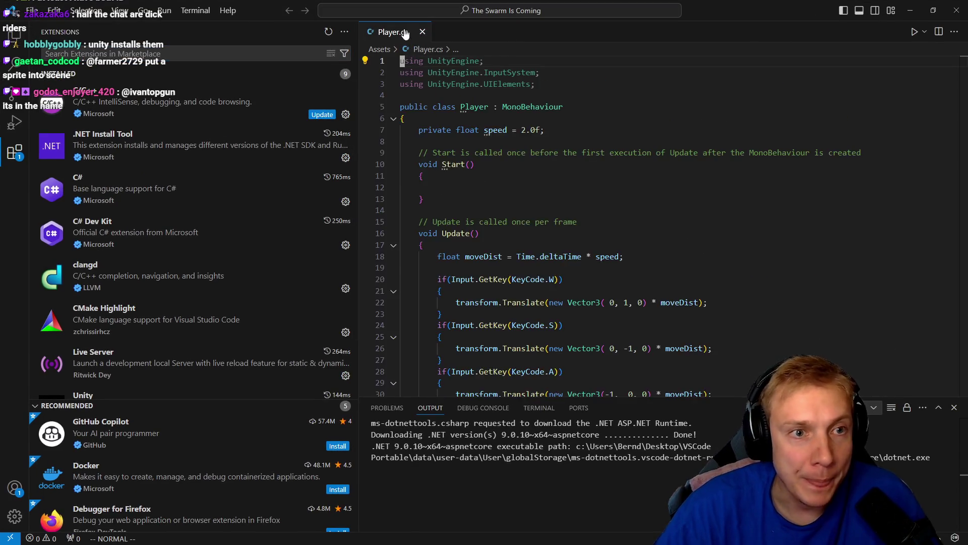
{"action": "left_click", "coordinate": [439, 314]}
{"action": "scroll", "coordinate": [497, 329], "scroll_direction": "down", "scroll_amount": 3}
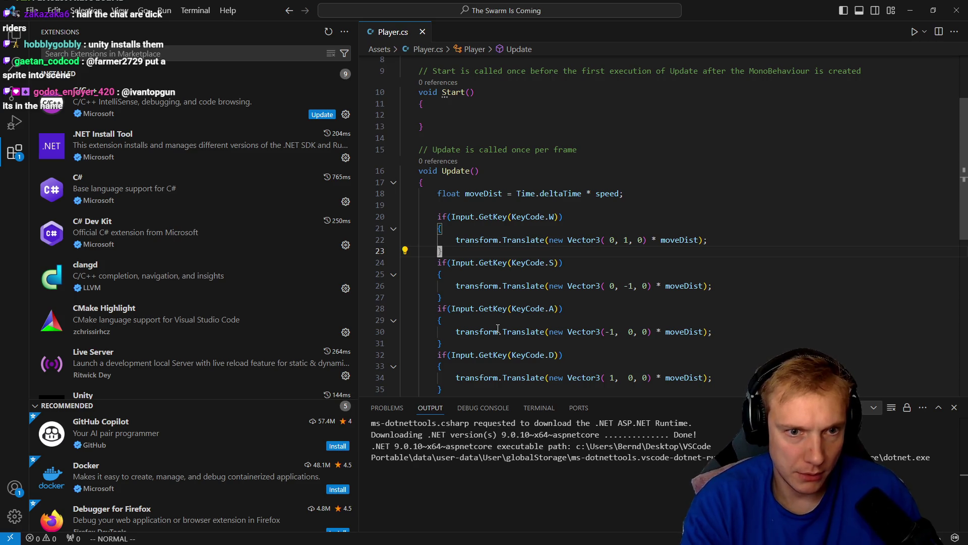
{"action": "key", "text": "k"}
{"action": "key", "text": "shift+v"}
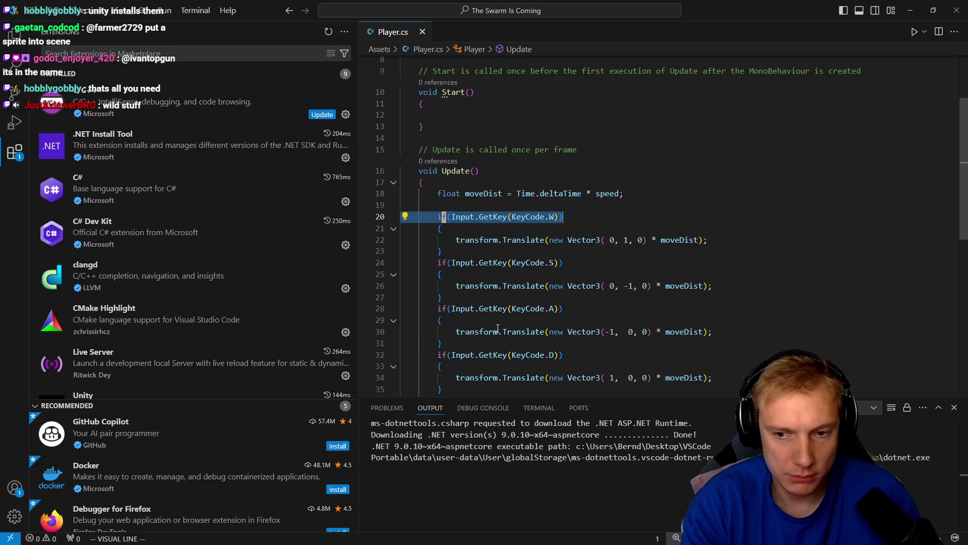
{"action": "key", "text": "Escape"}
{"action": "key", "text": "k"}
{"action": "key", "text": "k"}
{"action": "type", "text": "oInput."}
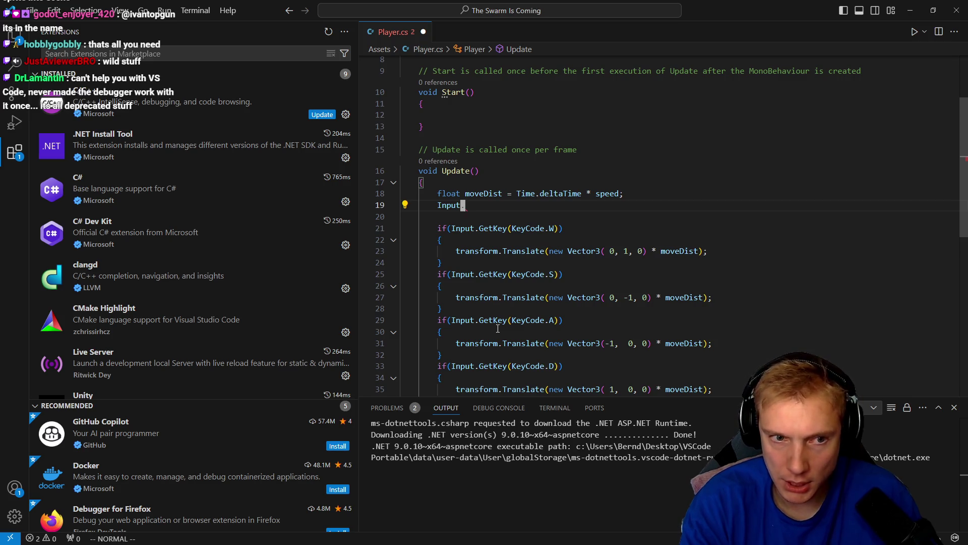
{"action": "key", "text": "u"}
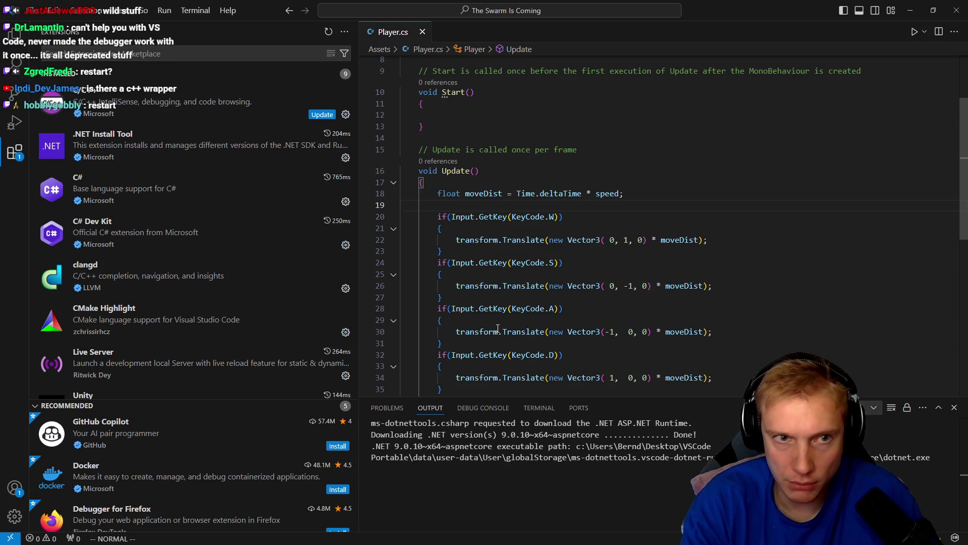
{"action": "key", "text": "ctrl+shift+p"}
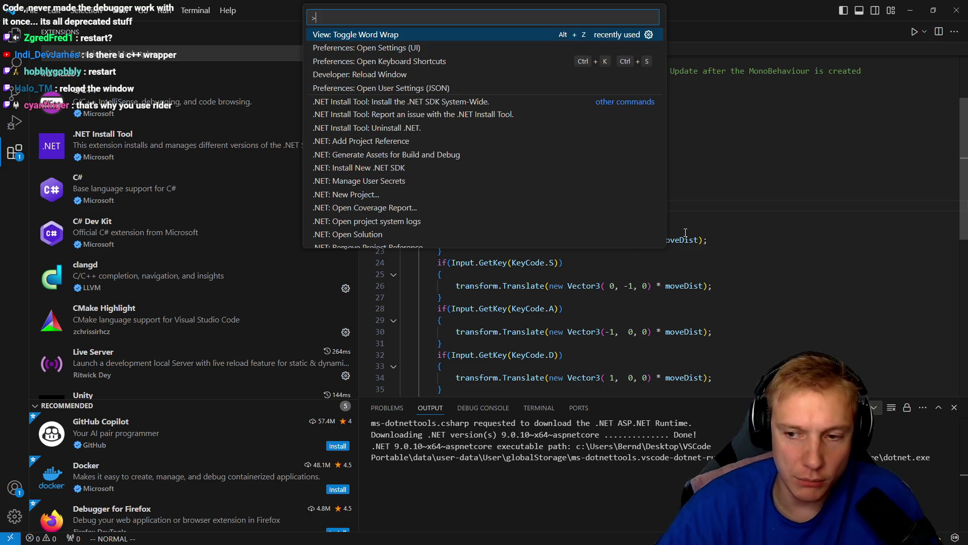
Run Developer: Reload Window from the Command Palette and dismiss the resulting notification
{"action": "key", "text": "Escape"}
{"action": "key", "text": "ctrl+shift+p"}
{"action": "type", "text": "reload"}
{"action": "key", "text": "Return"}
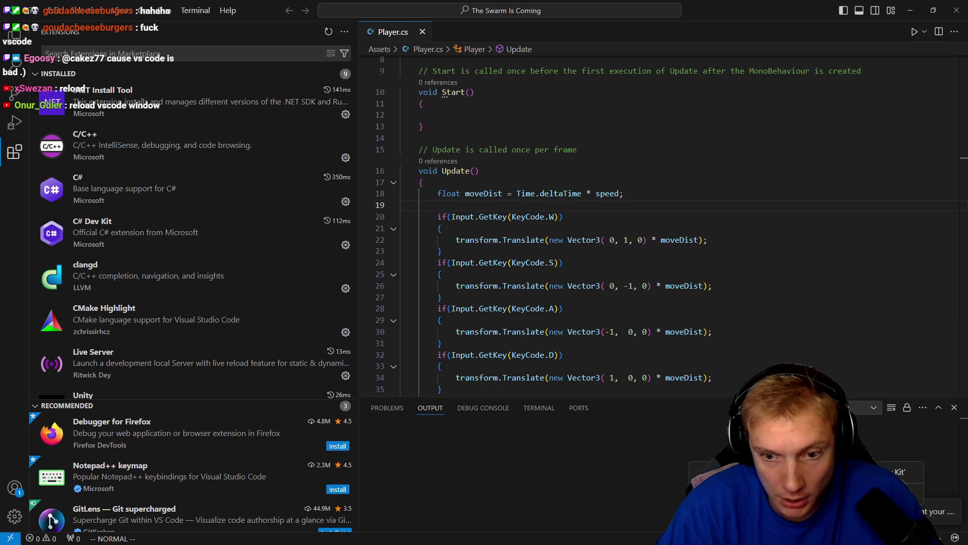
{"action": "left_click", "coordinate": [930, 514]}
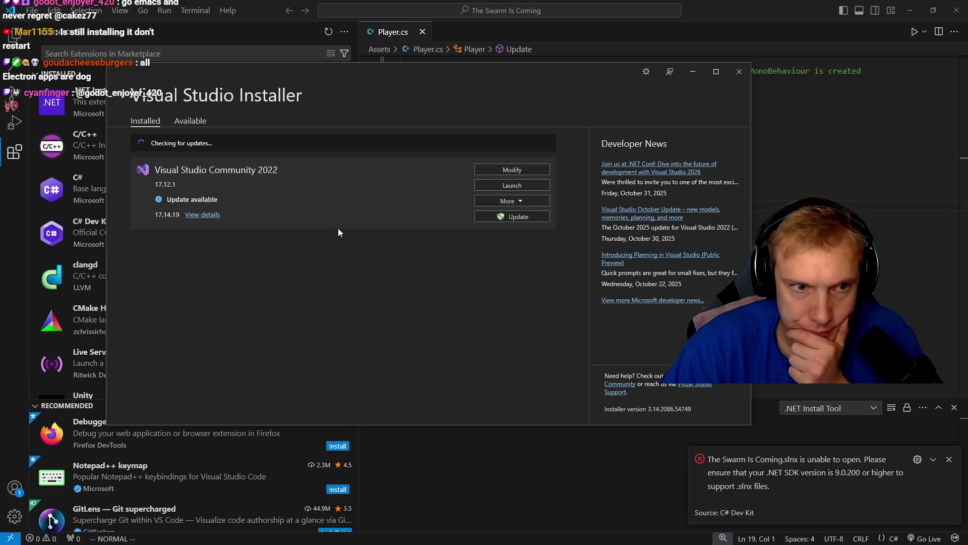
Start modifying the Visual Studio Community 2022 installation
{"action": "left_click", "coordinate": [505, 171]}
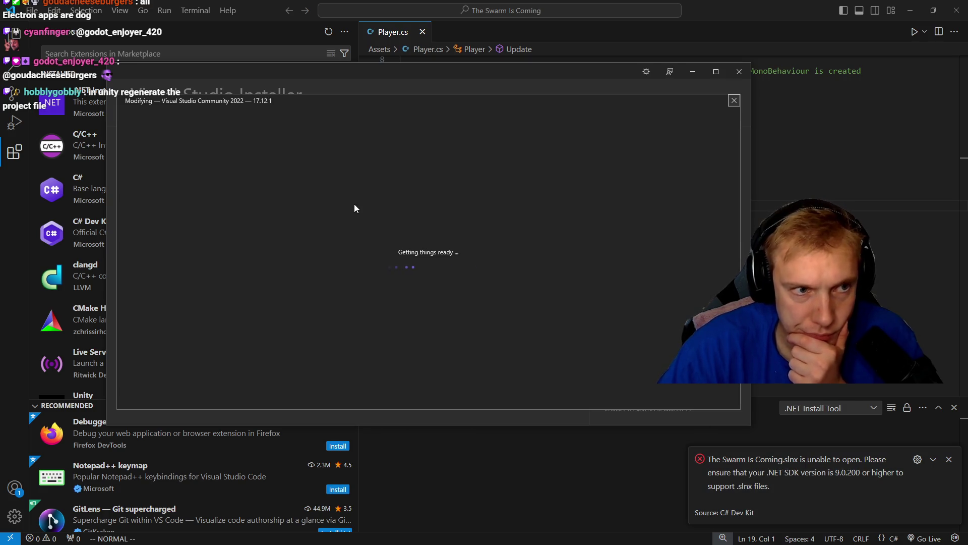
{"action": "scroll", "coordinate": [713, 205], "scroll_direction": "down", "scroll_amount": 1}
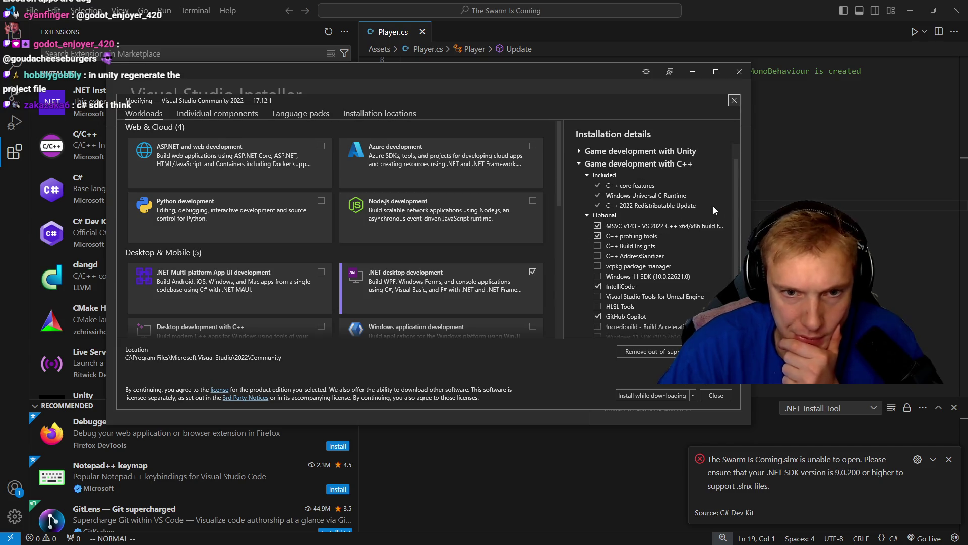
{"action": "scroll", "coordinate": [709, 198], "scroll_direction": "up", "scroll_amount": 1}
{"action": "scroll", "coordinate": [709, 198], "scroll_direction": "down", "scroll_amount": 3}
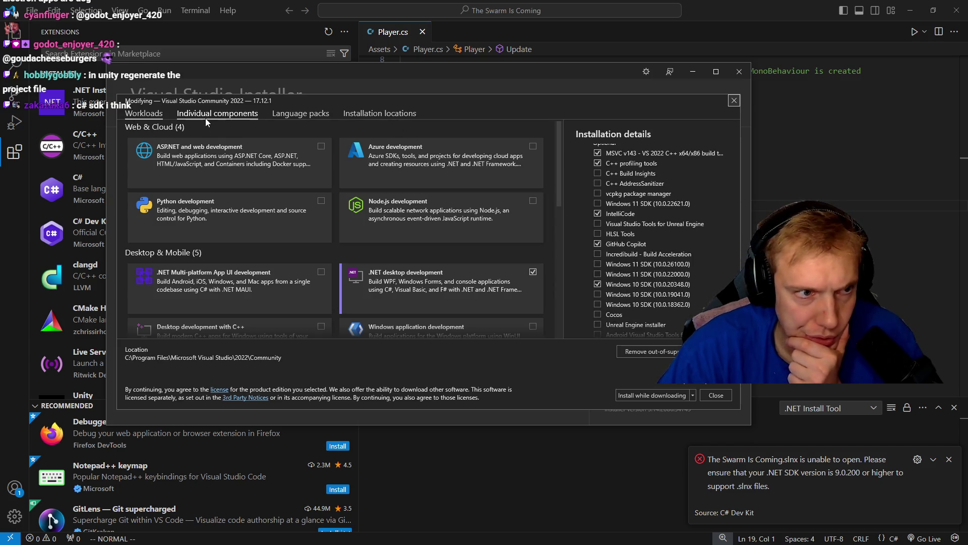
Filter the Individual components list by 'ne' and browse the available .NET components
{"action": "left_click", "coordinate": [212, 118]}
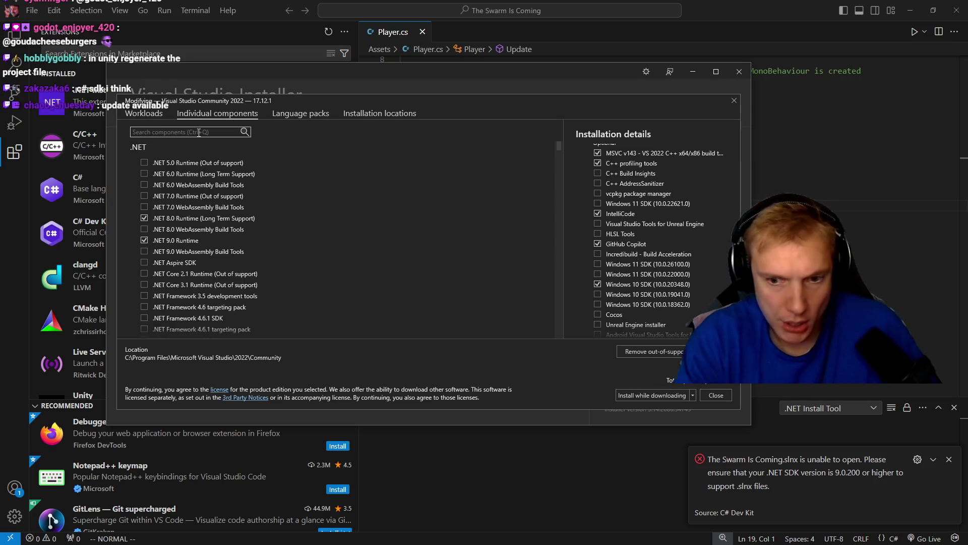
{"action": "type", "text": "ne"}
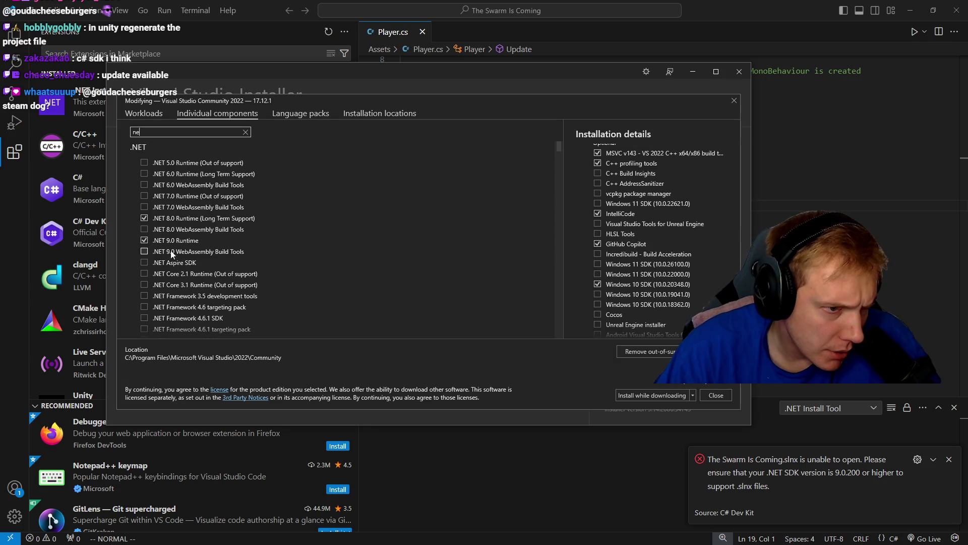
{"action": "scroll", "coordinate": [261, 213], "scroll_direction": "down", "scroll_amount": 2}
{"action": "scroll", "coordinate": [261, 216], "scroll_direction": "down", "scroll_amount": 3}
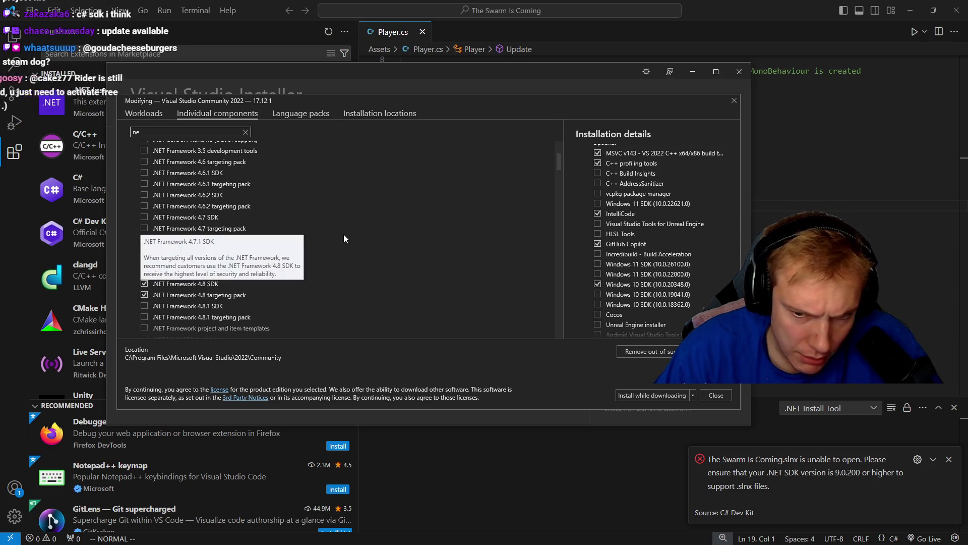
{"action": "scroll", "coordinate": [348, 230], "scroll_direction": "down", "scroll_amount": 3}
{"action": "scroll", "coordinate": [345, 221], "scroll_direction": "down", "scroll_amount": 6}
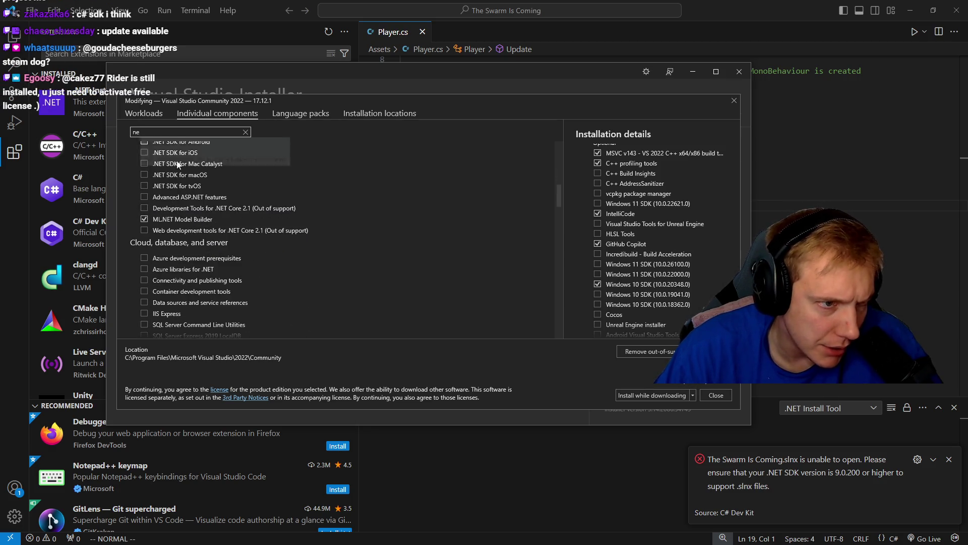
{"action": "scroll", "coordinate": [334, 222], "scroll_direction": "down", "scroll_amount": 8}
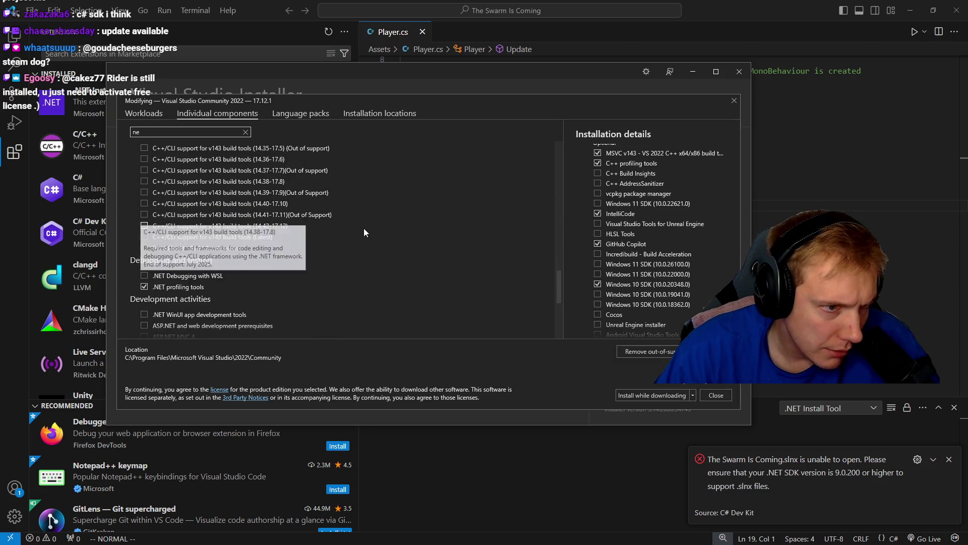
{"action": "scroll", "coordinate": [367, 202], "scroll_direction": "down", "scroll_amount": 4}
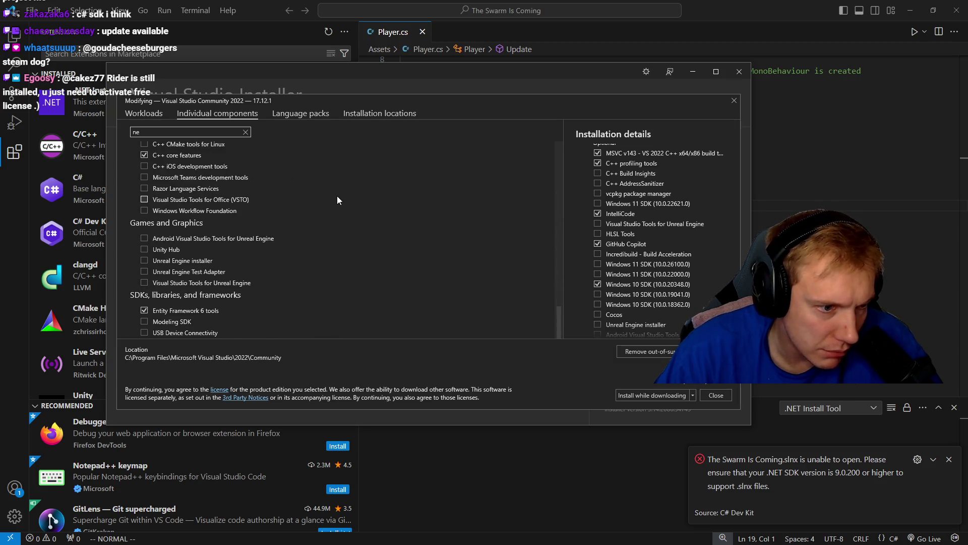
{"action": "scroll", "coordinate": [338, 196], "scroll_direction": "up", "scroll_amount": 15}
{"action": "scroll", "coordinate": [337, 200], "scroll_direction": "up", "scroll_amount": 1}
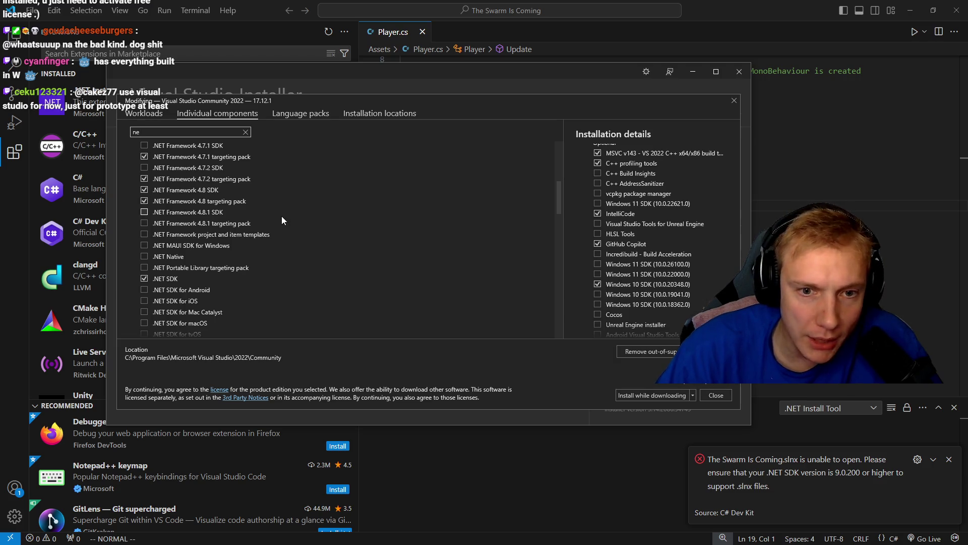
{"action": "scroll", "coordinate": [280, 216], "scroll_direction": "up", "scroll_amount": 5}
{"action": "scroll", "coordinate": [679, 219], "scroll_direction": "down", "scroll_amount": 1}
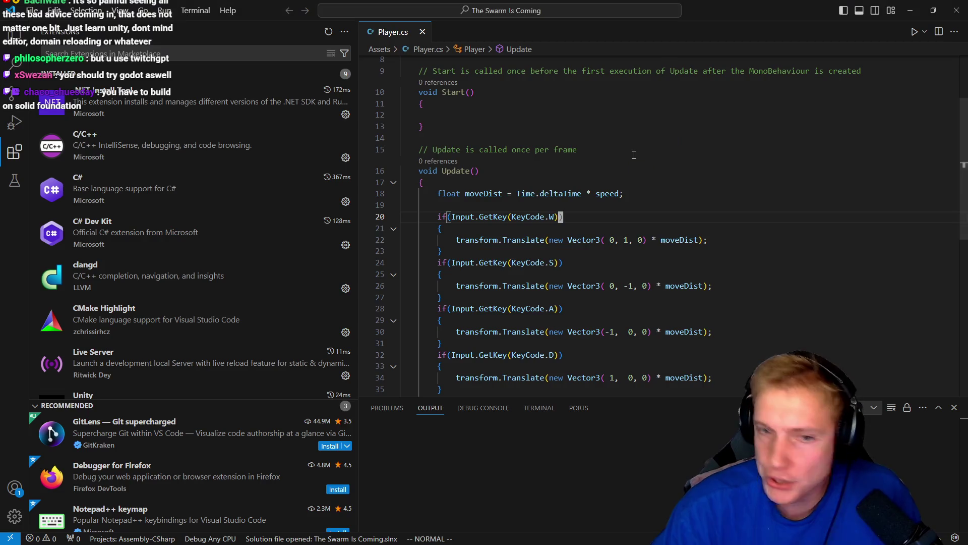
{"action": "left_click", "coordinate": [476, 217]}
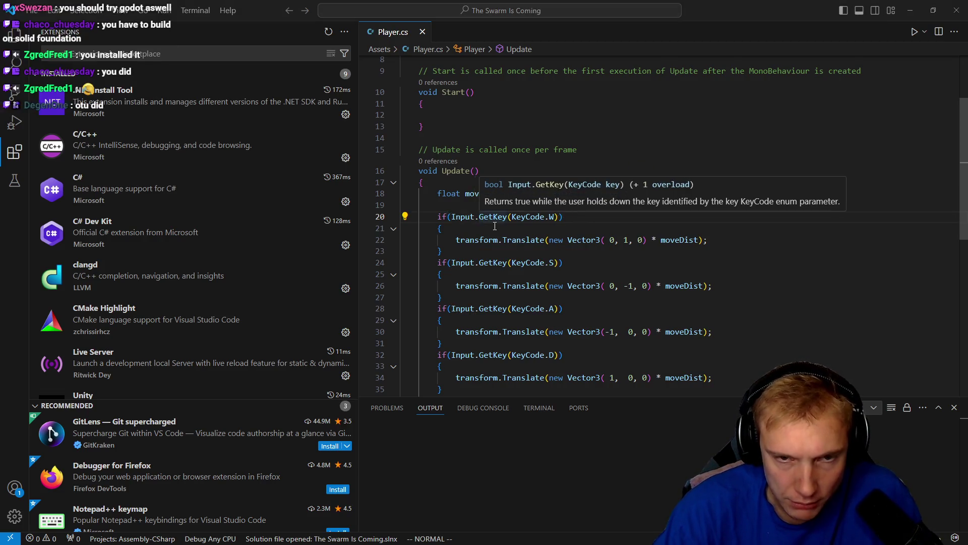
{"action": "left_click", "coordinate": [644, 158]}
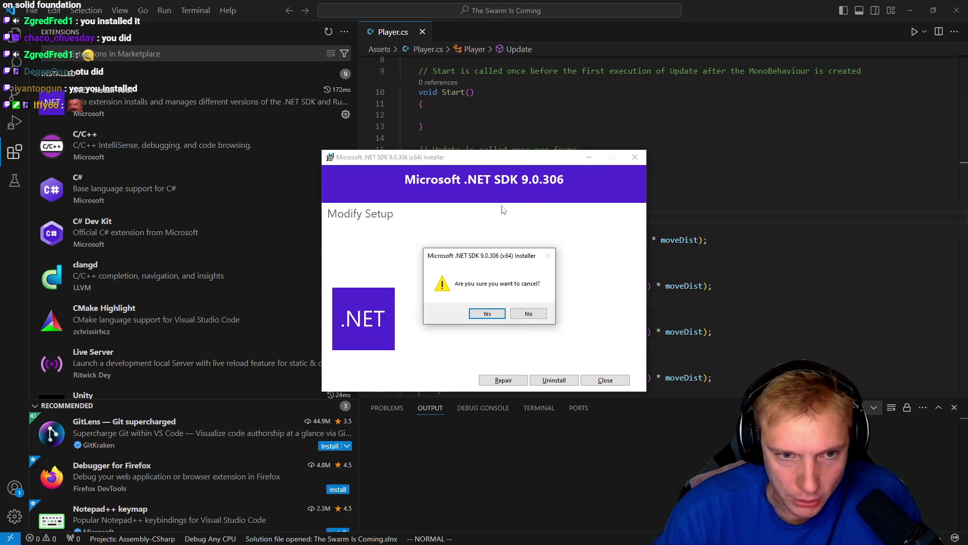
{"action": "left_click", "coordinate": [487, 313]}
{"action": "left_click", "coordinate": [525, 193]}
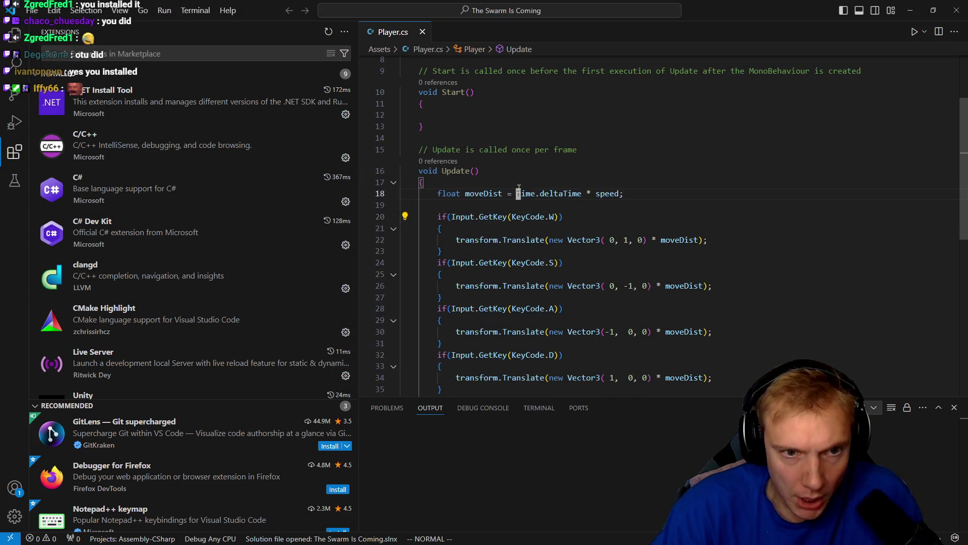
{"action": "left_click", "coordinate": [491, 217]}
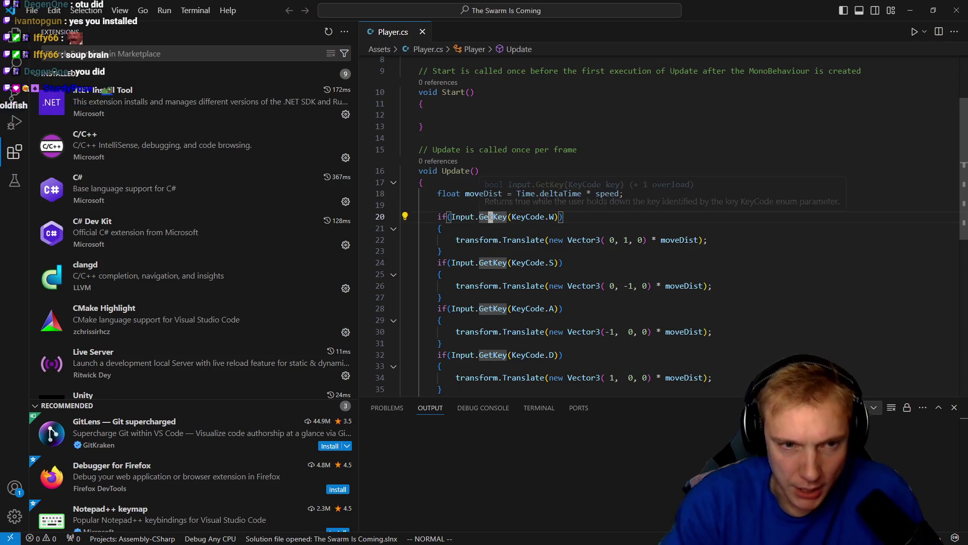
{"action": "type", "text": "koi"}
{"action": "key", "text": "Escape"}
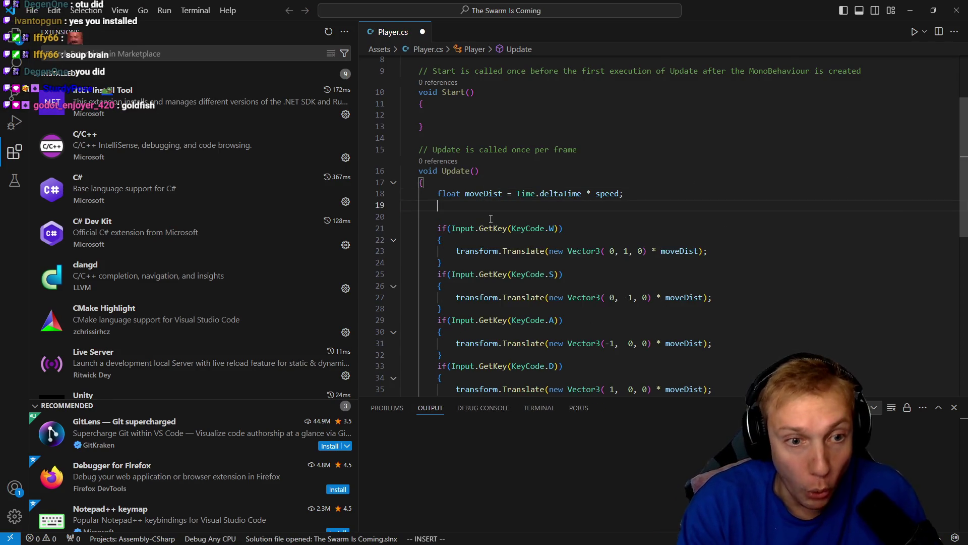
{"action": "key", "text": "u"}
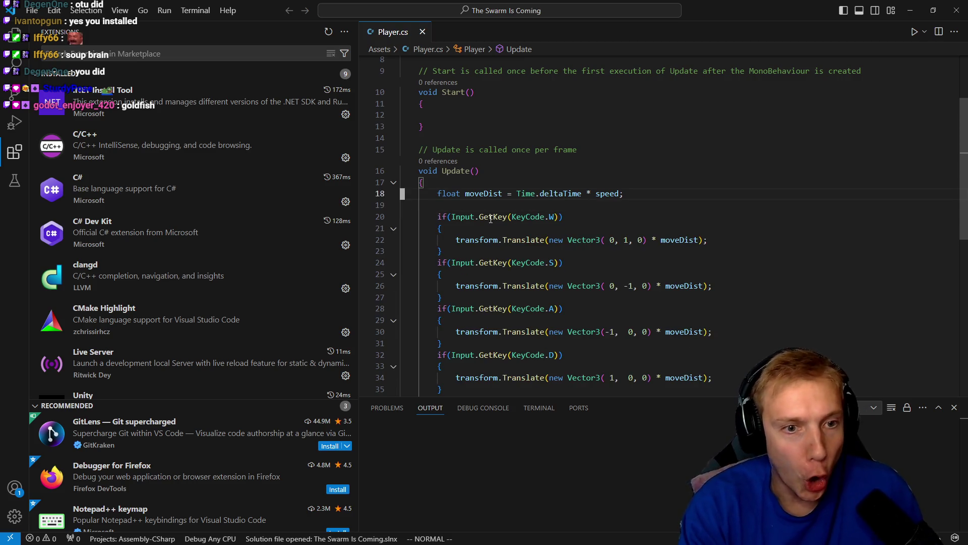
{"action": "type", "text": "oInput.g"}
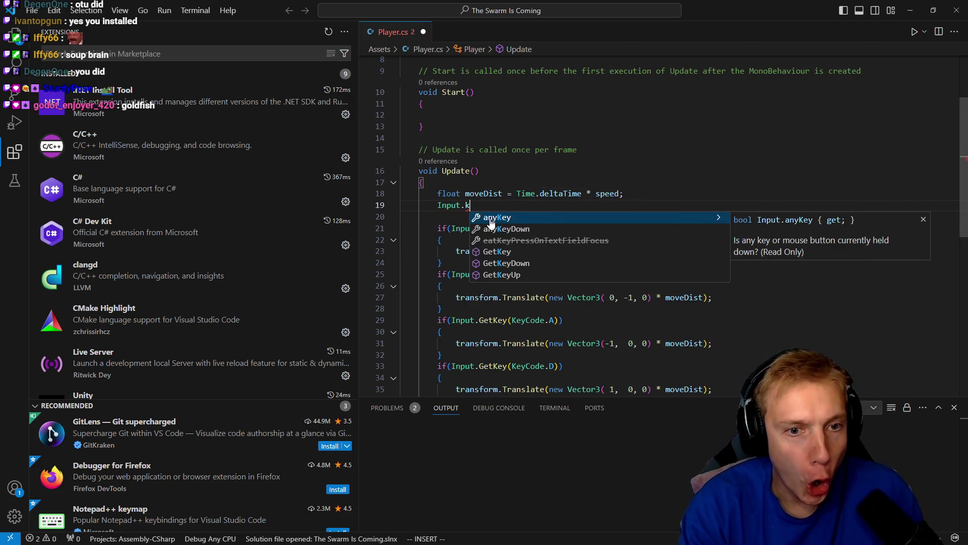
{"action": "type", "text": "et"}
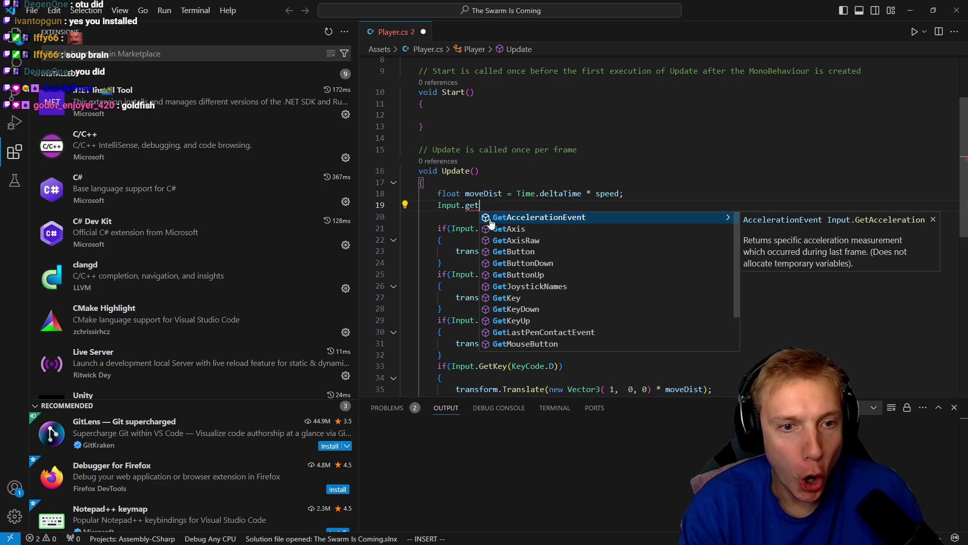
{"action": "type", "text": "k"}
{"action": "key", "text": "Tab"}
{"action": "type", "text": "("}
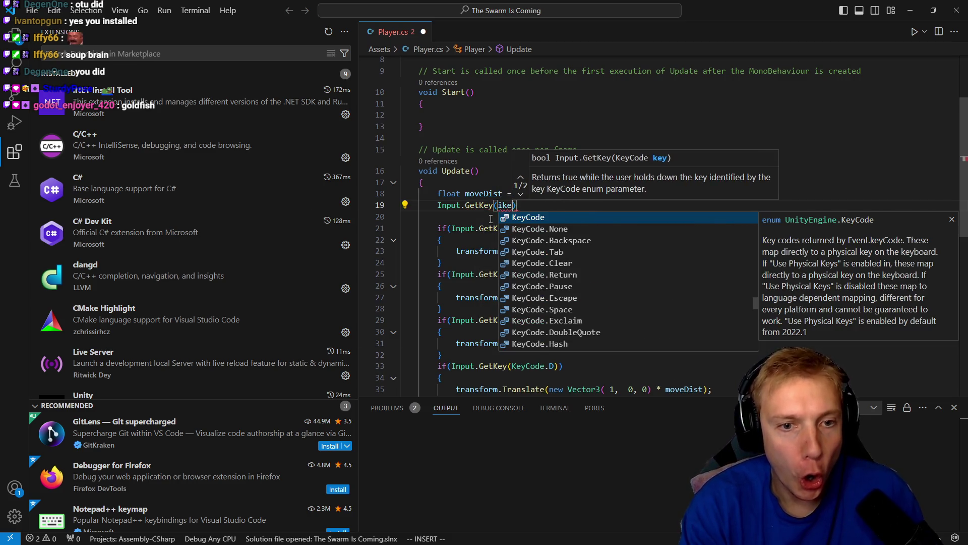
{"action": "key", "text": "Escape"}
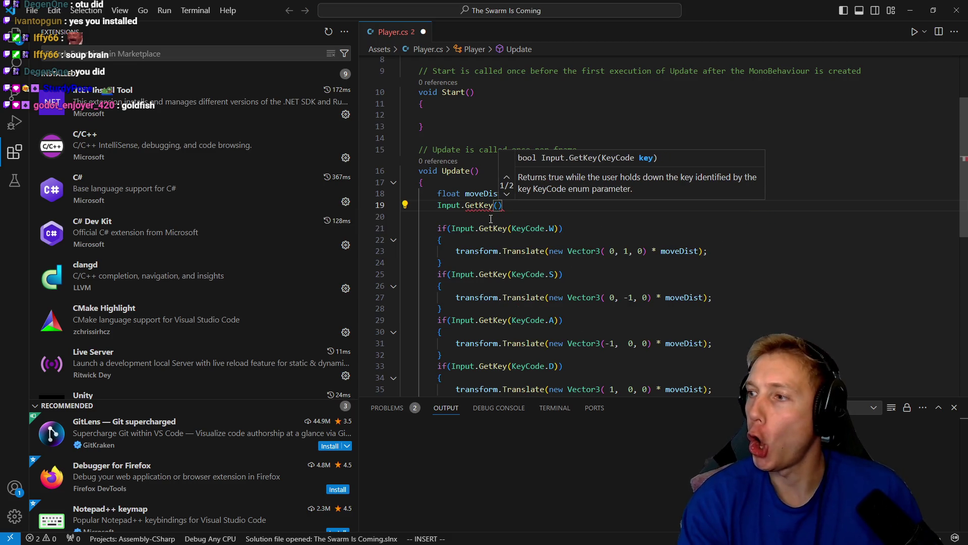
{"action": "key", "text": "Escape"}
{"action": "key", "text": "u"}
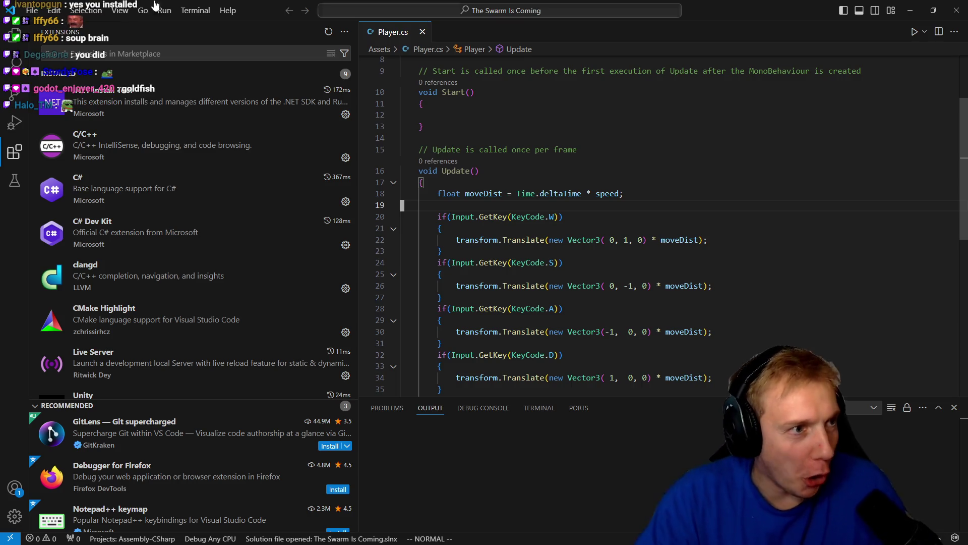
Show the Explorer file tree, narrow its sidebar, and expand the Assets folder
{"action": "left_click", "coordinate": [19, 32]}
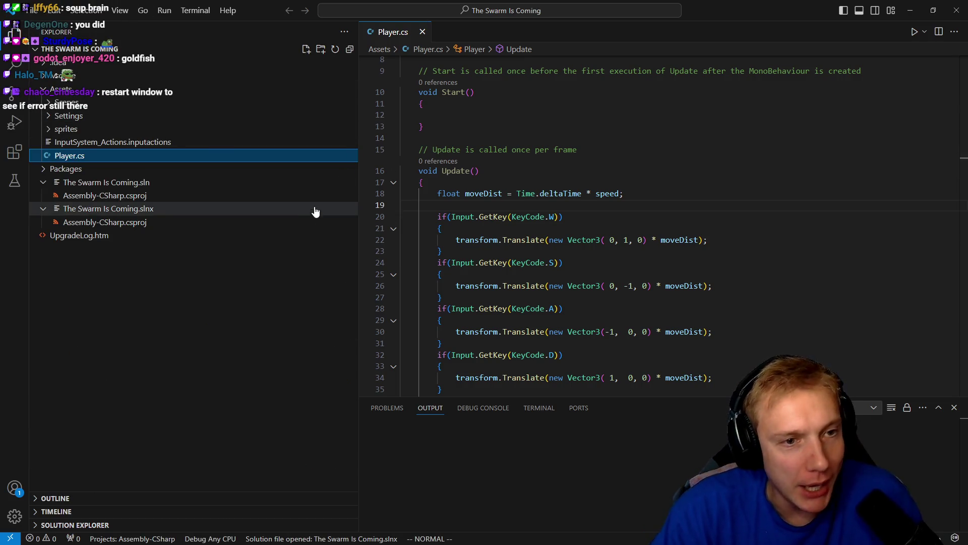
{"action": "mouse_move", "coordinate": [357, 188]}
{"action": "left_mouse_down"}
{"action": "mouse_move", "coordinate": [156, 181]}
{"action": "mouse_move", "coordinate": [257, 182]}
{"action": "left_mouse_up"}
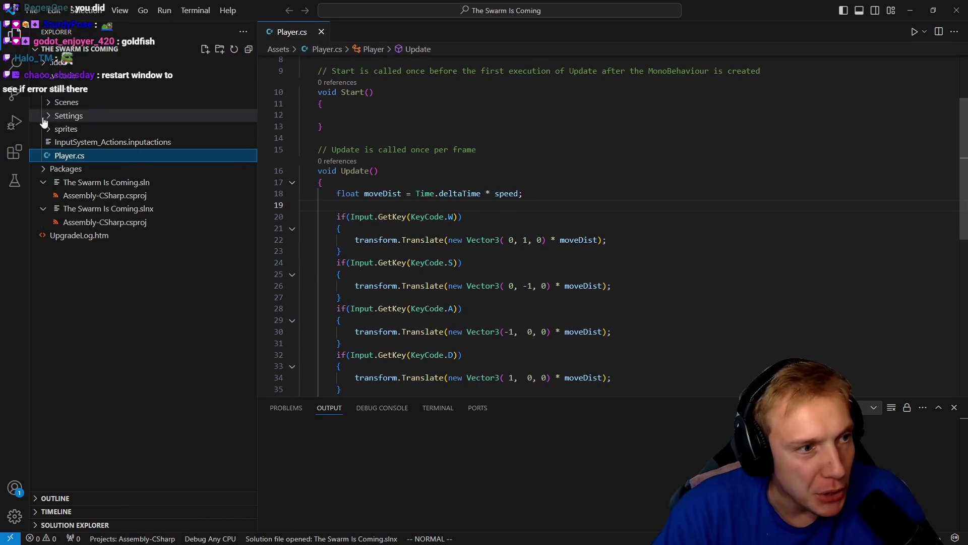
{"action": "left_click", "coordinate": [43, 90]}
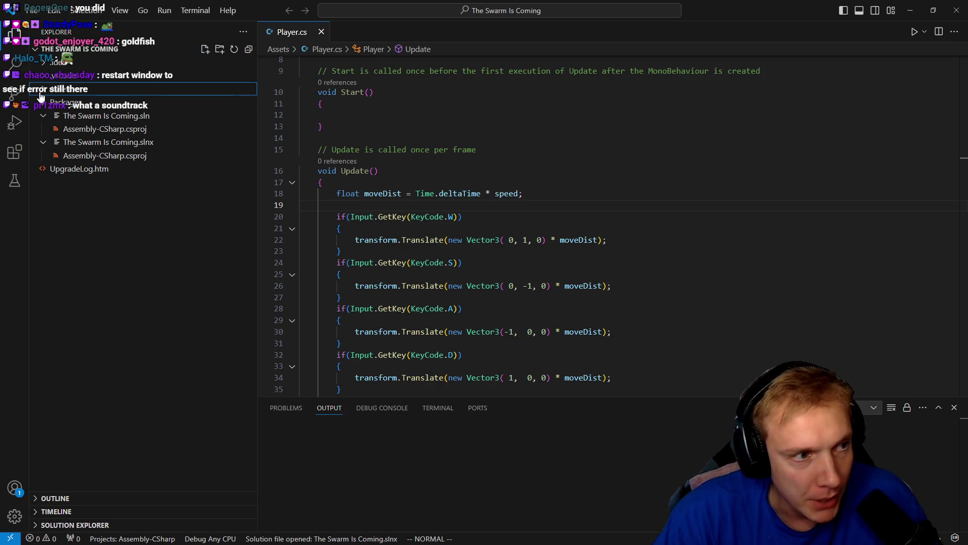
{"action": "left_click", "coordinate": [43, 91]}
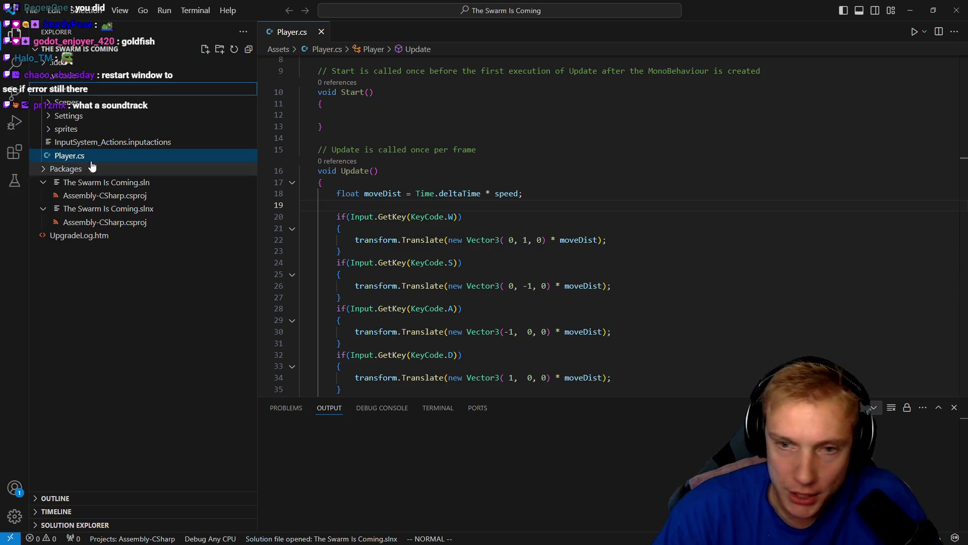
{"action": "left_click", "coordinate": [116, 299]}
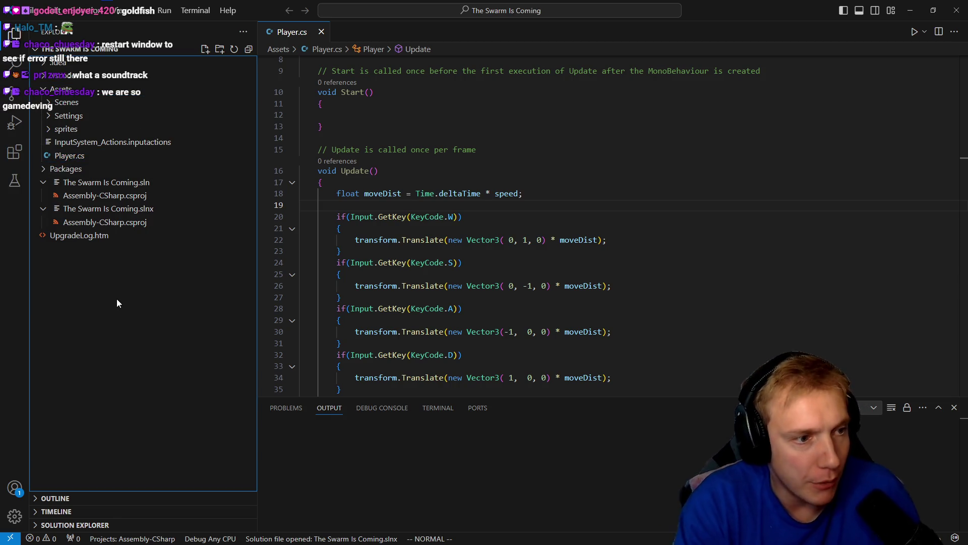
{"action": "key", "text": "ctrl+shift+n"}
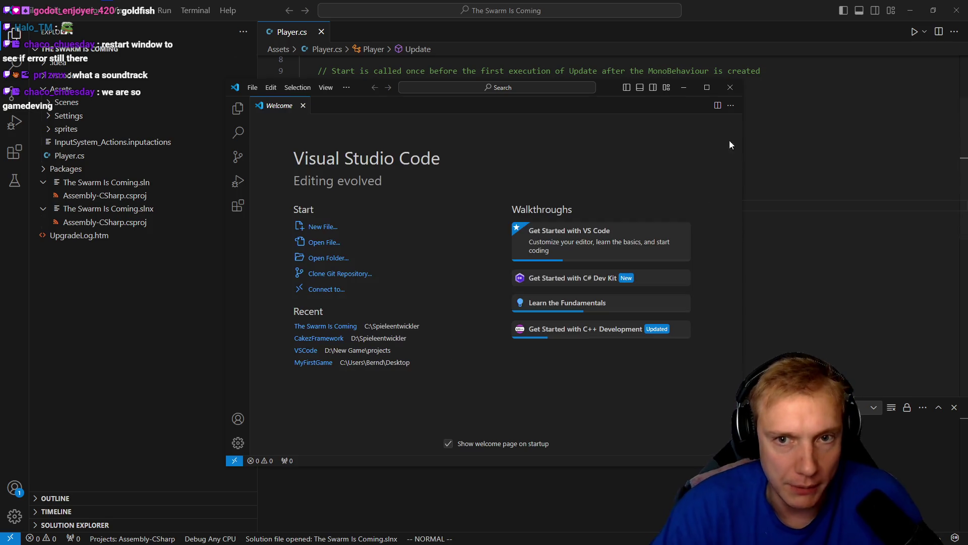
{"action": "left_click", "coordinate": [730, 87]}
{"action": "right_click", "coordinate": [116, 298]}
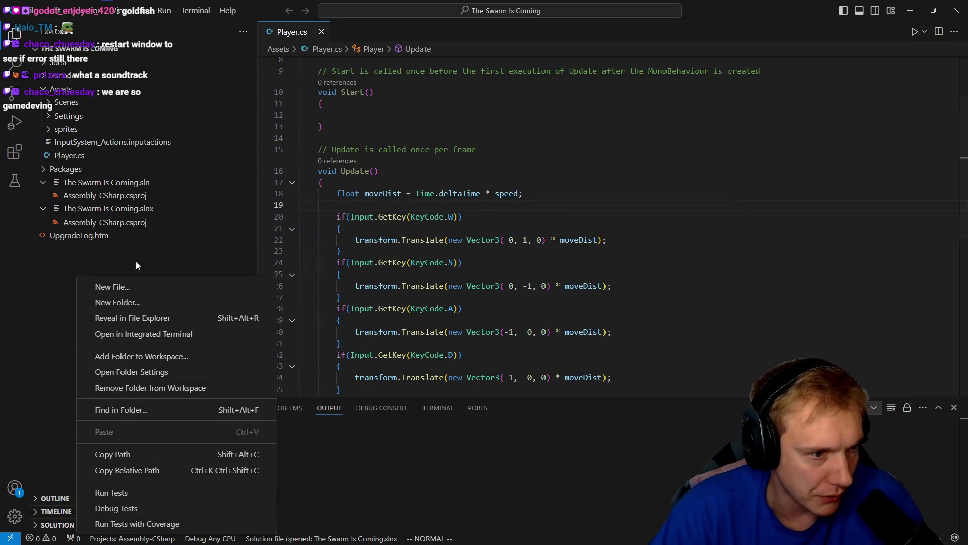
{"action": "left_click", "coordinate": [116, 302]}
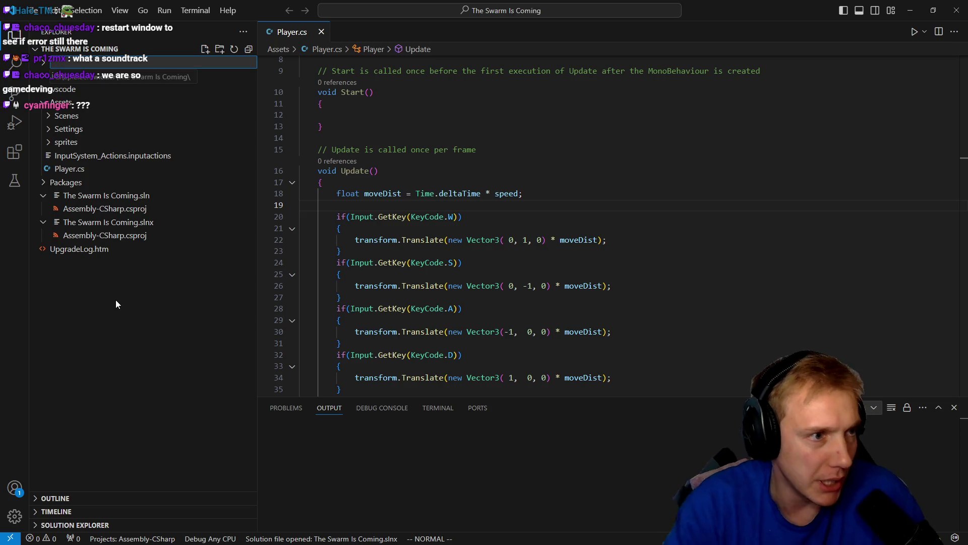
Create a new folder named Scripts inside Assets
{"action": "right_click", "coordinate": [41, 92]}
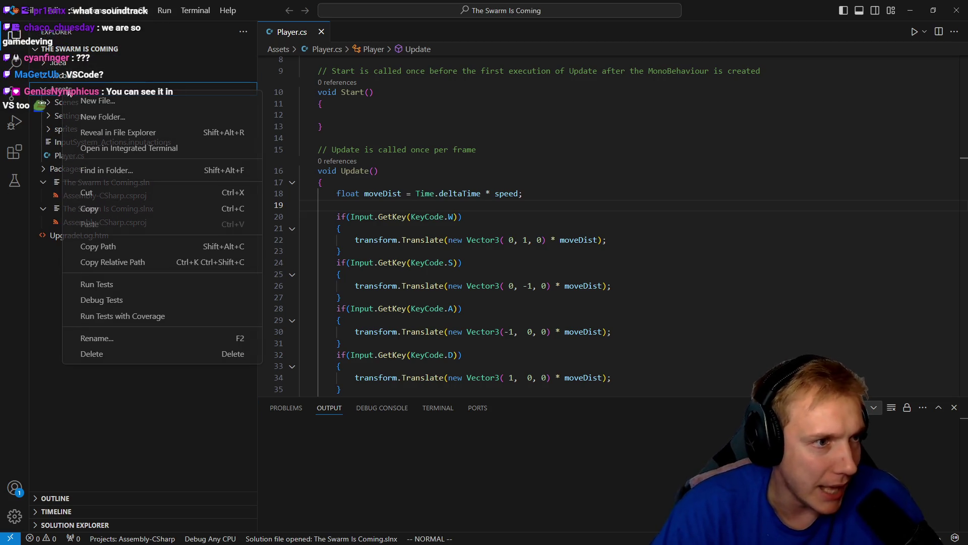
{"action": "left_click", "coordinate": [111, 120]}
{"action": "type", "text": "scripts"}
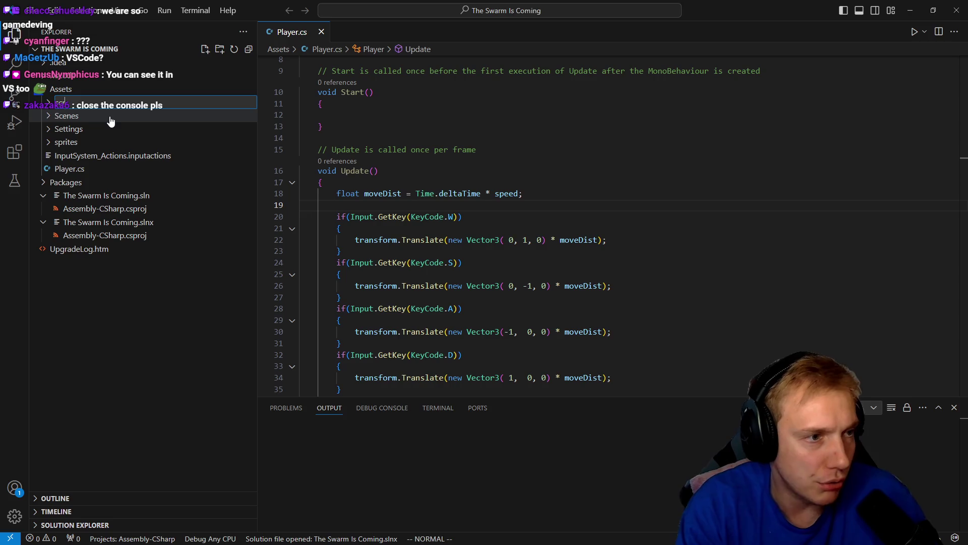
{"action": "key", "text": "Return"}
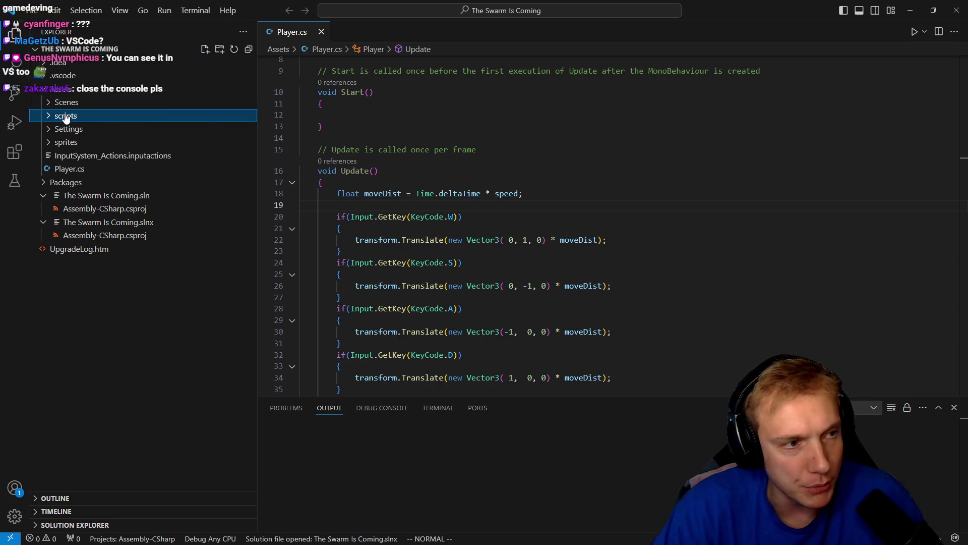
{"action": "left_click", "coordinate": [60, 116]}
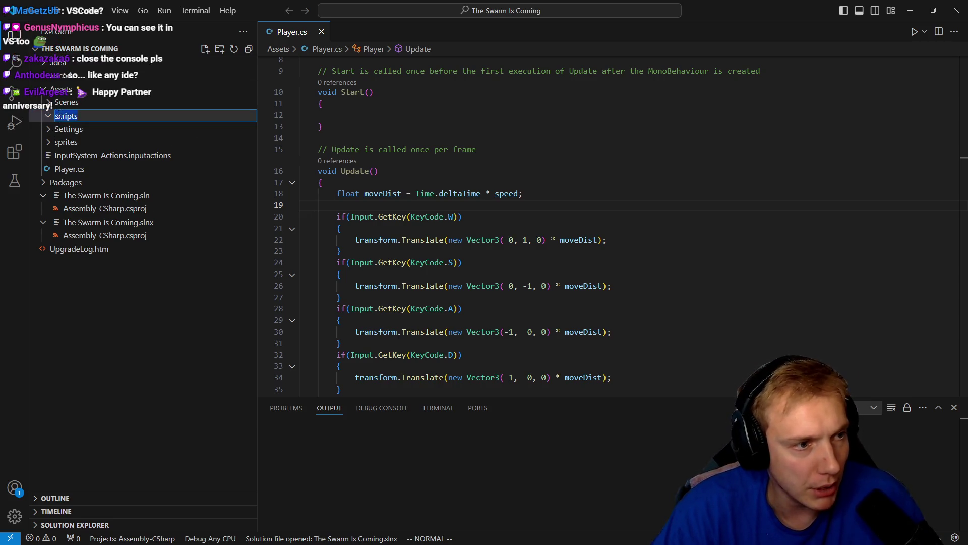
{"action": "type", "text": "Scripts"}
{"action": "key", "text": "Return"}
Rename the sprites folder to Sprites
{"action": "left_click", "coordinate": [59, 142]}
{"action": "key", "text": "F2"}
{"action": "left_click", "coordinate": [59, 144]}
{"action": "key", "text": "BackSpace"}
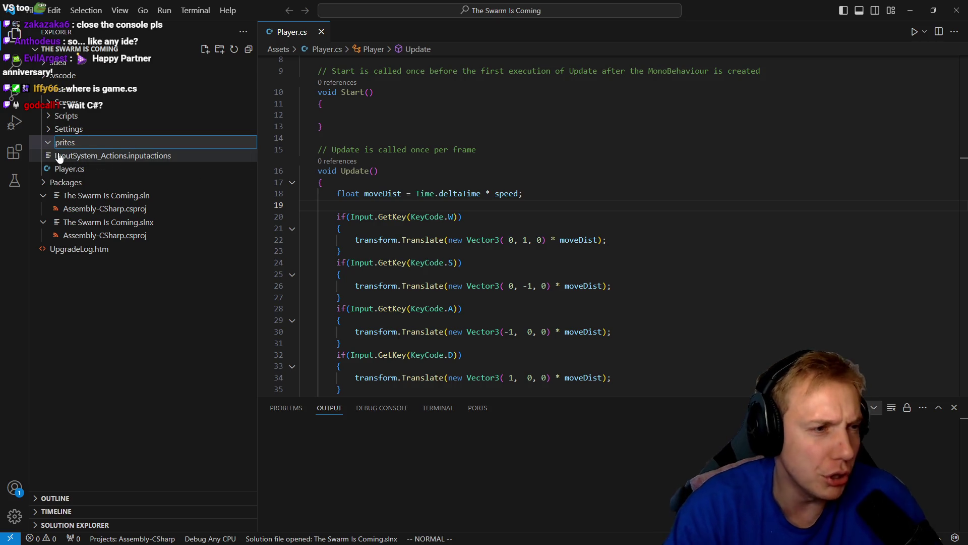
{"action": "key", "text": "Return"}
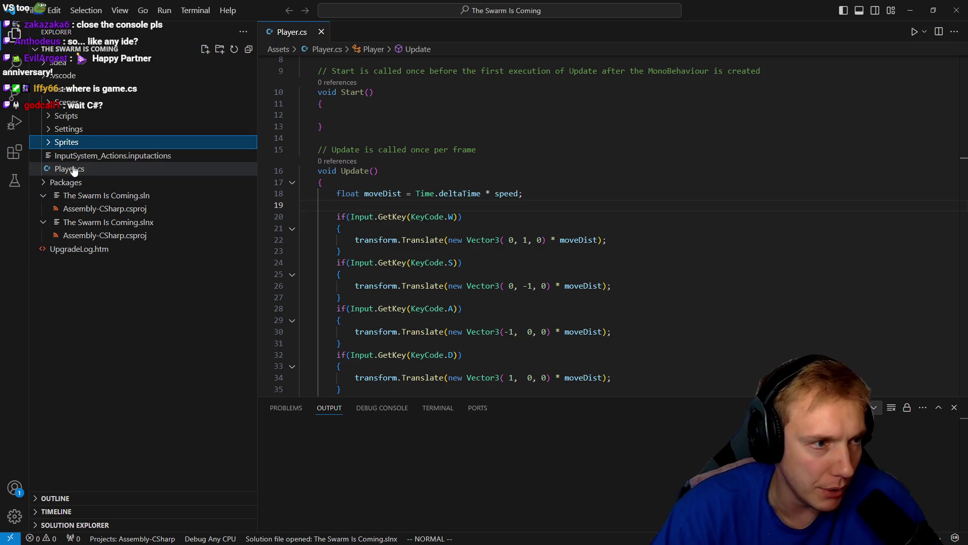
Move Player.cs into the Assets/Scripts folder and confirm the move
{"action": "mouse_move", "coordinate": [68, 149]}
{"action": "left_mouse_down"}
{"action": "mouse_move", "coordinate": [66, 117]}
{"action": "mouse_move", "coordinate": [44, 120]}
{"action": "left_mouse_up"}
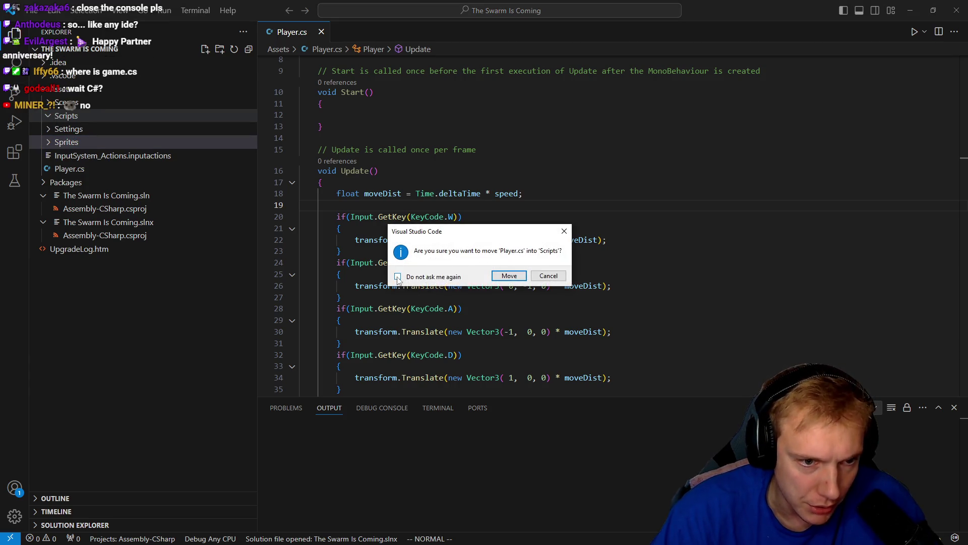
{"action": "left_click", "coordinate": [509, 275]}
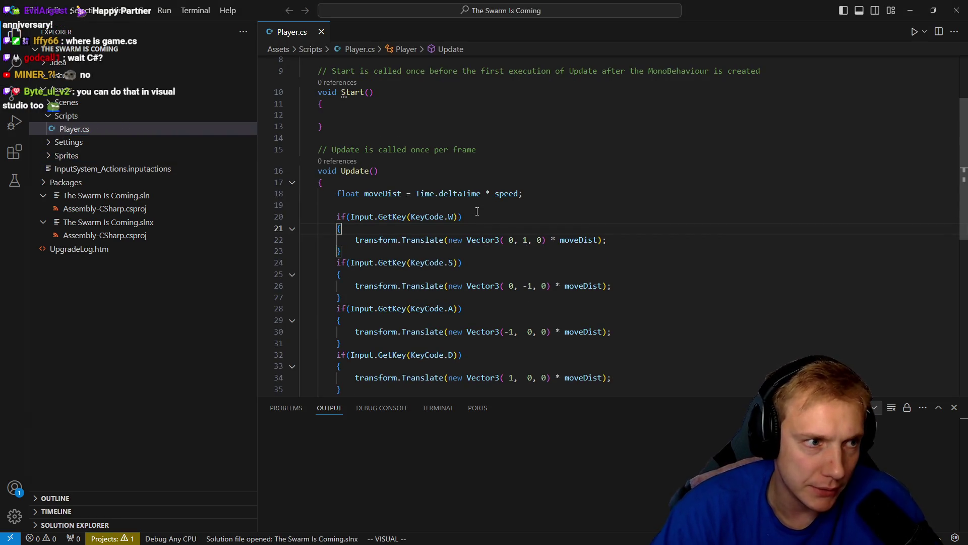
{"action": "left_click", "coordinate": [369, 205]}
Add and undo a blank line, then select and deselect the Update method
{"action": "key", "text": "o"}
{"action": "key", "text": "Escape"}
{"action": "key", "text": "u"}
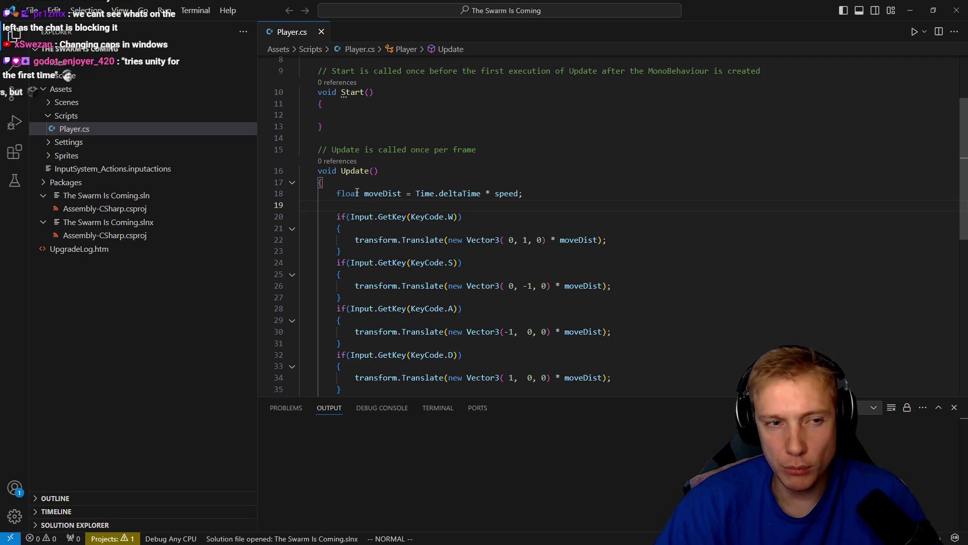
{"action": "mouse_move", "coordinate": [342, 172]}
{"action": "left_mouse_down"}
{"action": "mouse_move", "coordinate": [343, 298]}
{"action": "mouse_move", "coordinate": [426, 329]}
{"action": "left_mouse_up"}
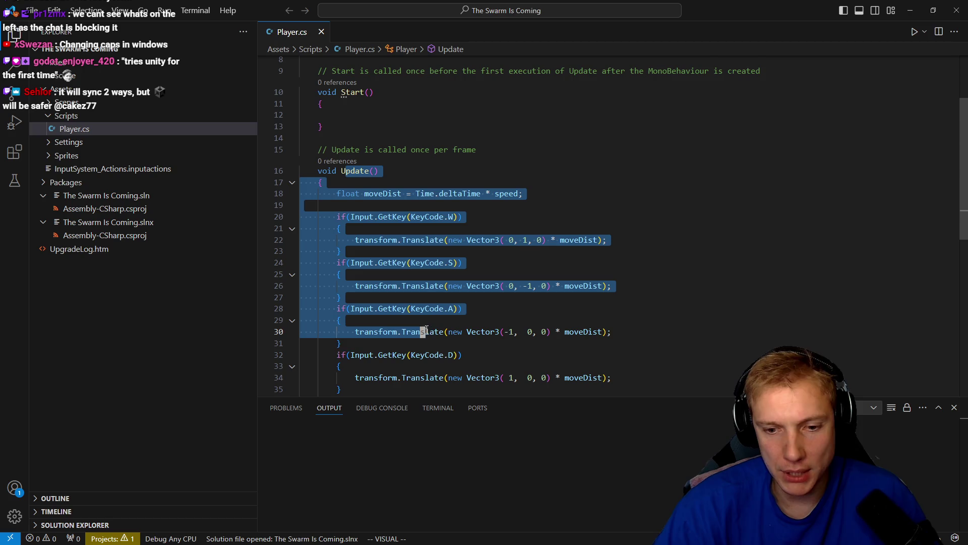
{"action": "left_click", "coordinate": [416, 239]}
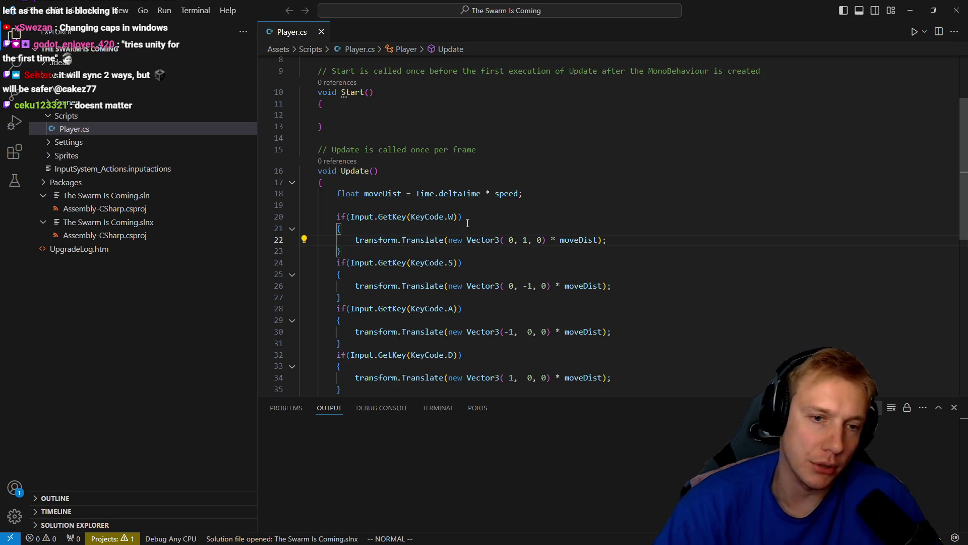
Type a test 'Input.' line below moveDist, delete it, and save Player.cs
{"action": "key", "text": "k"}
{"action": "key", "text": "k"}
{"action": "key", "text": "k"}
{"action": "type", "text": "oInput."}
{"action": "key", "text": "Escape"}
{"action": "key", "text": "d"}
{"action": "key", "text": "d"}
{"action": "key", "text": "ctrl+s"}
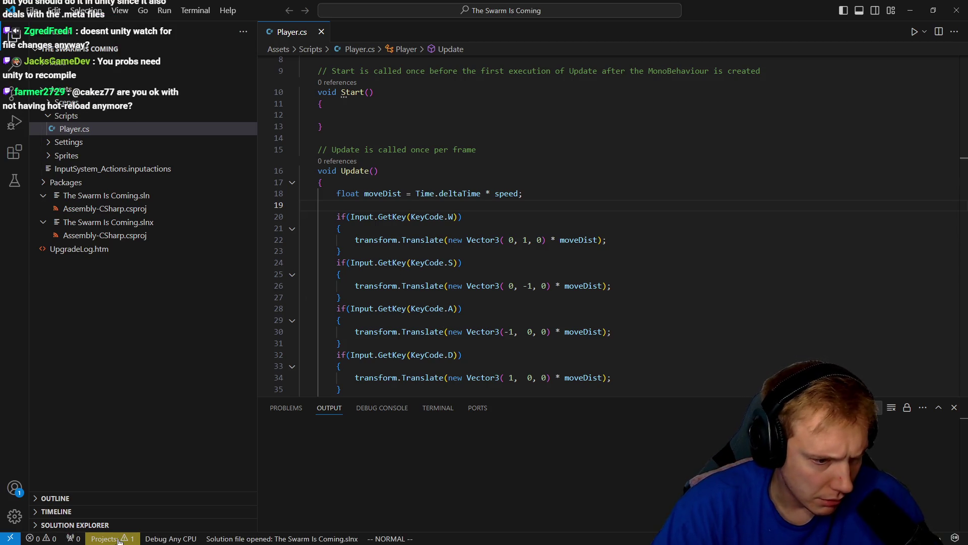
Minimize Visual Studio Code and switch over to the Unity editor
{"action": "mouse_move", "coordinate": [123, 539]}
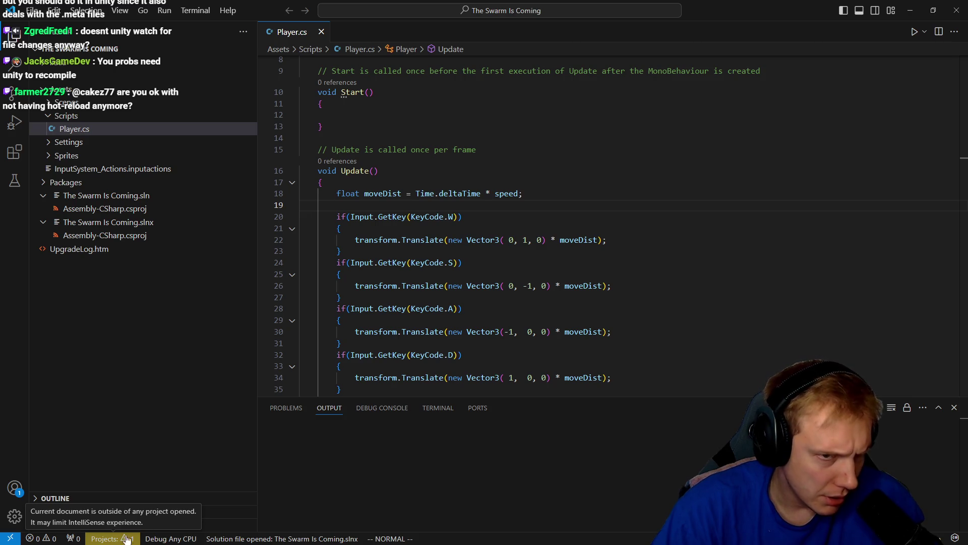
{"action": "left_click", "coordinate": [911, 10]}
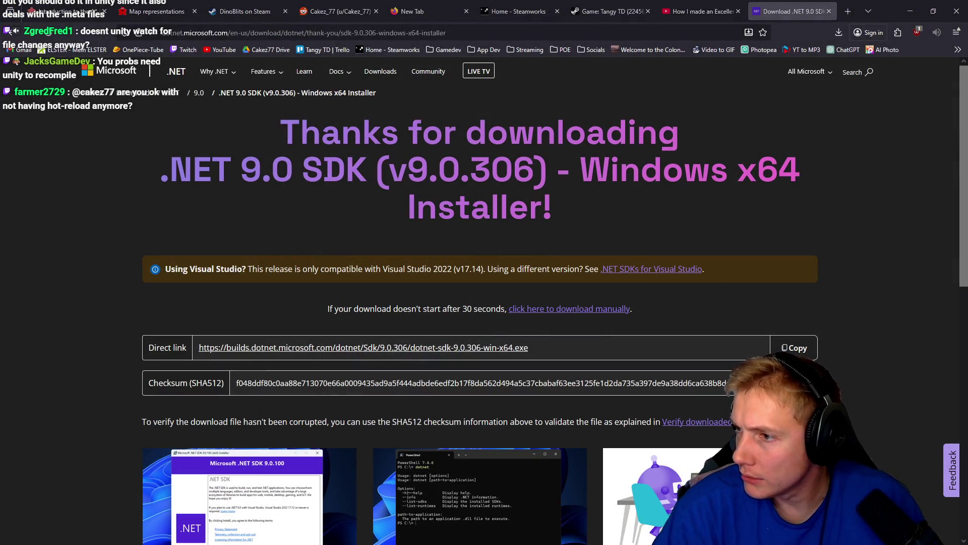
{"action": "key", "text": "alt+Tab"}
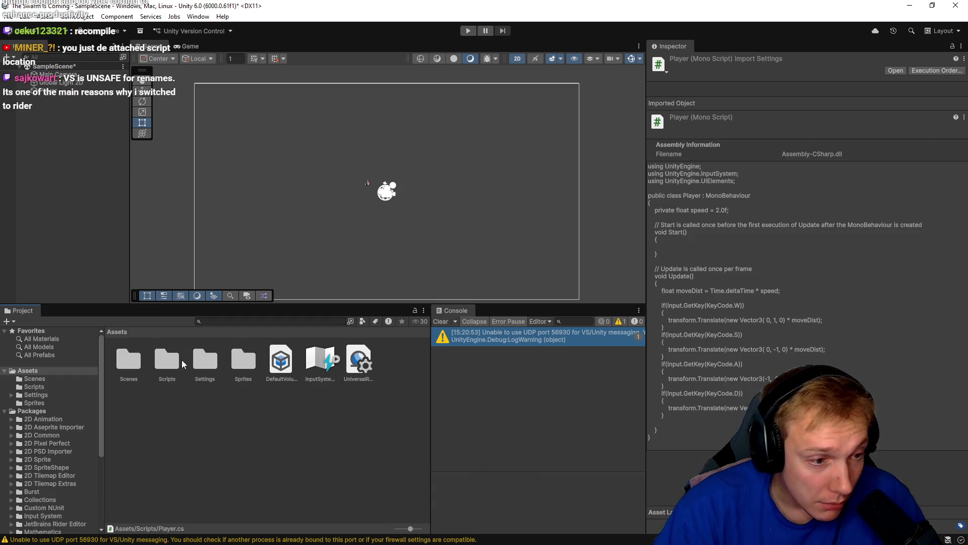
Open the Scripts folder in Unity's Project Assets
{"action": "double_click", "coordinate": [165, 361]}
Open Player.cs from Scripts, scroll through its movement code, then minimize VS Code
{"action": "left_click", "coordinate": [128, 358]}
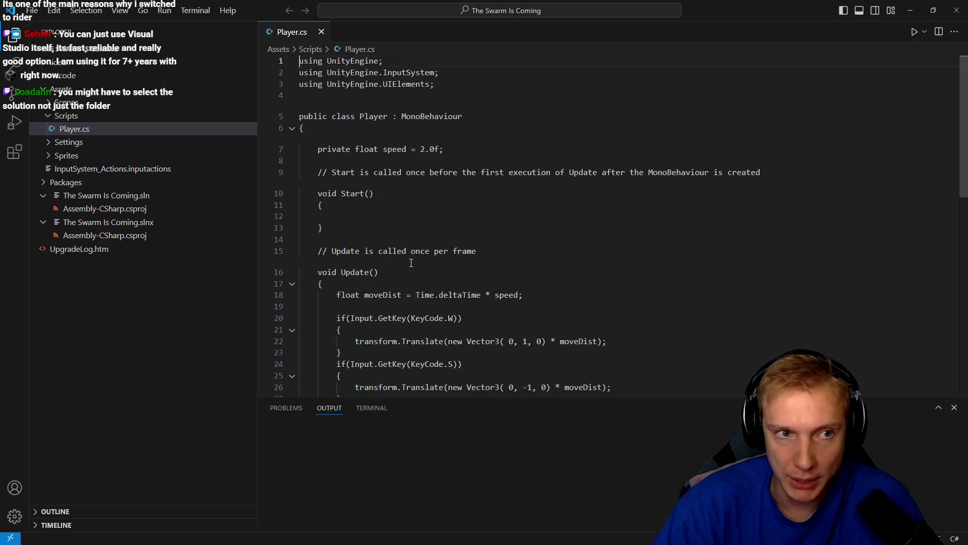
{"action": "scroll", "coordinate": [406, 261], "scroll_direction": "down", "scroll_amount": 2}
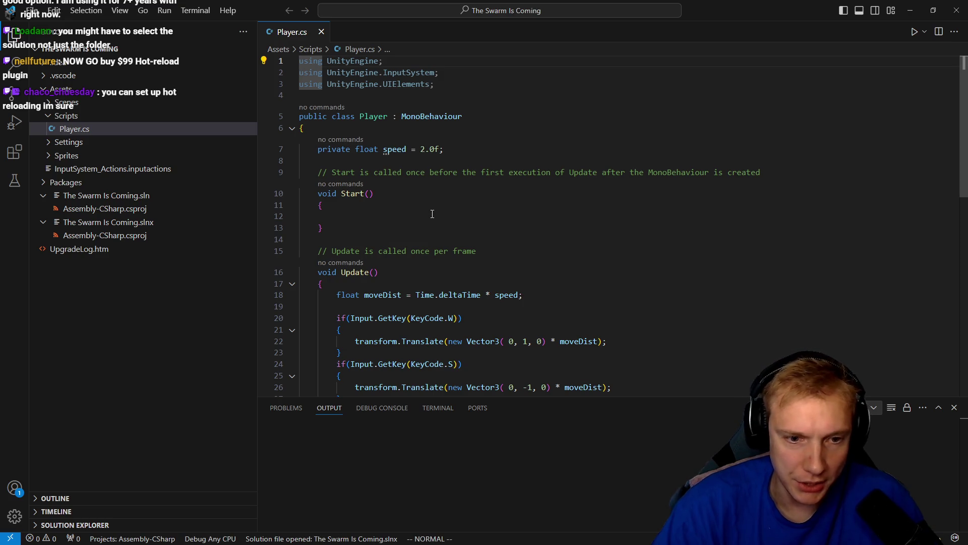
{"action": "scroll", "coordinate": [422, 216], "scroll_direction": "down", "scroll_amount": 1}
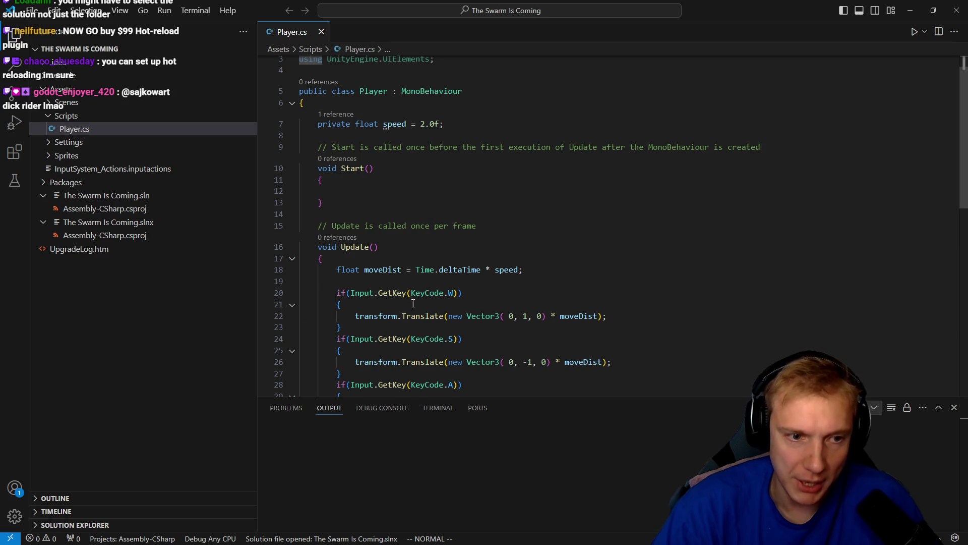
{"action": "left_click", "coordinate": [910, 11]}
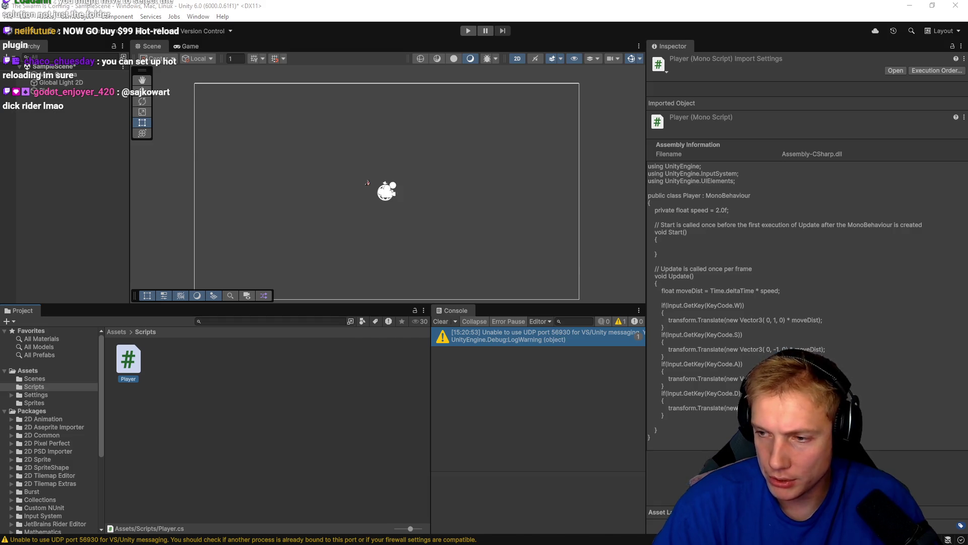
{"action": "key", "text": "alt+Tab"}
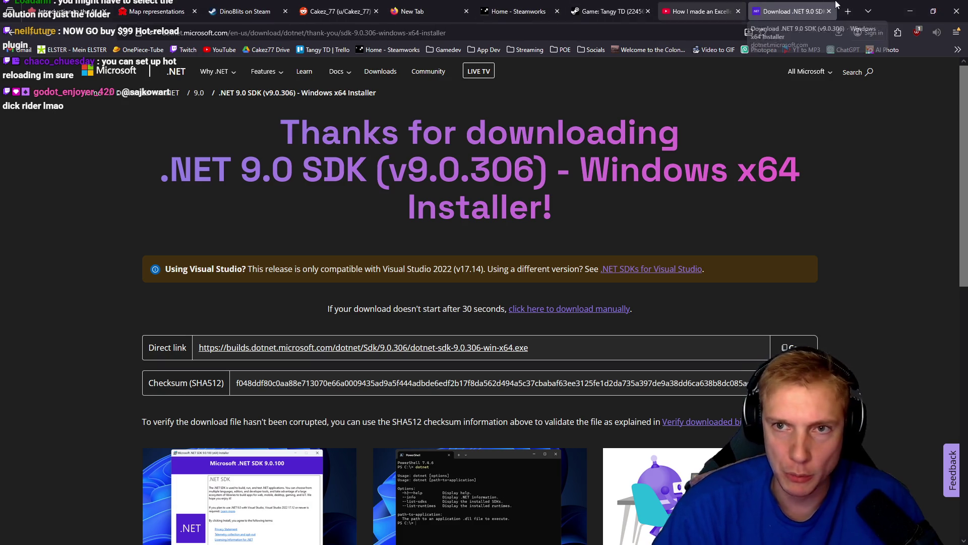
{"action": "left_click", "coordinate": [910, 11]}
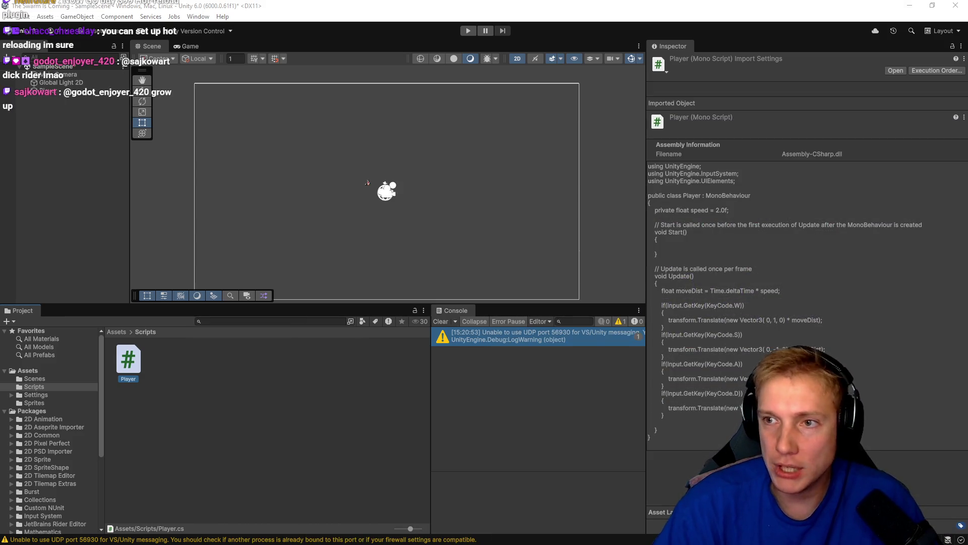
{"action": "left_click_drag", "start_coordinate": [353, 164], "coordinate": [409, 159]}
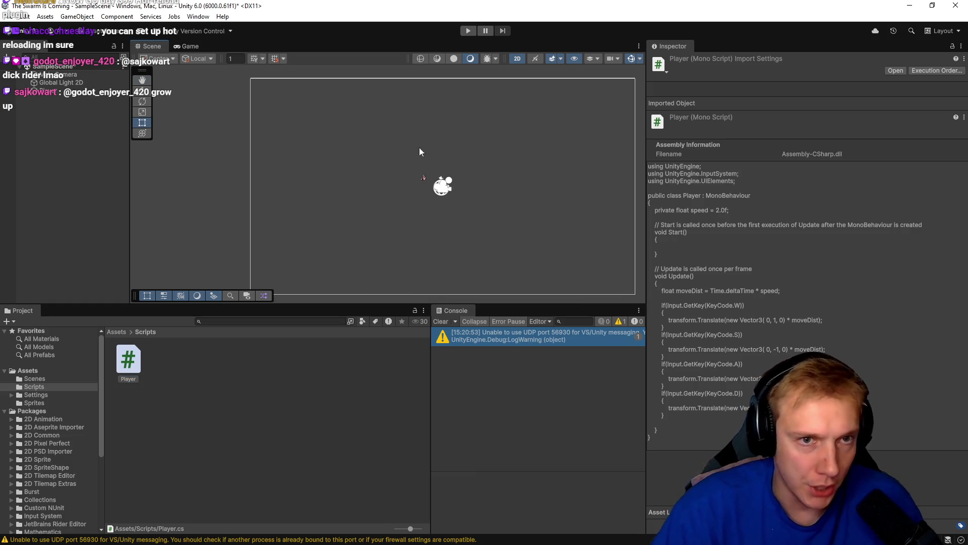
{"action": "left_click", "coordinate": [467, 32]}
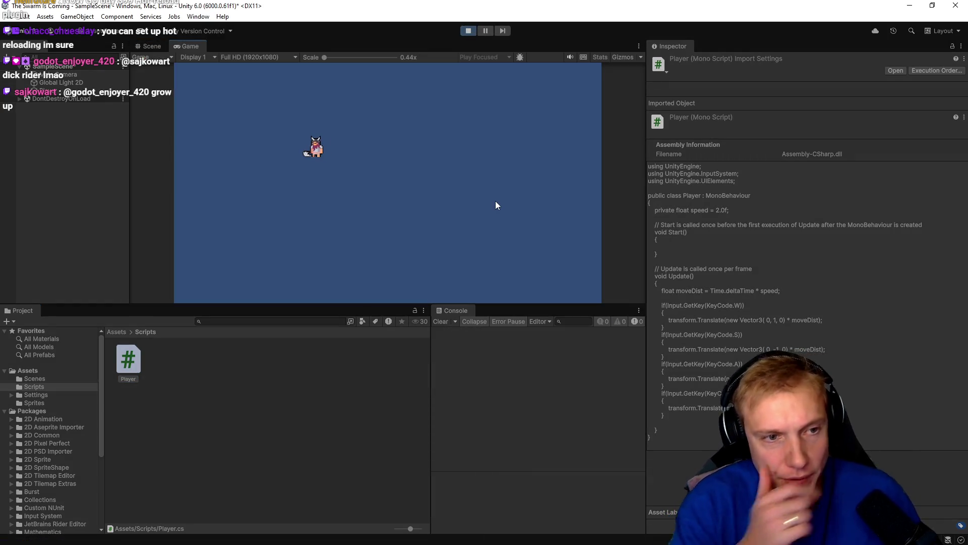
{"action": "key", "text": "w"}
{"action": "key", "text": "d"}
{"action": "key", "text": "s"}
{"action": "key", "text": "a"}
{"action": "key", "text": "w"}
{"action": "key", "text": "a"}
{"action": "key", "text": "d"}
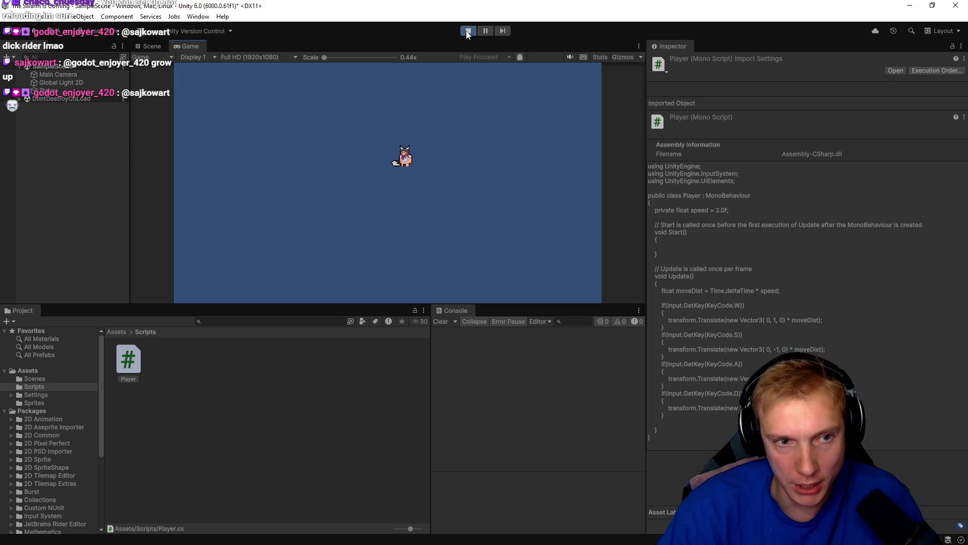
{"action": "left_click", "coordinate": [468, 33]}
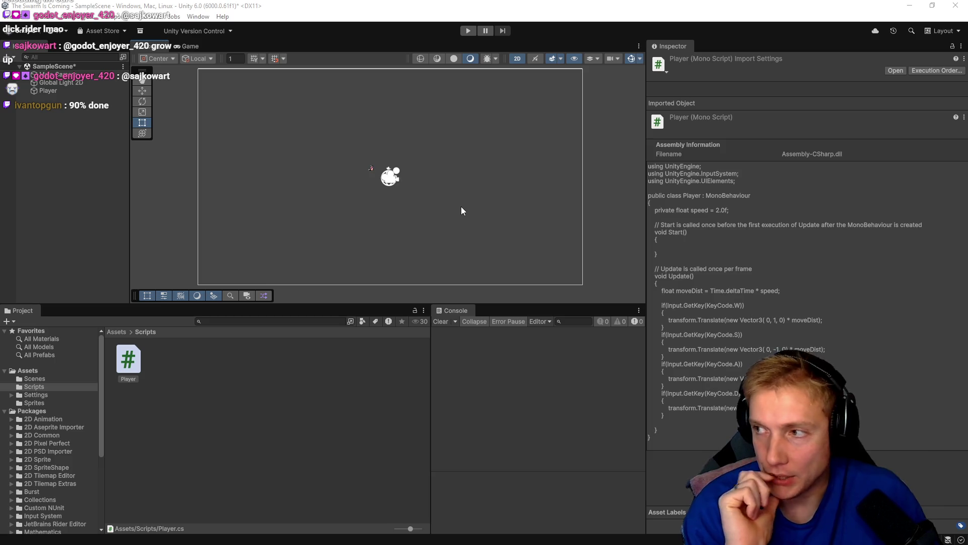
Start a 'private bool flag' field under speed in Player.cs, then discard it
{"action": "key", "text": "alt+Tab"}
{"action": "scroll", "coordinate": [461, 207], "scroll_direction": "up", "scroll_amount": 1}
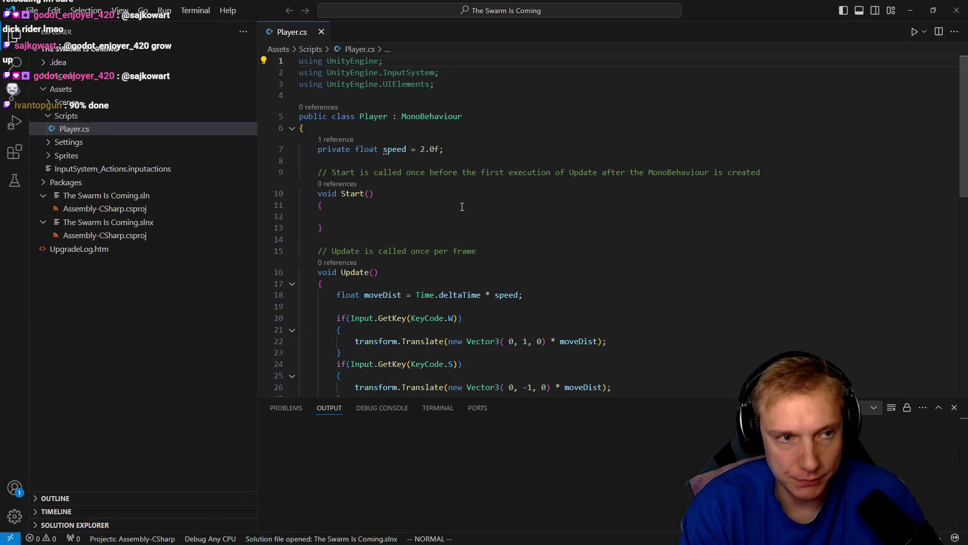
{"action": "key", "text": "j"}
{"action": "key", "text": "j"}
{"action": "key", "text": "j"}
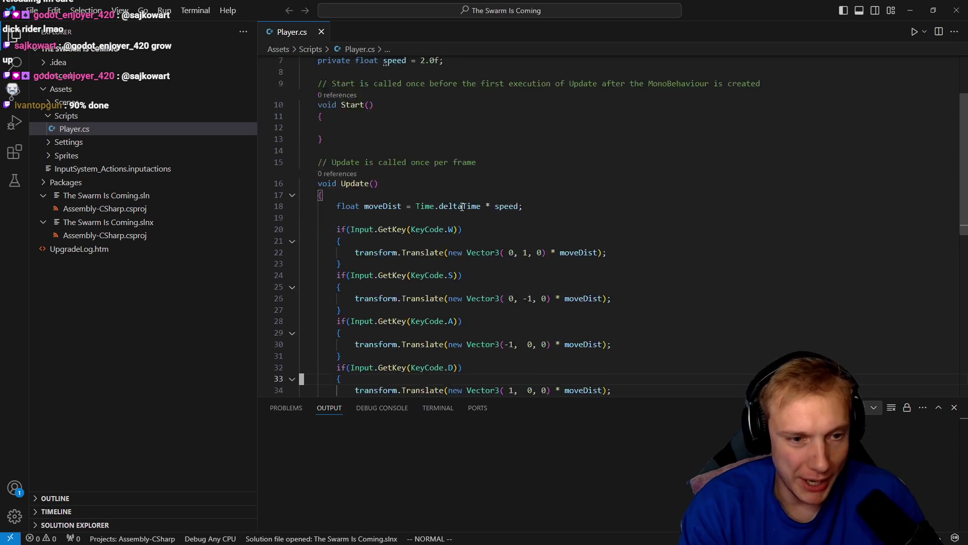
{"action": "key", "text": "k"}
{"action": "key", "text": "k"}
{"action": "key", "text": "k"}
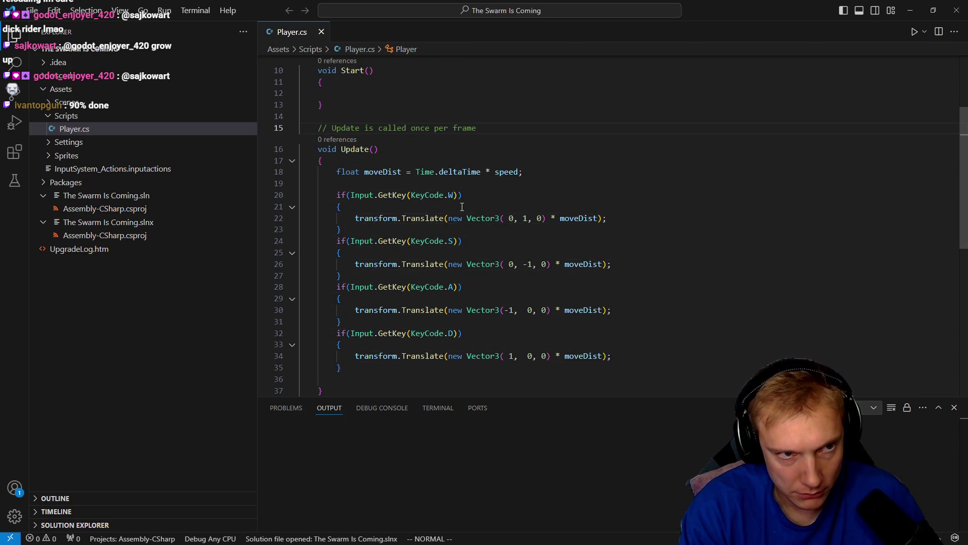
{"action": "key", "text": "k"}
{"action": "key", "text": "k"}
{"action": "key", "text": "k"}
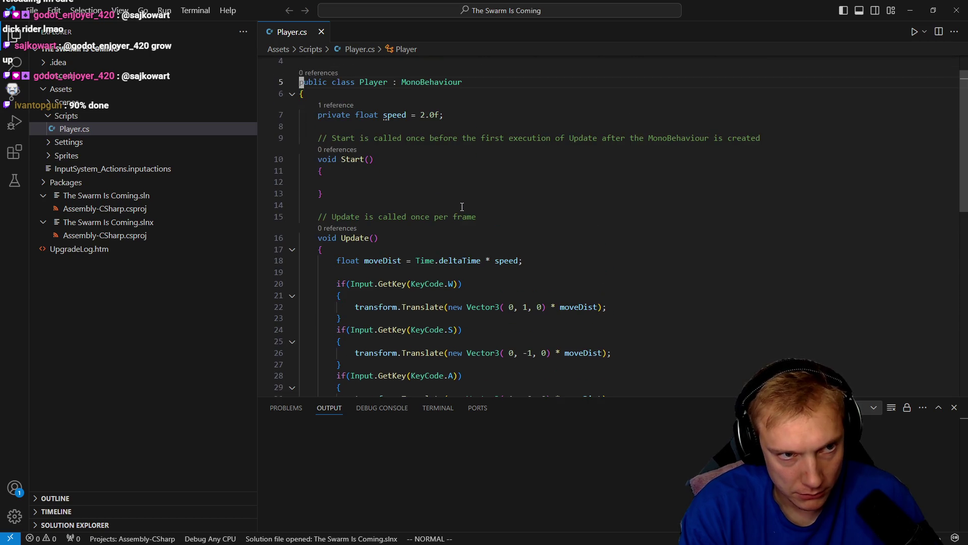
{"action": "key", "text": "j"}
{"action": "key", "text": "j"}
{"action": "key", "text": "o"}
{"action": "key", "text": "Escape"}
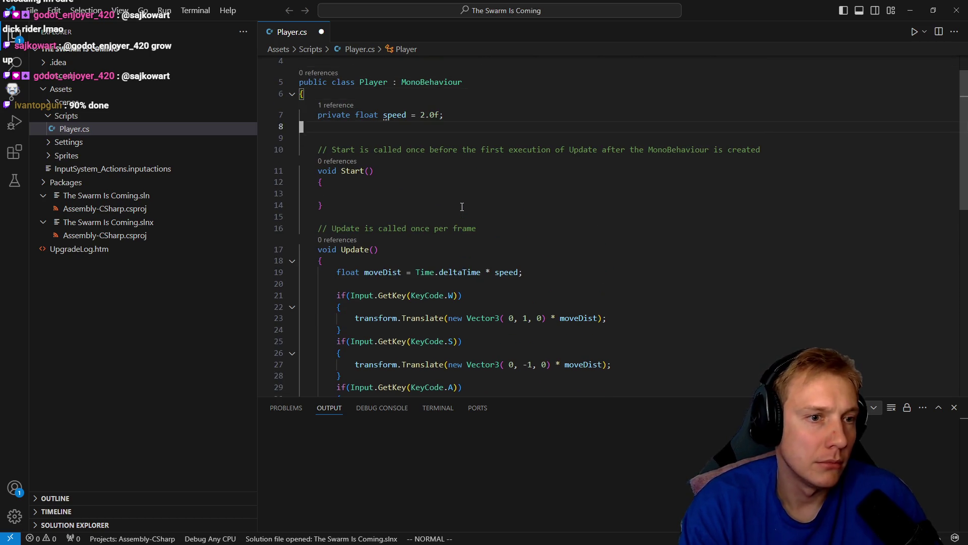
{"action": "type", "text": "O"}
{"action": "type", "text": "riv"}
{"action": "key", "text": "Tab"}
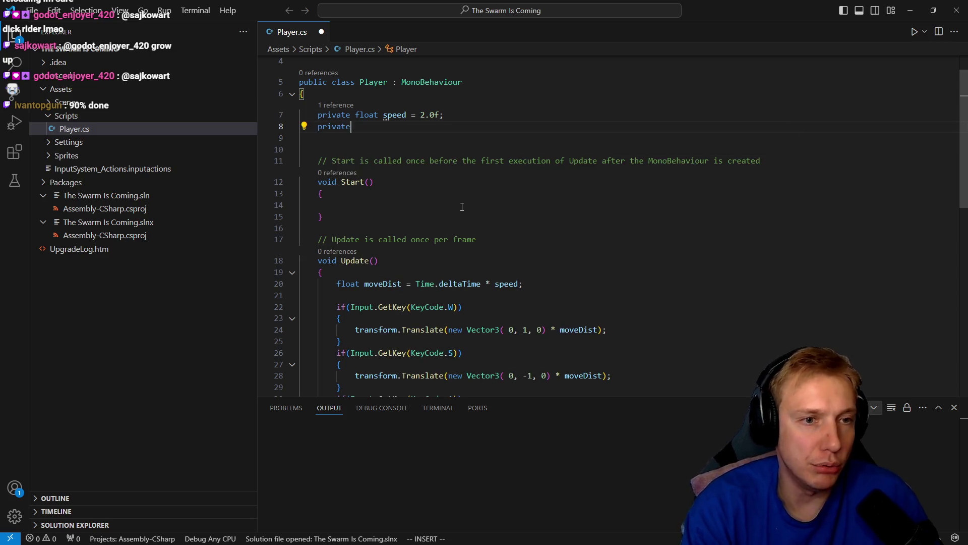
{"action": "type", "text": "bool "}
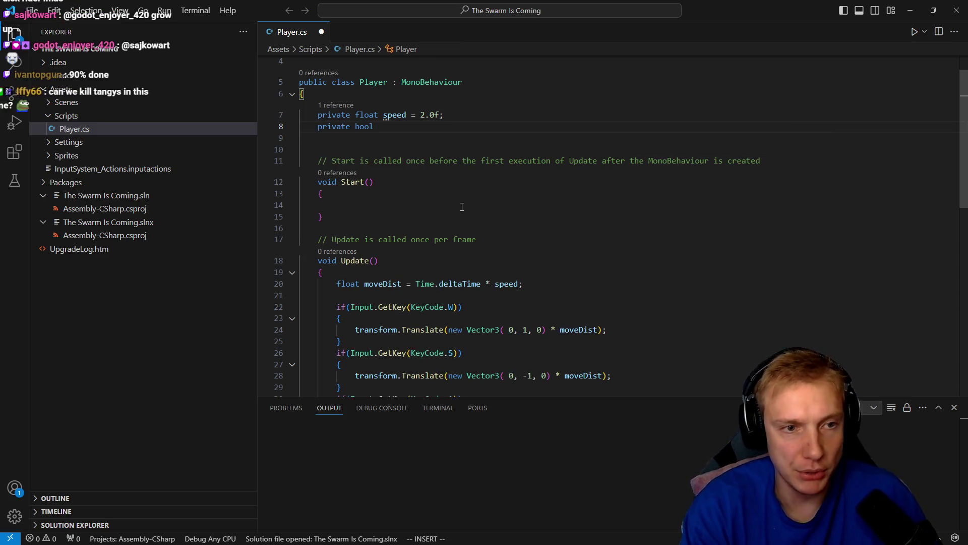
{"action": "type", "text": "flag"}
{"action": "key", "text": "Escape"}
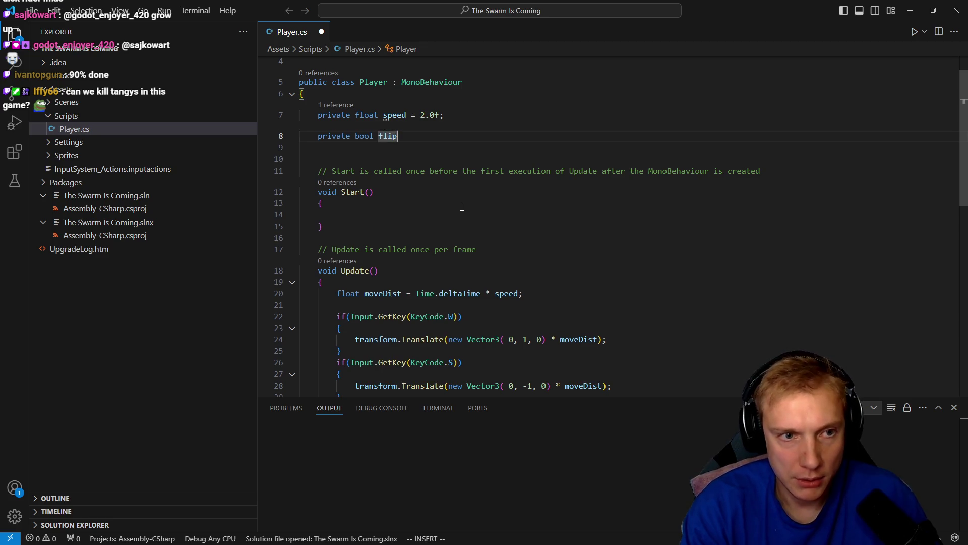
{"action": "key", "text": "d"}
{"action": "key", "text": "d"}
Write 'transform.localScale.x = -1;' on a new line in the W key block
{"action": "key", "text": "j"}
{"action": "key", "text": "j"}
{"action": "key", "text": "j"}
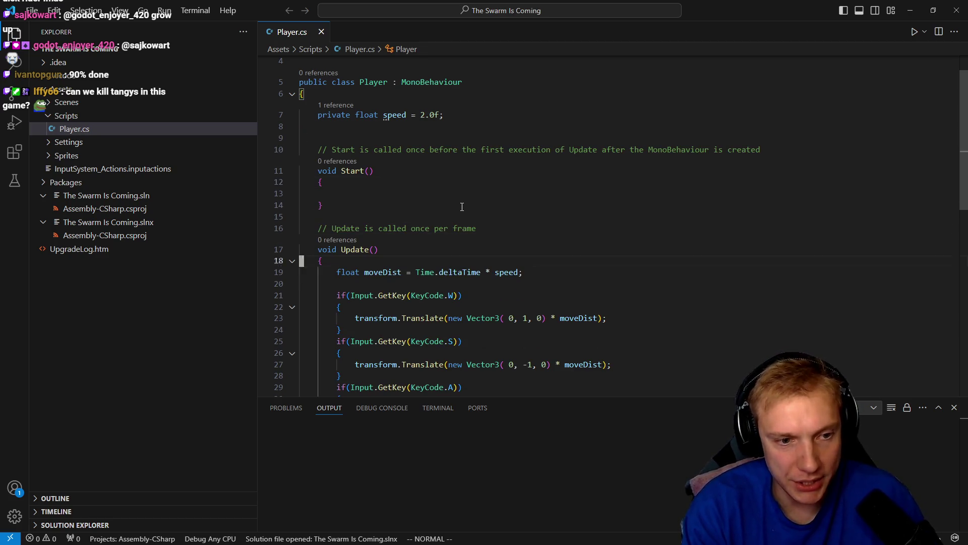
{"action": "key", "text": "k"}
{"action": "key", "text": "k"}
{"action": "key", "text": "k"}
{"action": "key", "text": "shift+o"}
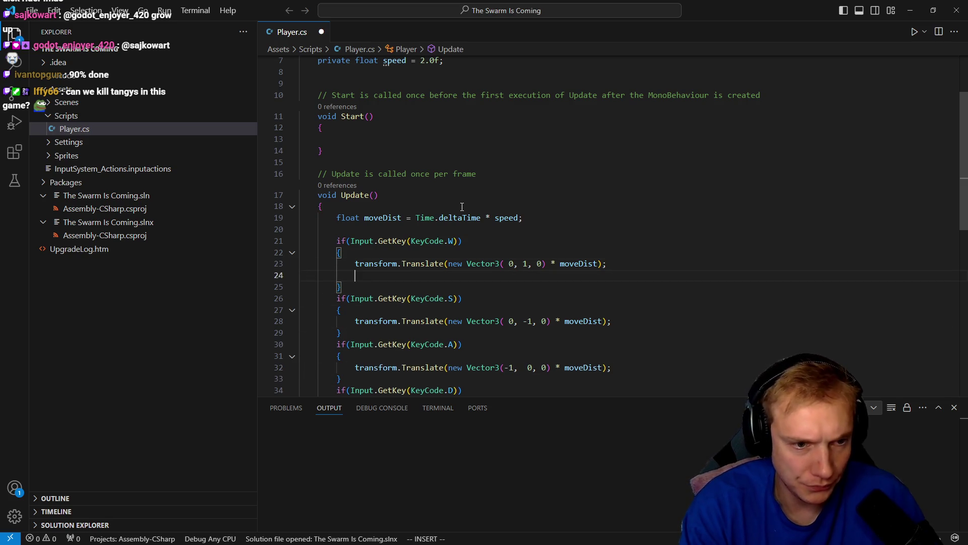
{"action": "type", "text": "nsform."}
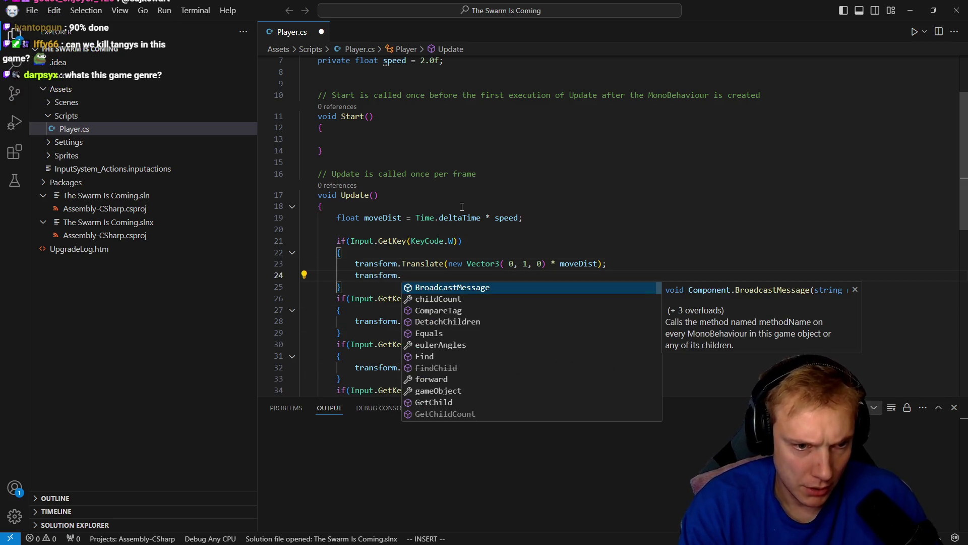
{"action": "type", "text": "s"}
{"action": "key", "text": "BackSpace"}
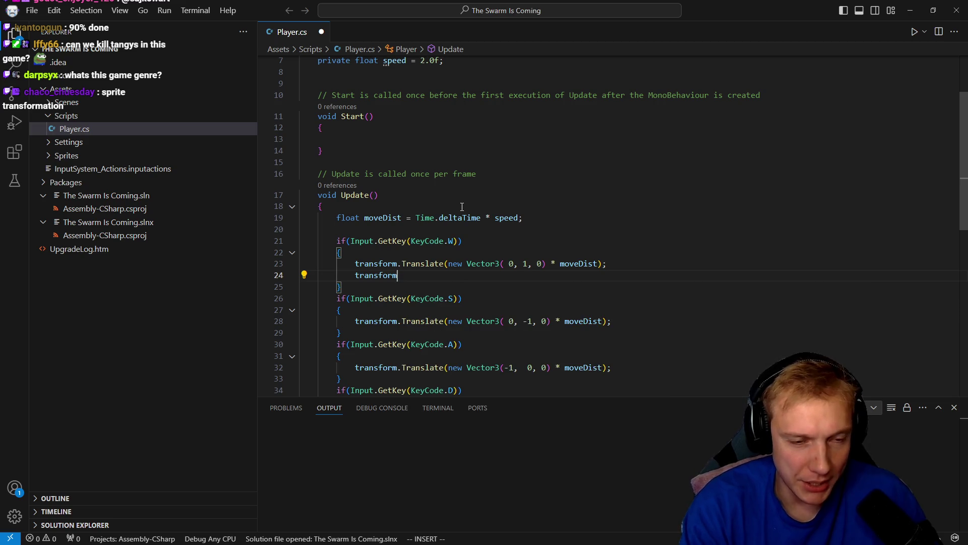
{"action": "type", "text": ".scal"}
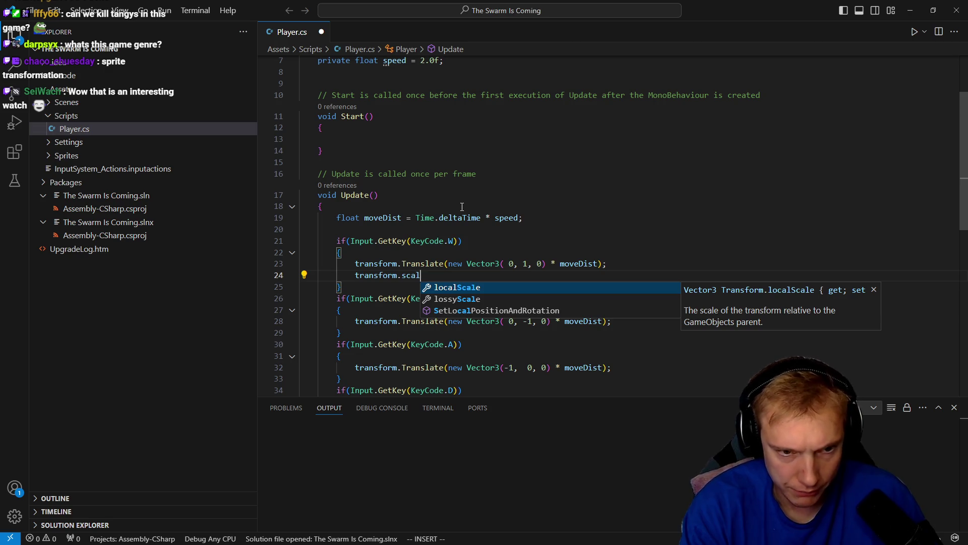
{"action": "key", "text": "Tab"}
{"action": "type", "text": ".x = -1;"}
{"action": "key", "text": "Escape"}
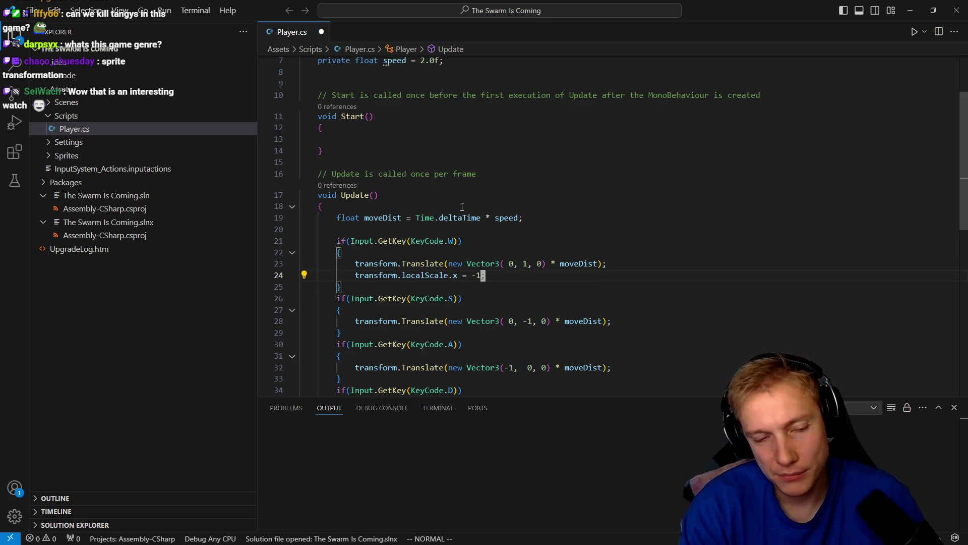
Move that line into the D block, copy it to the A block as 1, and save
{"action": "key", "text": "d"}
{"action": "key", "text": "d"}
{"action": "key", "text": "j"}
{"action": "key", "text": "j"}
{"action": "key", "text": "j"}
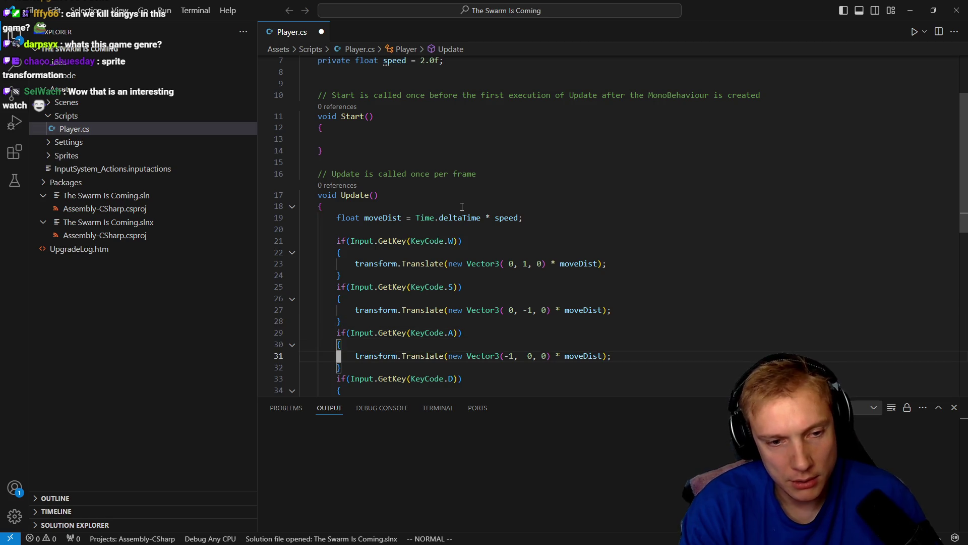
{"action": "key", "text": "j"}
{"action": "key", "text": "j"}
{"action": "key", "text": "j"}
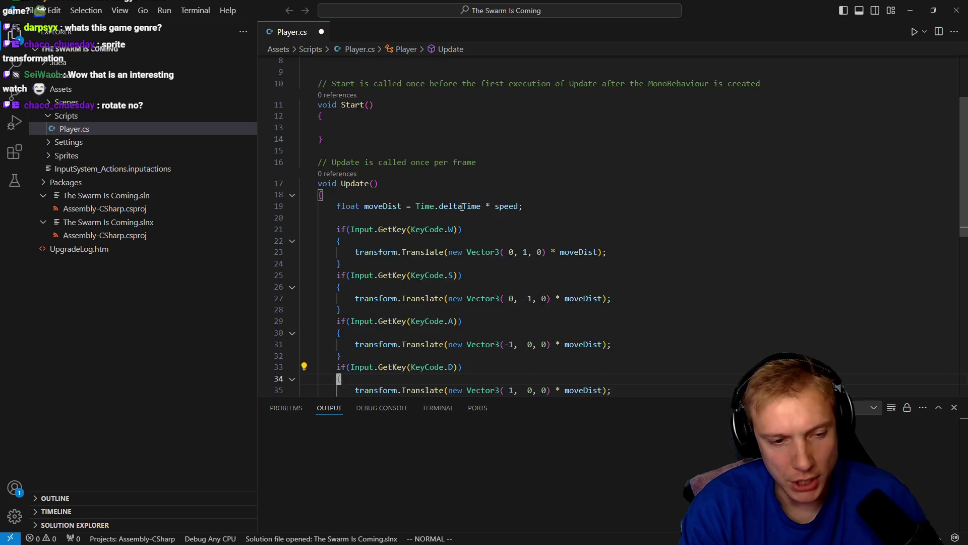
{"action": "key", "text": "P"}
{"action": "key", "text": "k"}
{"action": "key", "text": "k"}
{"action": "key", "text": "k"}
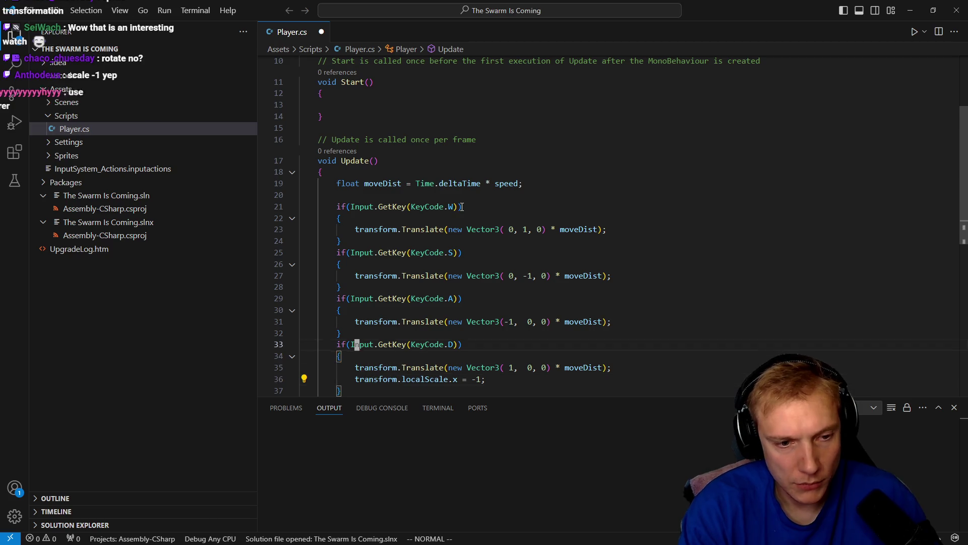
{"action": "key", "text": "p"}
{"action": "key", "text": "d"}
{"action": "key", "text": "d"}
{"action": "key", "text": "p"}
{"action": "key", "text": "f"}
{"action": "key", "text": "1"}
{"action": "key", "text": "h"}
{"action": "key", "text": "x"}
{"action": "key", "text": "ctrl+s"}
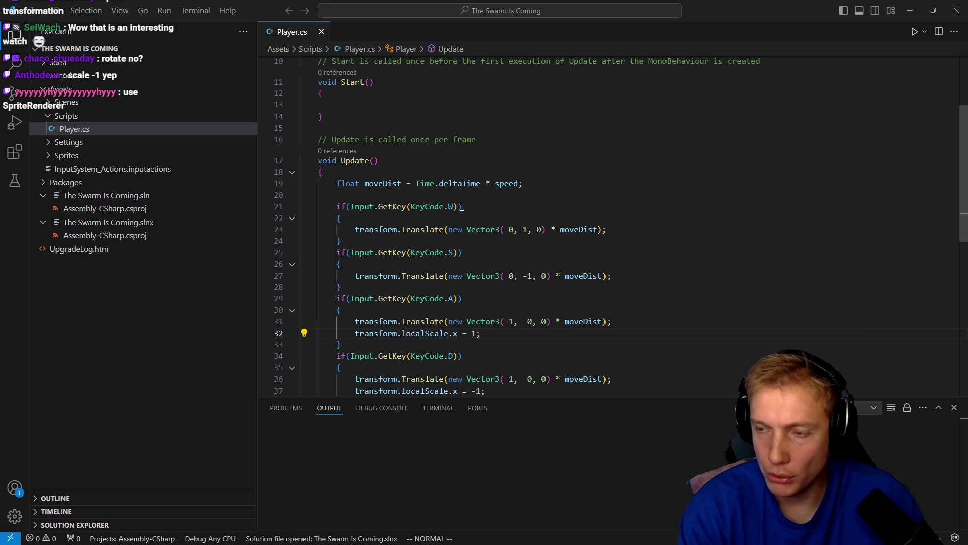
{"action": "key", "text": "alt+Tab"}
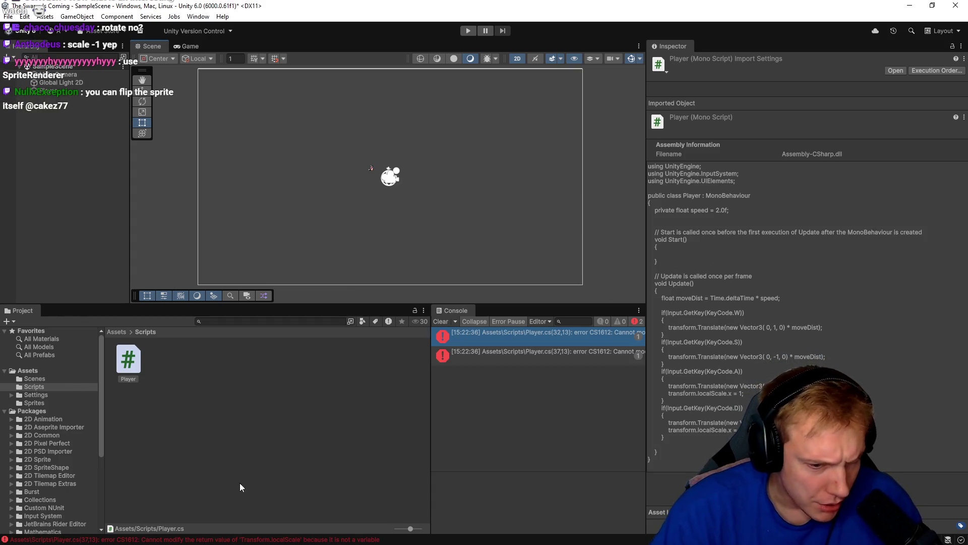
From the CS1612 error, change lines 32 and 37 to localScale.x *= 1 and *= -1, and save
{"action": "double_click", "coordinate": [457, 341]}
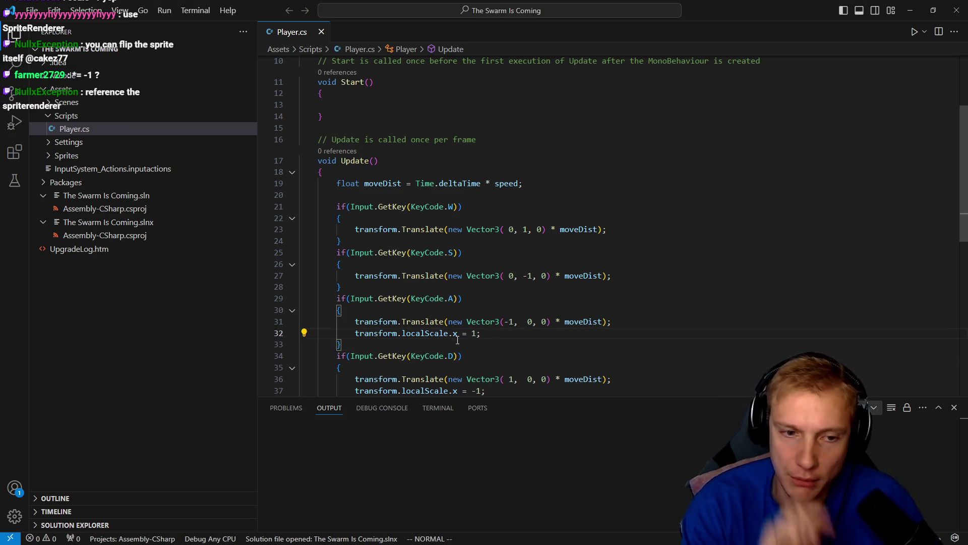
{"action": "key", "text": "h"}
{"action": "key", "text": "h"}
{"action": "type", "text": "i*"}
{"action": "key", "text": "Escape"}
{"action": "key", "text": "j"}
{"action": "key", "text": "j"}
{"action": "key", "text": "j"}
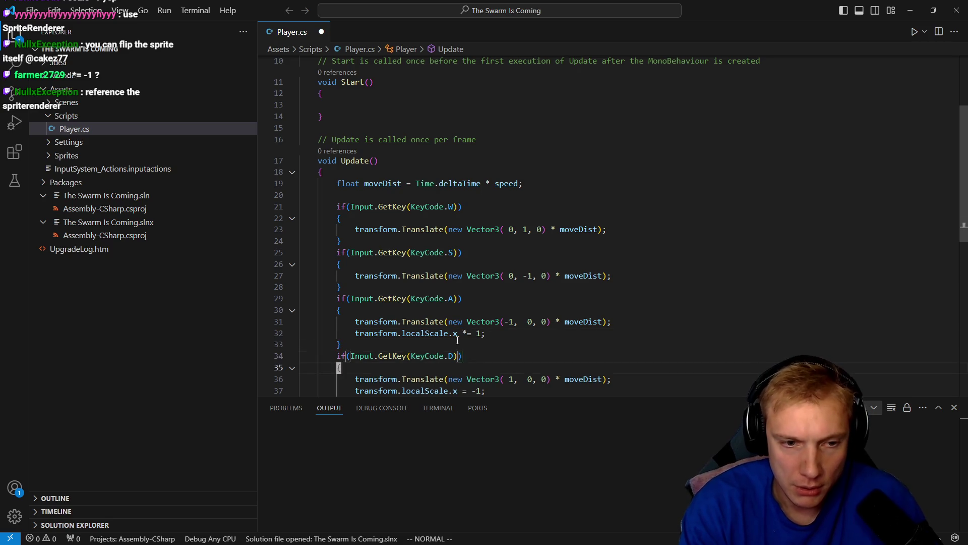
{"action": "key", "text": "j"}
{"action": "key", "text": "j"}
{"action": "key", "text": "f"}
{"action": "key", "text": "equal"}
{"action": "type", "text": "i*"}
{"action": "key", "text": "Escape"}
{"action": "key", "text": "ctrl+s"}
Recompile in Unity and reopen the localScale compile error in the code
{"action": "left_click", "coordinate": [457, 339]}
{"action": "key", "text": "alt+Tab"}
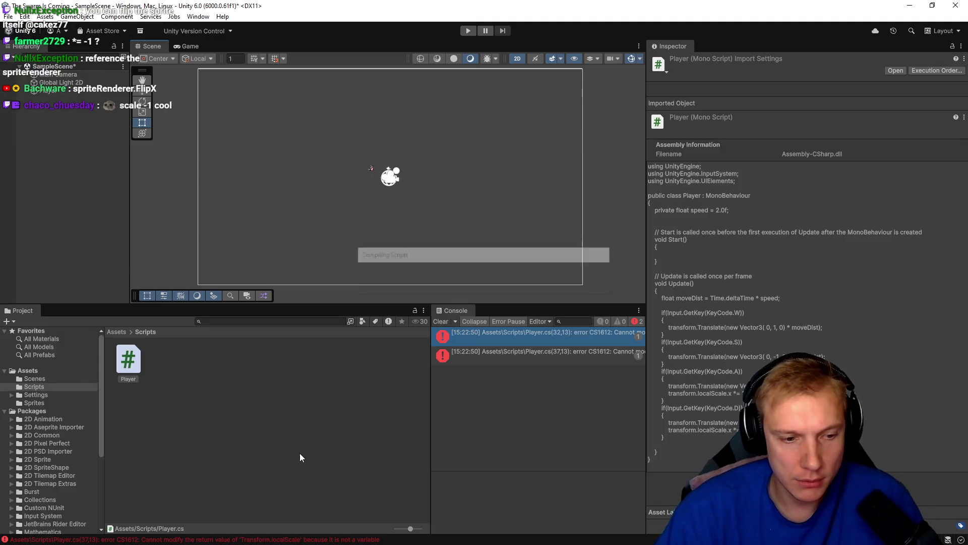
{"action": "double_click", "coordinate": [489, 335]}
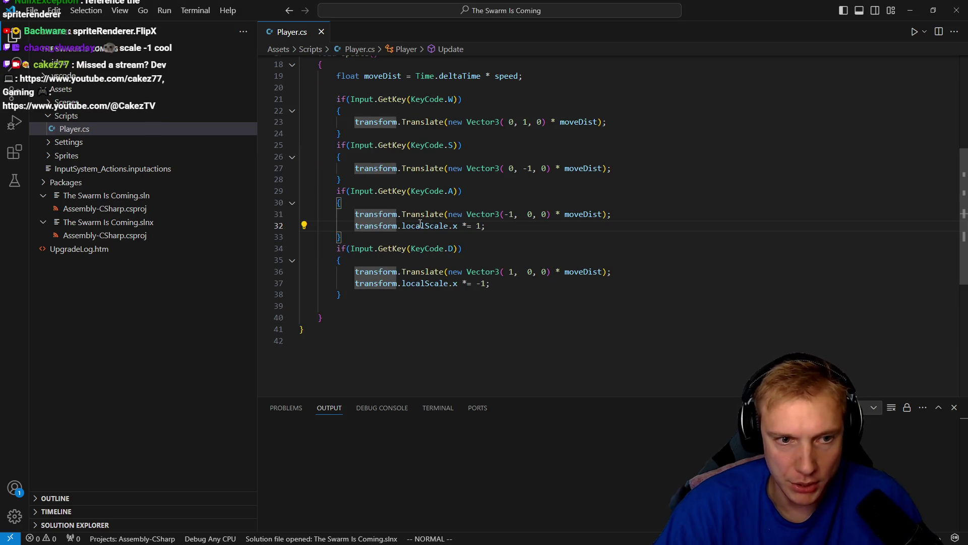
Highlight localScale on line 32, return to Unity, and clear the Player script selection
{"action": "left_click", "coordinate": [420, 225]}
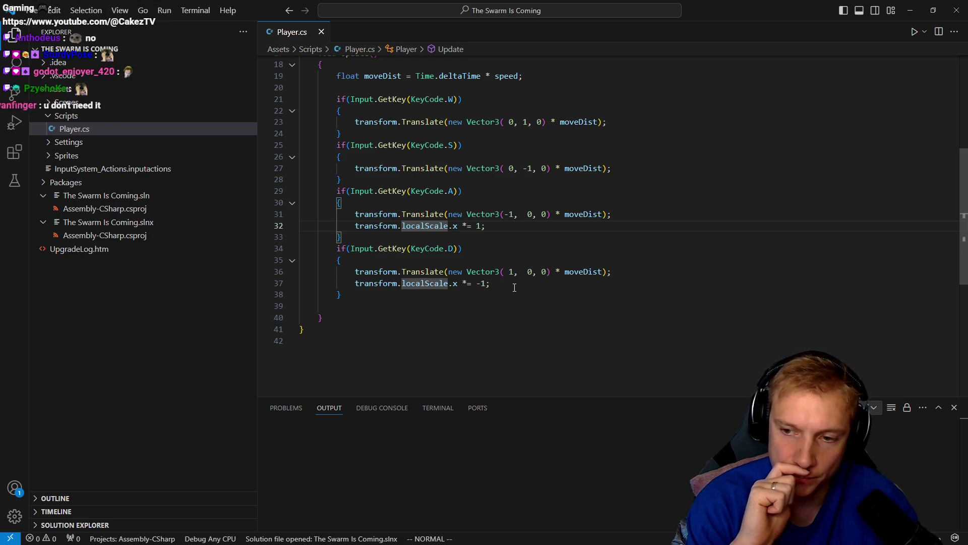
{"action": "key", "text": "alt+Tab"}
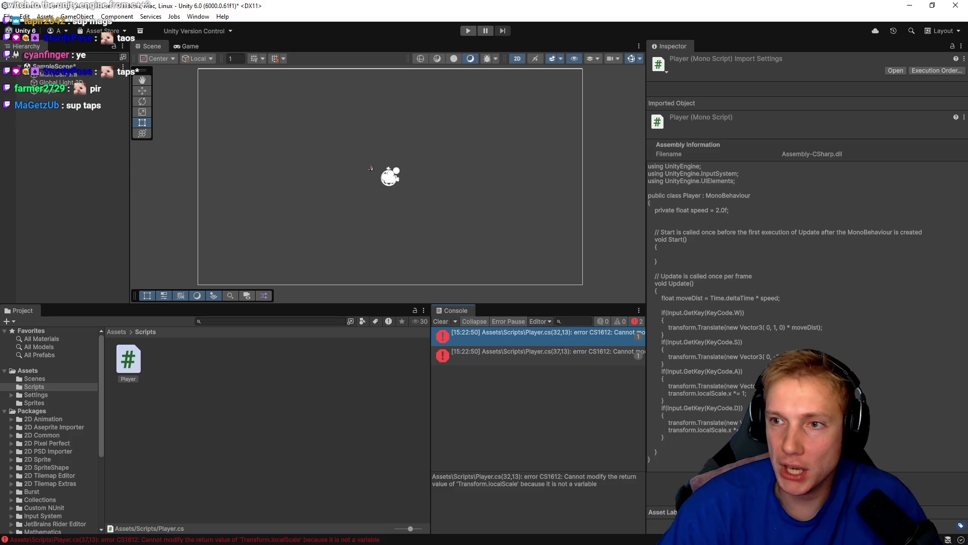
{"action": "left_click", "coordinate": [427, 179]}
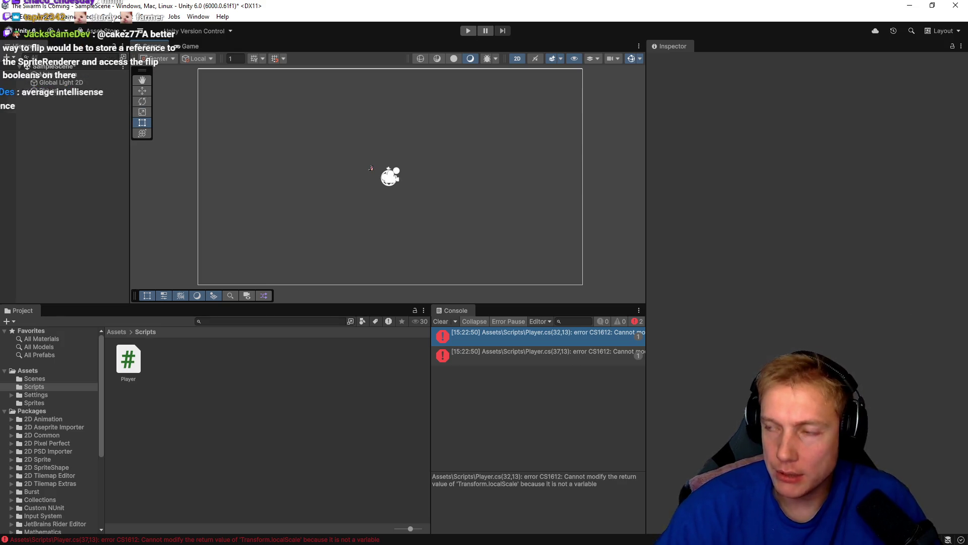
In Player.cs, start a new line 'SpriteRE' below the speed field on line 7
{"action": "key", "text": "alt+Tab"}
{"action": "key", "text": "k"}
{"action": "key", "text": "k"}
{"action": "key", "text": "k"}
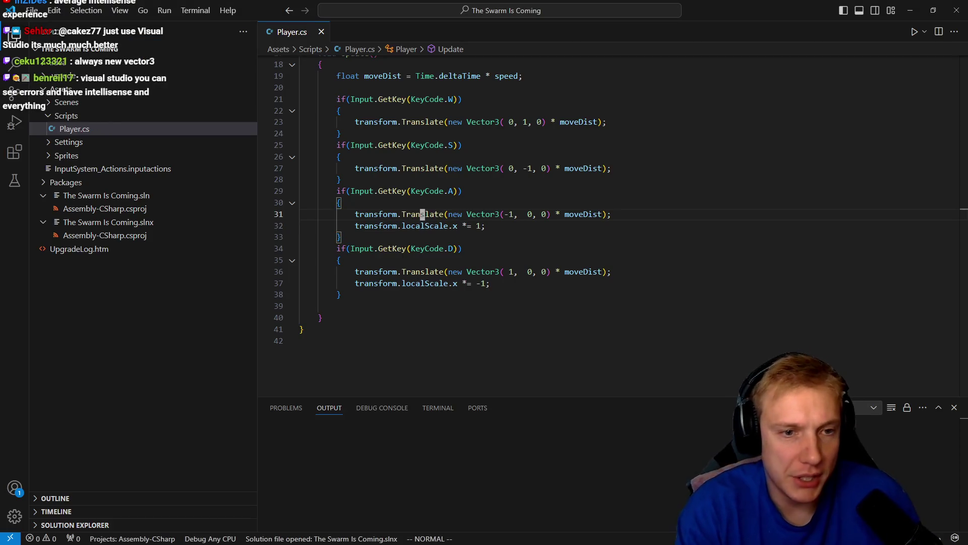
{"action": "key", "text": "k"}
{"action": "key", "text": "k"}
{"action": "key", "text": "k"}
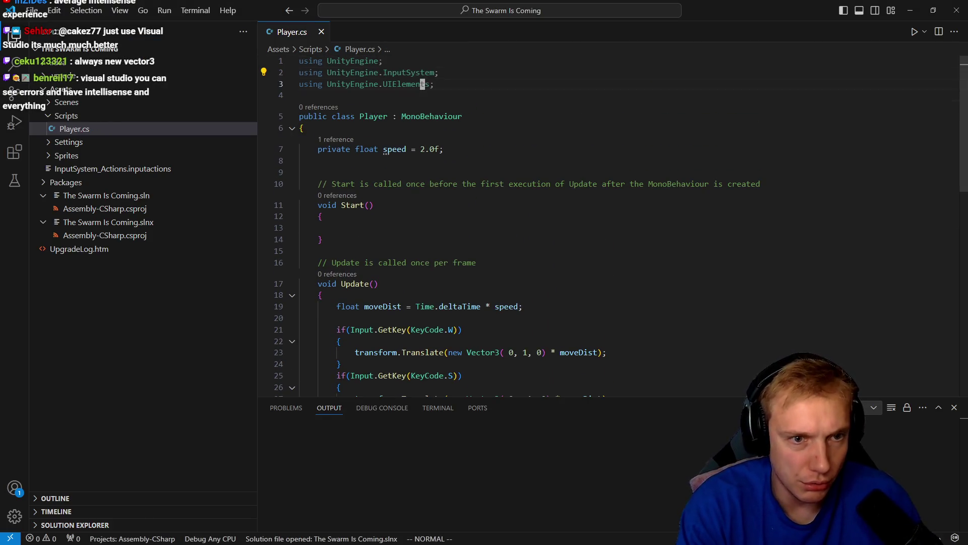
{"action": "key", "text": "j"}
{"action": "key", "text": "j"}
{"action": "key", "text": "j"}
{"action": "type", "text": "oSpriteRE"}
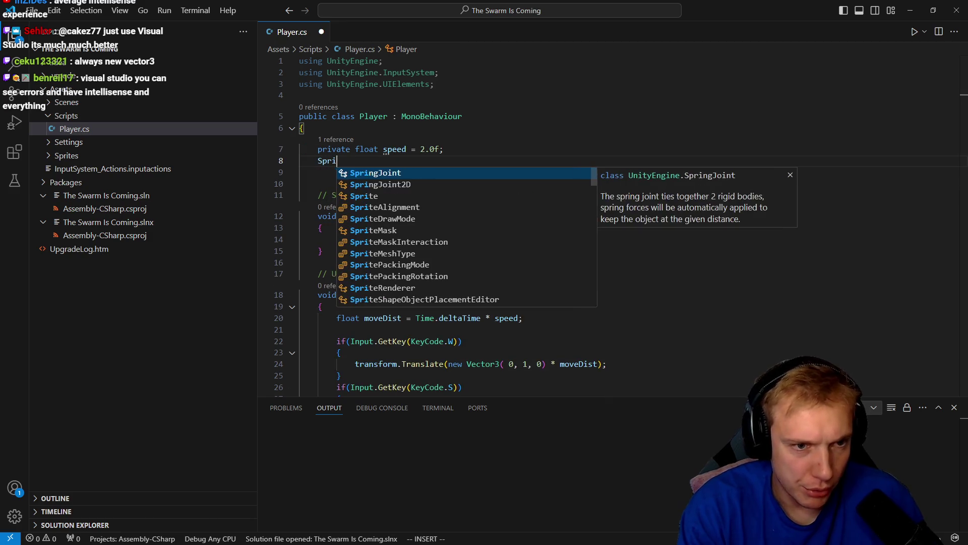
Declare '[sometag] SpriteRenderer spriteRenderer;' under the speed field
{"action": "key", "text": "Return"}
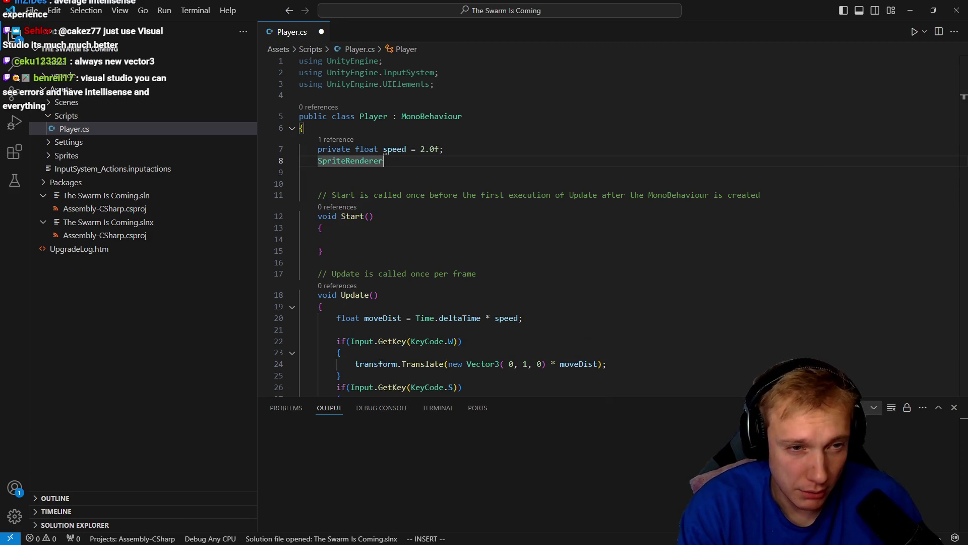
{"action": "key", "text": "Escape"}
{"action": "key", "text": "shift+o"}
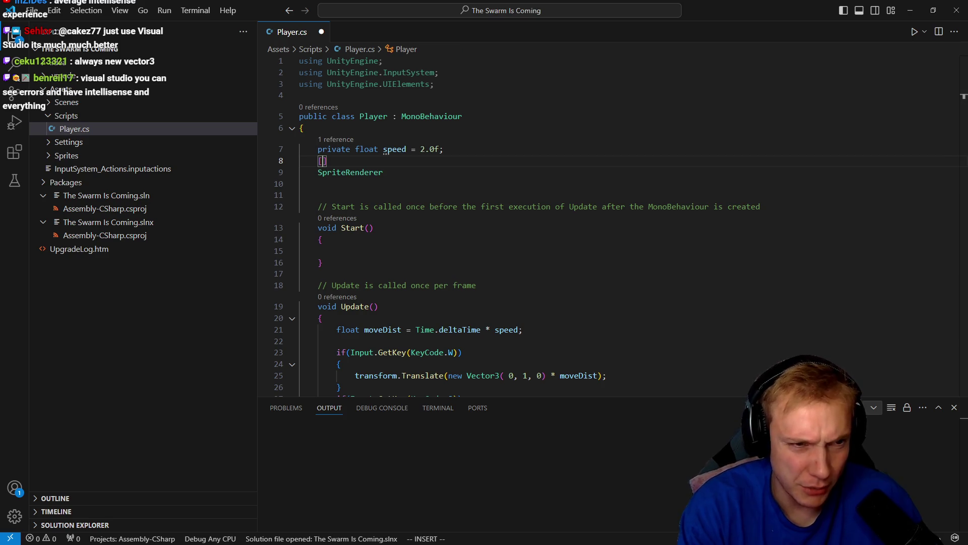
{"action": "key", "text": "Return"}
{"action": "key", "text": "Right"}
{"action": "key", "text": "Delete"}
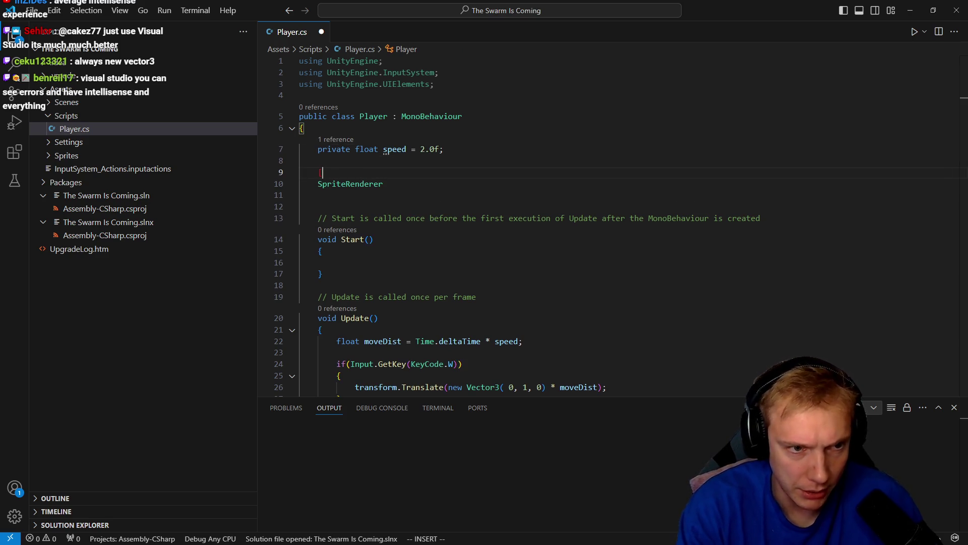
{"action": "type", "text": "sometag]"}
{"action": "key", "text": "Down"}
{"action": "key", "text": "End"}
{"action": "type", "text": "spriteR"}
{"action": "key", "text": "Tab"}
{"action": "type", "text": ";"}
{"action": "key", "text": "Down"}
{"action": "key", "text": "Down"}
{"action": "key", "text": "Down"}
Add 'GetComponent<SpriteRenderer>();' on a new line inside Start()
{"action": "key", "text": "End"}
{"action": "key", "text": "Down"}
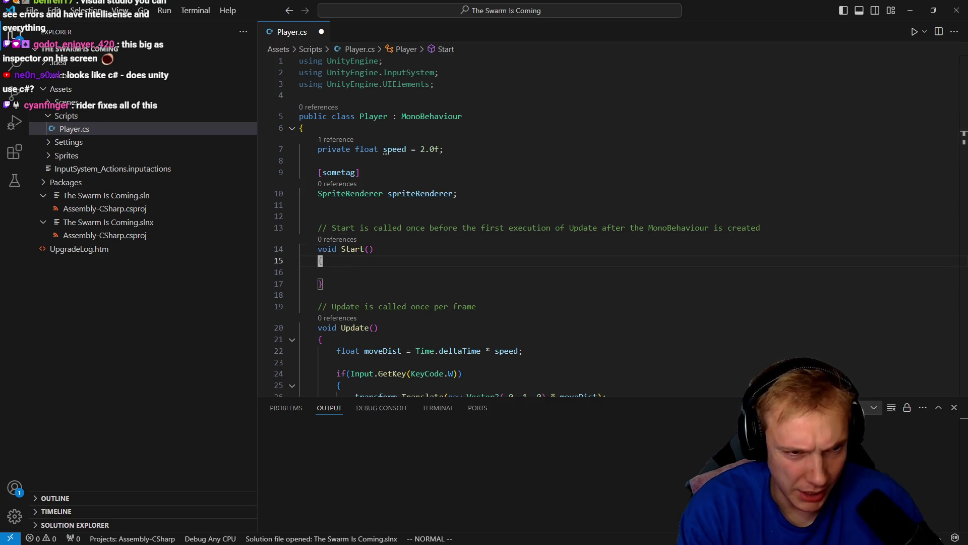
{"action": "key", "text": "Return"}
{"action": "type", "text": "getcom"}
{"action": "key", "text": "Tab"}
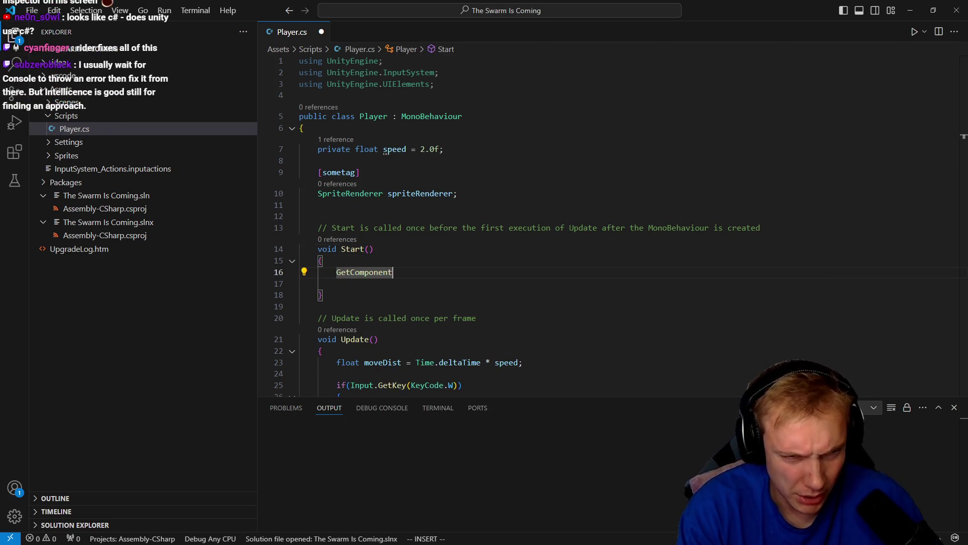
{"action": "type", "text": ">"}
{"action": "key", "text": "BackSpace"}
{"action": "type", "text": "<"}
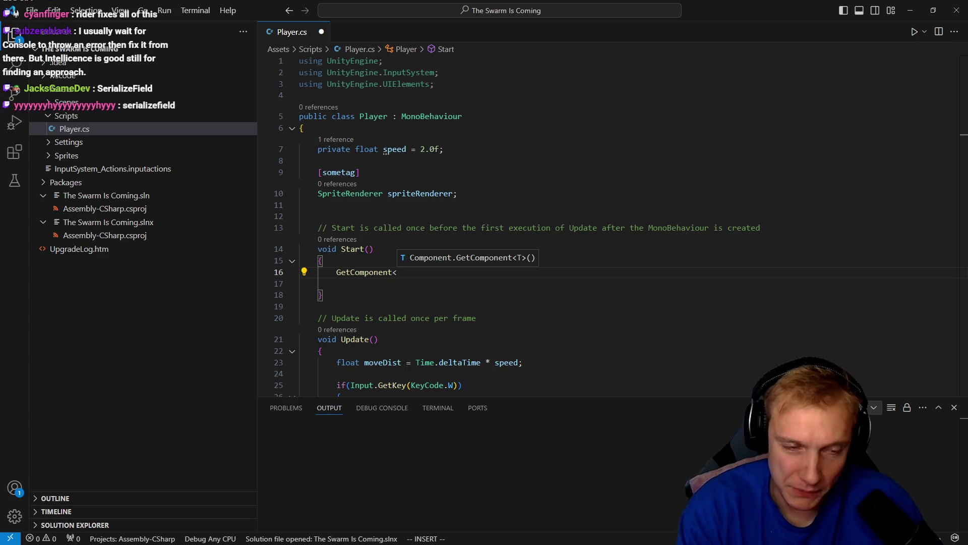
{"action": "type", "text": "G"}
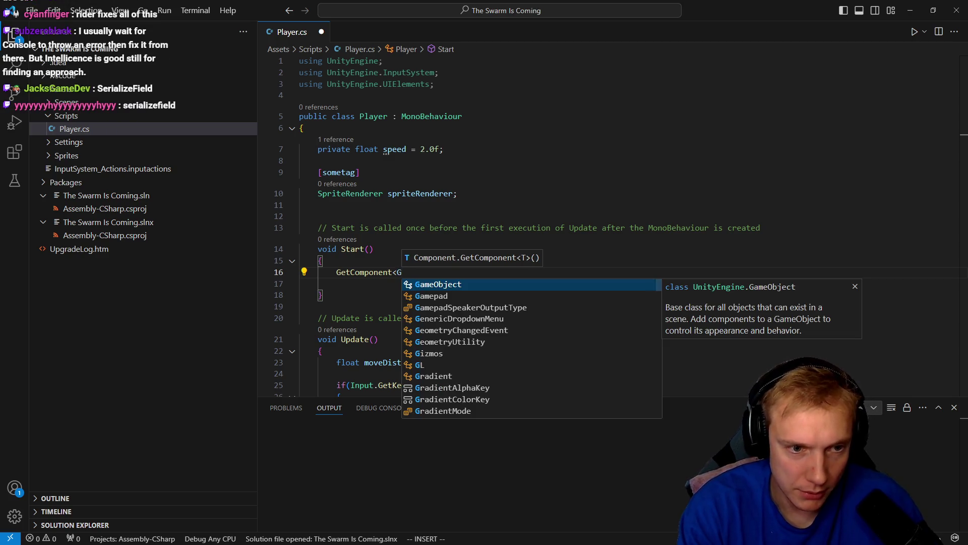
{"action": "key", "text": "BackSpace"}
{"action": "type", "text": "SpriteRe"}
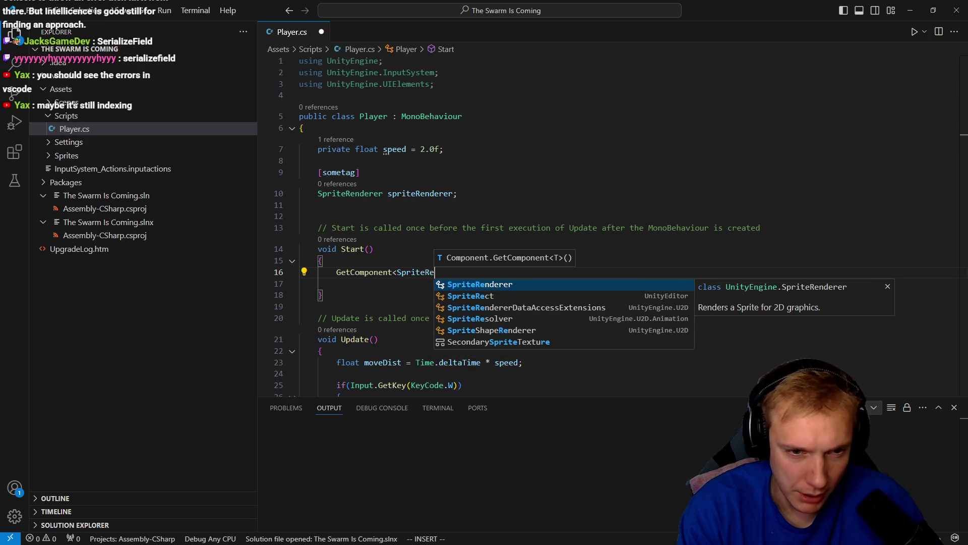
{"action": "key", "text": "Tab"}
{"action": "type", "text": ">"}
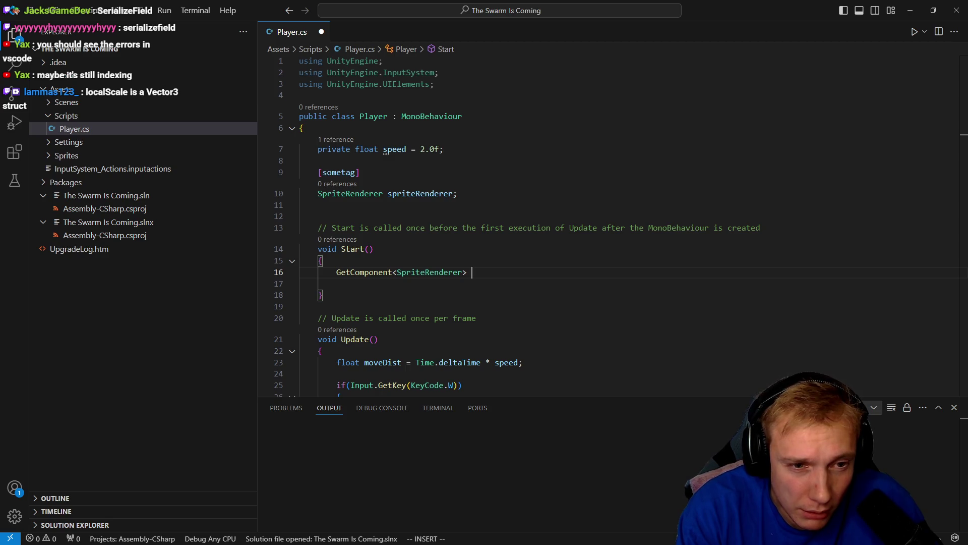
{"action": "type", "text": "();"}
Prefix it with 'spriteRenderer =', save, and remove the empty line in Start
{"action": "left_click", "coordinate": [337, 272]}
{"action": "type", "text": "spriteR"}
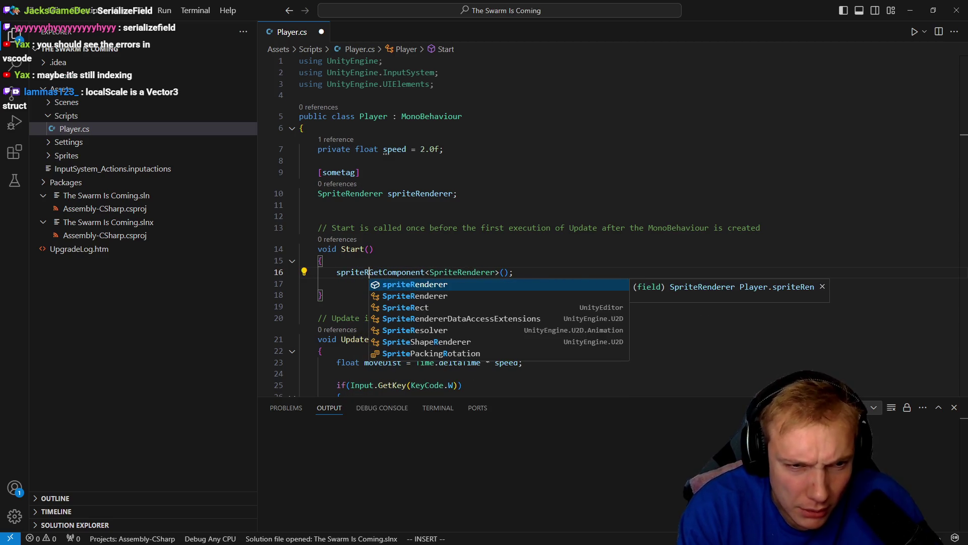
{"action": "key", "text": "Tab"}
{"action": "type", "text": "="}
{"action": "key", "text": "Escape"}
{"action": "key", "text": "ctrl+s"}
{"action": "key", "text": "j"}
{"action": "key", "text": "d"}
{"action": "key", "text": "d"}
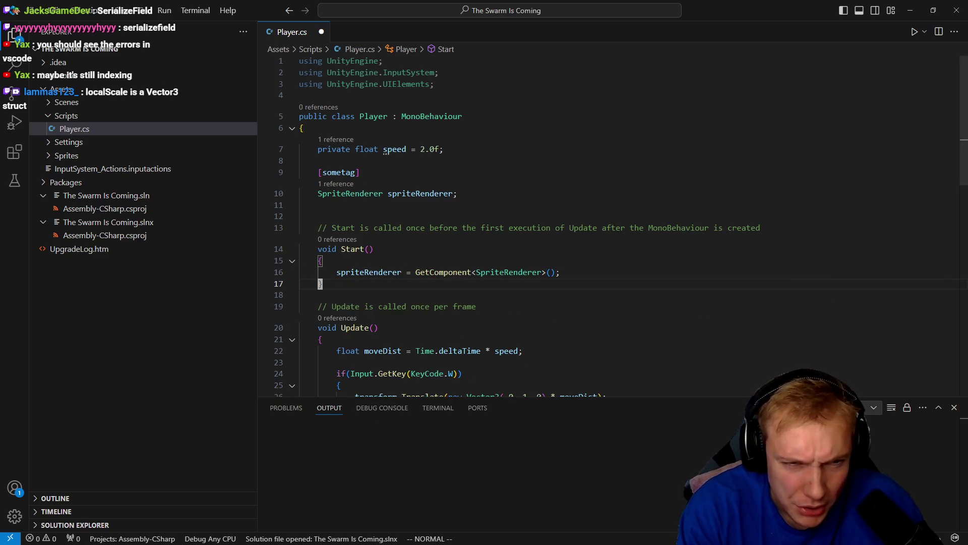
{"action": "key", "text": "k"}
{"action": "left_click", "coordinate": [301, 161]}
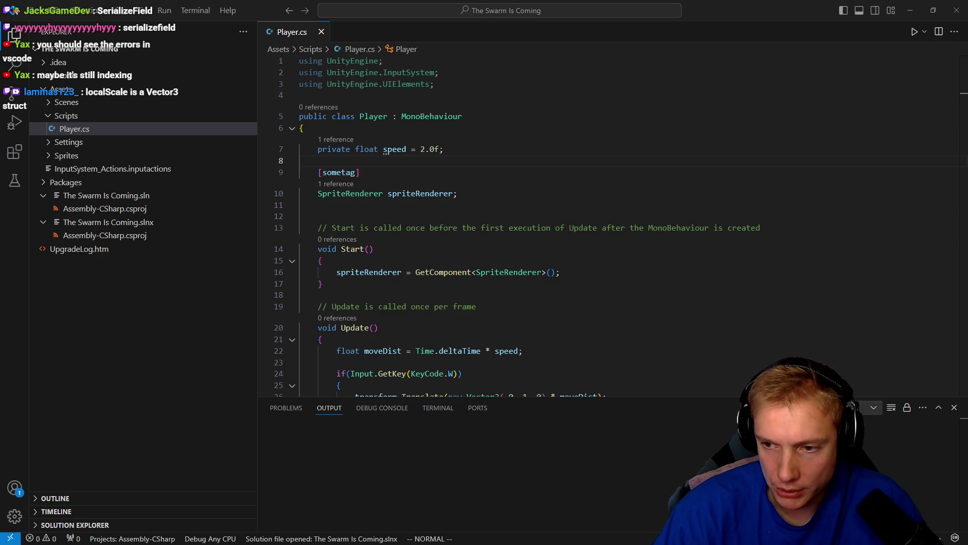
Change the [sometag] attribute to [SerializeField]
{"action": "left_click", "coordinate": [349, 172]}
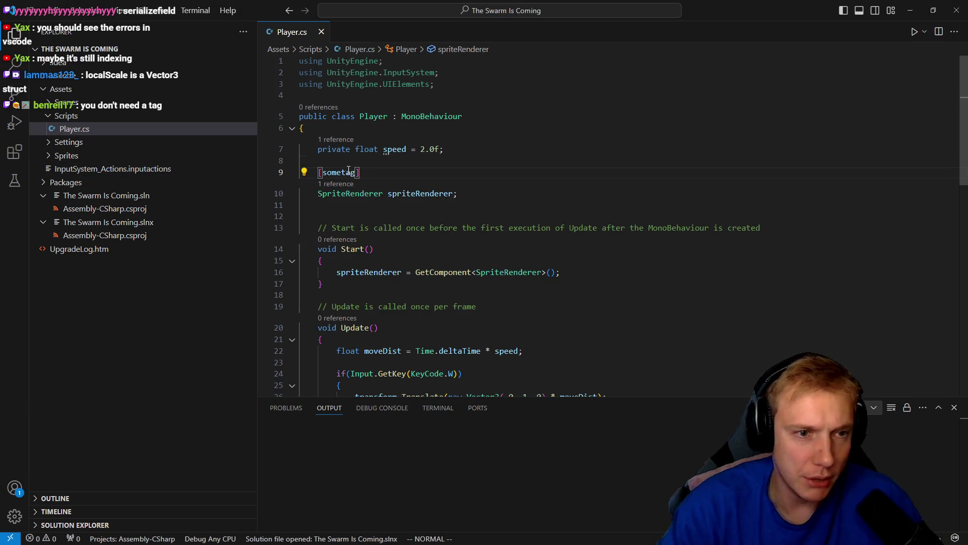
{"action": "type", "text": "ciws"}
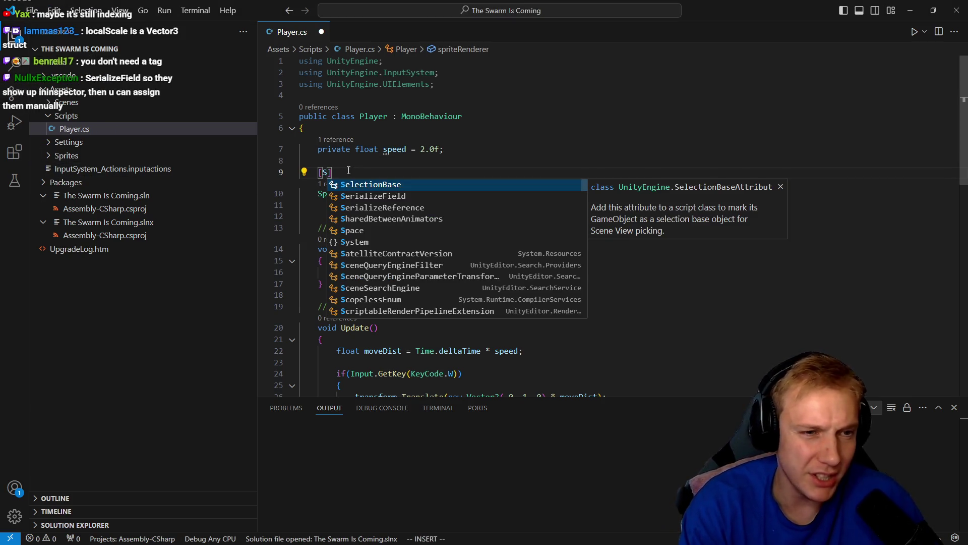
{"action": "key", "text": "Down"}
{"action": "key", "text": "Tab"}
{"action": "key", "text": "Escape"}
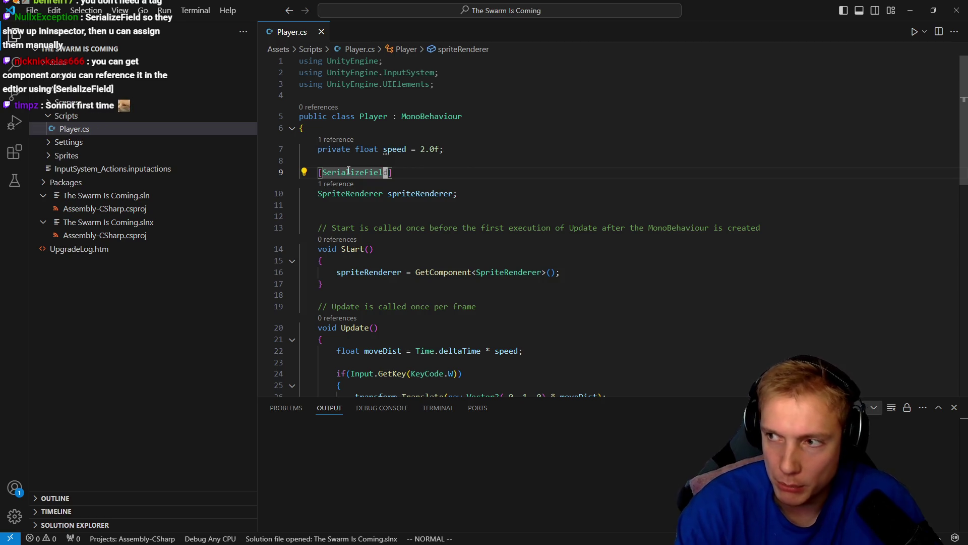
{"action": "key", "text": "h"}
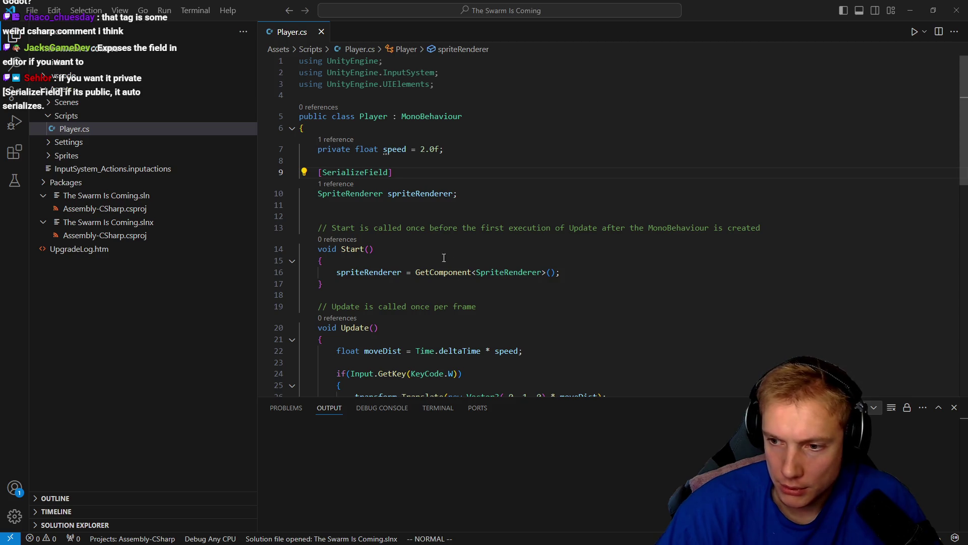
Add a '// ex the' comment and place it on its own line above SerializeField
{"action": "key", "text": "j"}
{"action": "key", "text": "j"}
{"action": "key", "text": "j"}
{"action": "key", "text": "k"}
{"action": "key", "text": "k"}
{"action": "key", "text": "k"}
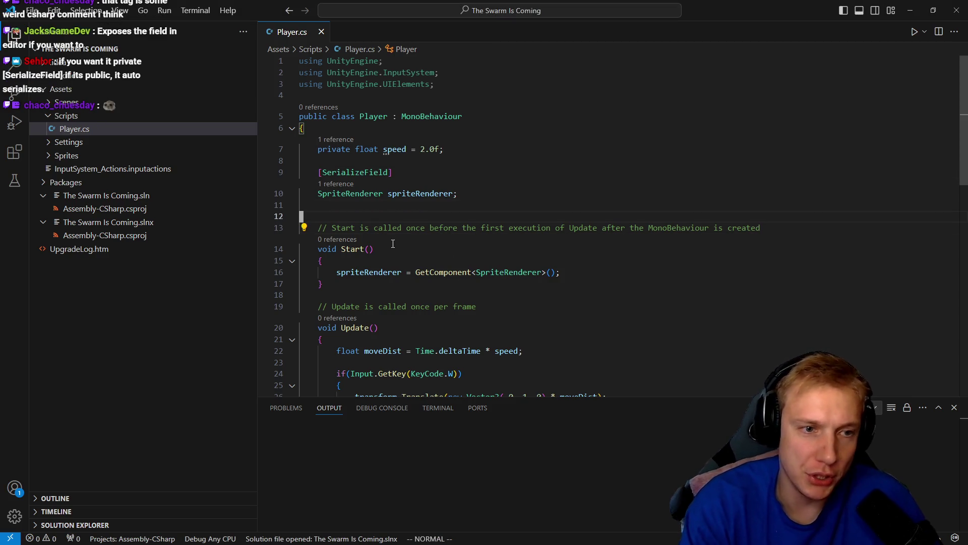
{"action": "key", "text": "j"}
{"action": "key", "text": "shift+a"}
{"action": "type", "text": "// "}
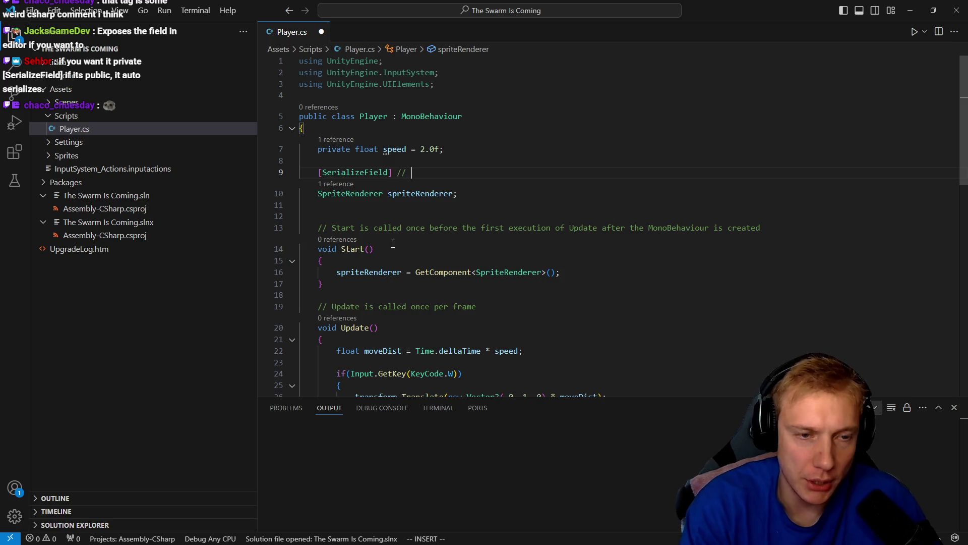
{"action": "type", "text": "exposes the"}
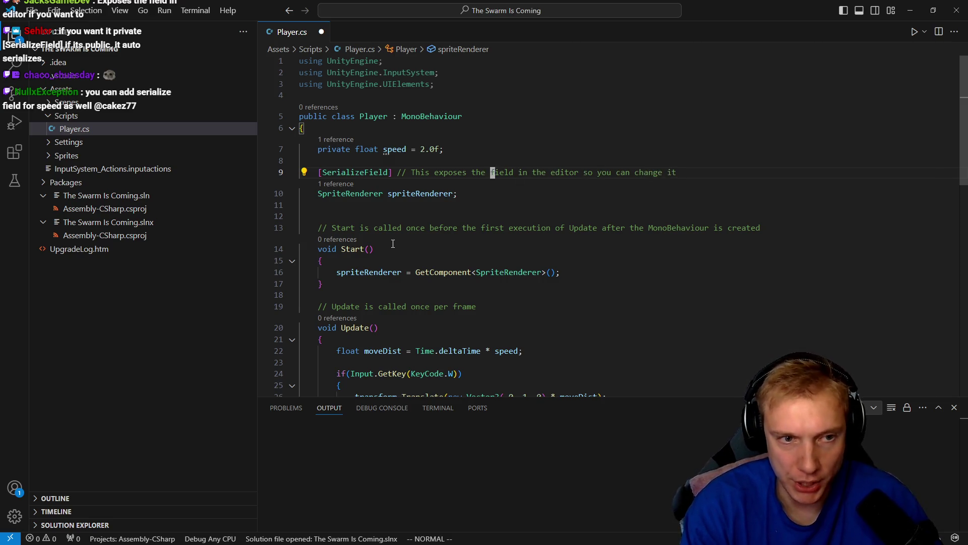
{"action": "key", "text": "i"}
{"action": "key", "text": "Return"}
{"action": "key", "text": "Escape"}
{"action": "key", "text": "alt+Up"}
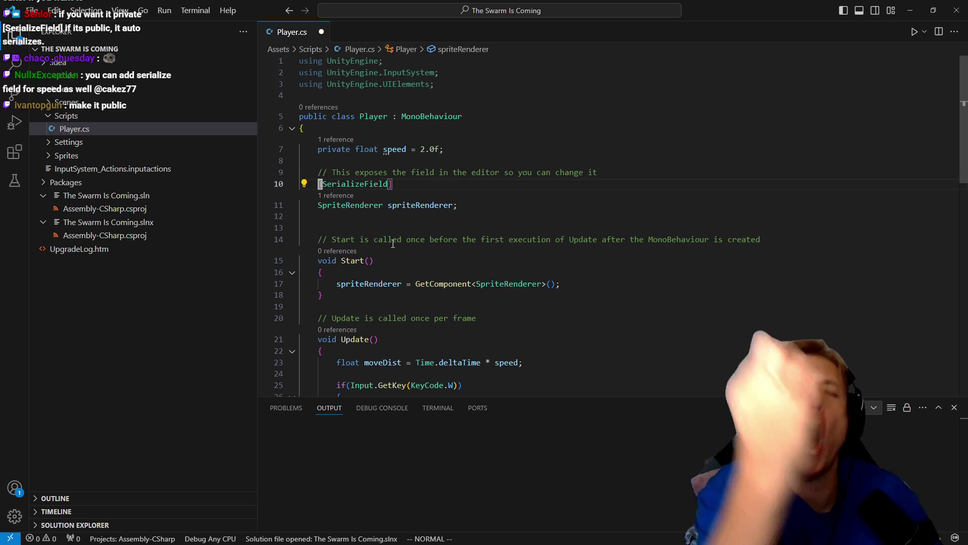
Comment out the [SerializeField] attribute with //
{"action": "type", "text": "i//"}
{"action": "key", "text": "Escape"}
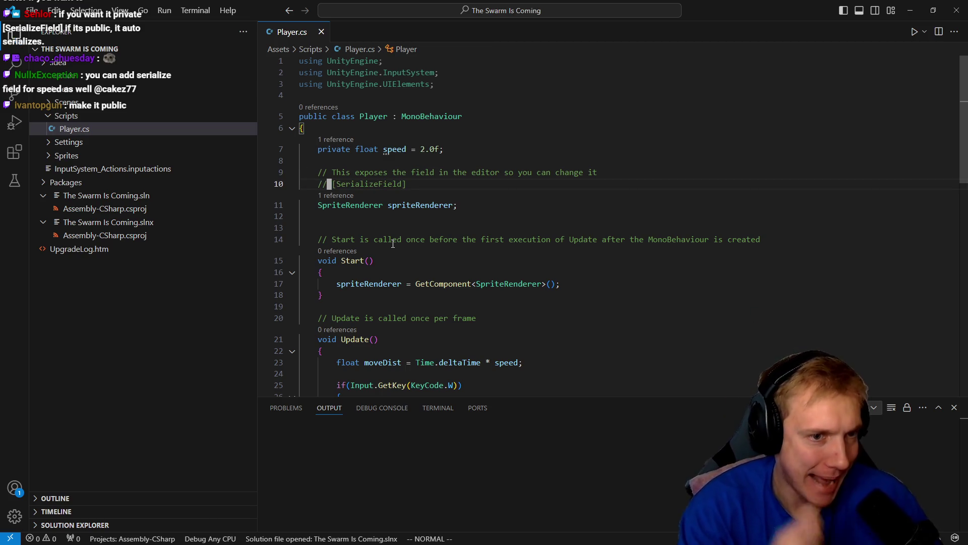
{"action": "key", "text": "j"}
{"action": "key", "text": "j"}
{"action": "key", "text": "j"}
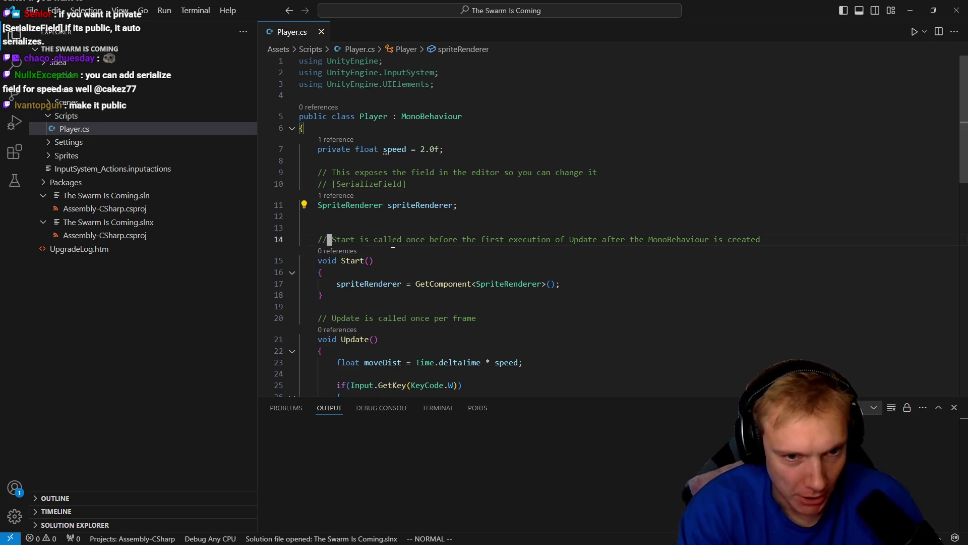
{"action": "key", "text": "k"}
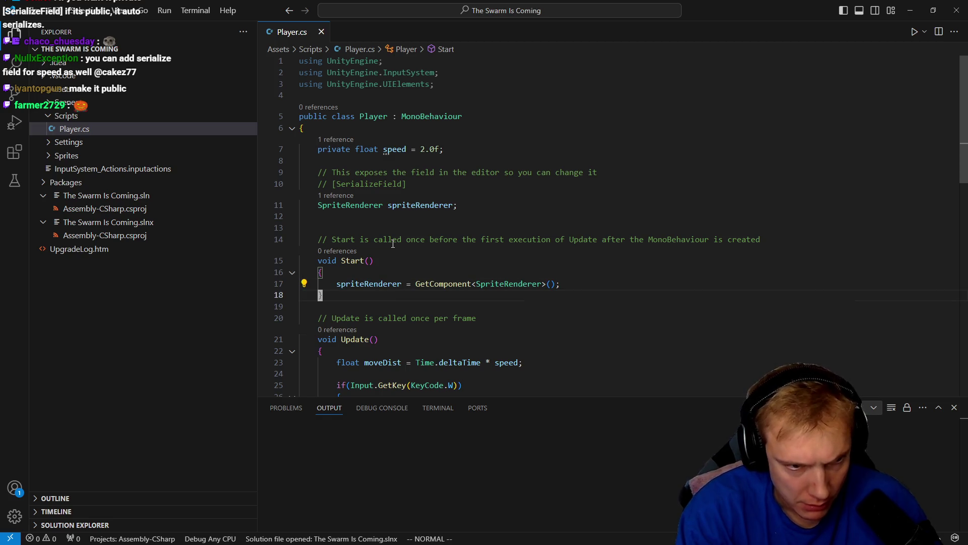
Replace the A block's localScale line with spriteRenderer.flipX = false;
{"action": "key", "text": "j"}
{"action": "key", "text": "j"}
{"action": "key", "text": "j"}
{"action": "key", "text": "j"}
{"action": "key", "text": "k"}
{"action": "key", "text": "k"}
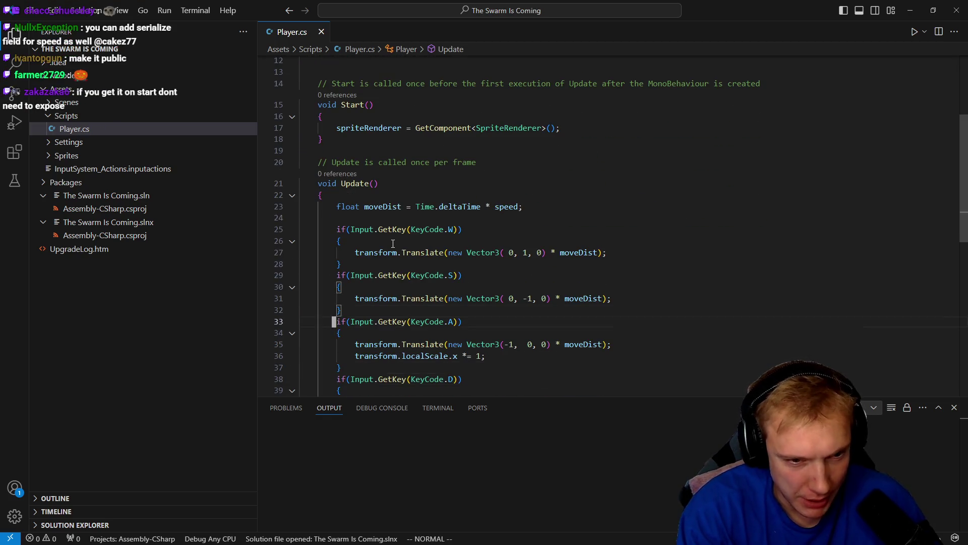
{"action": "key", "text": "j"}
{"action": "key", "text": "A"}
{"action": "key", "text": "BackSpace"}
{"action": "key", "text": "BackSpace"}
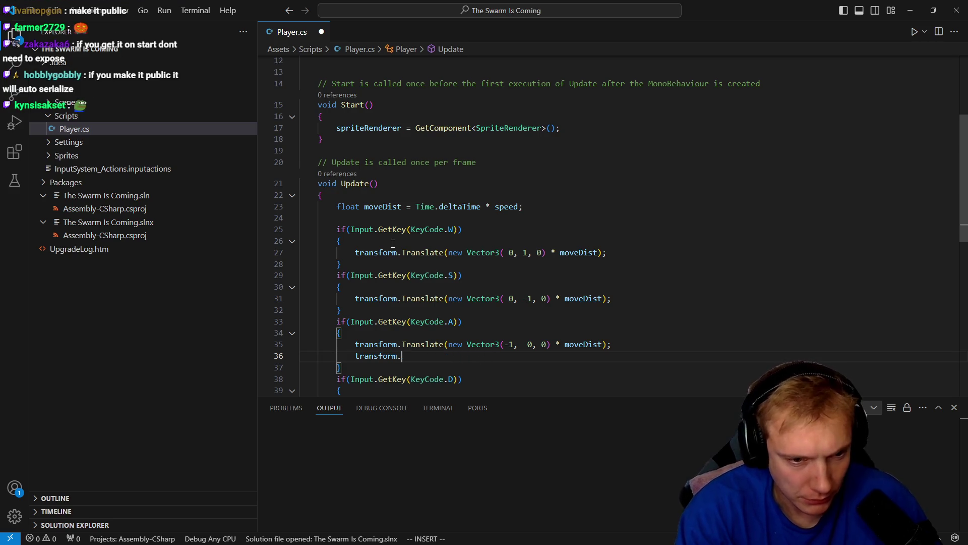
{"action": "key", "text": "ctrl+BackSpace"}
{"action": "key", "text": "ctrl+BackSpace"}
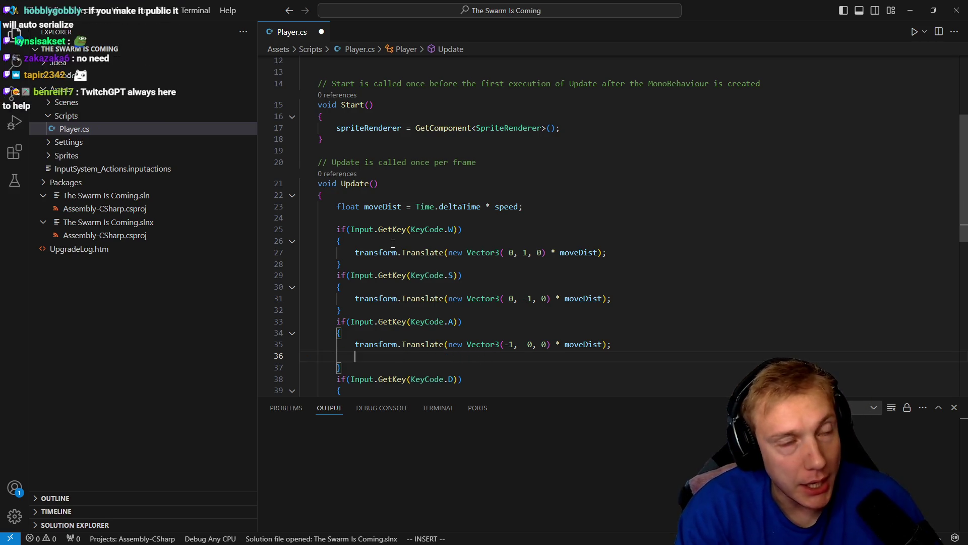
{"action": "type", "text": "pr"}
{"action": "key", "text": "Tab"}
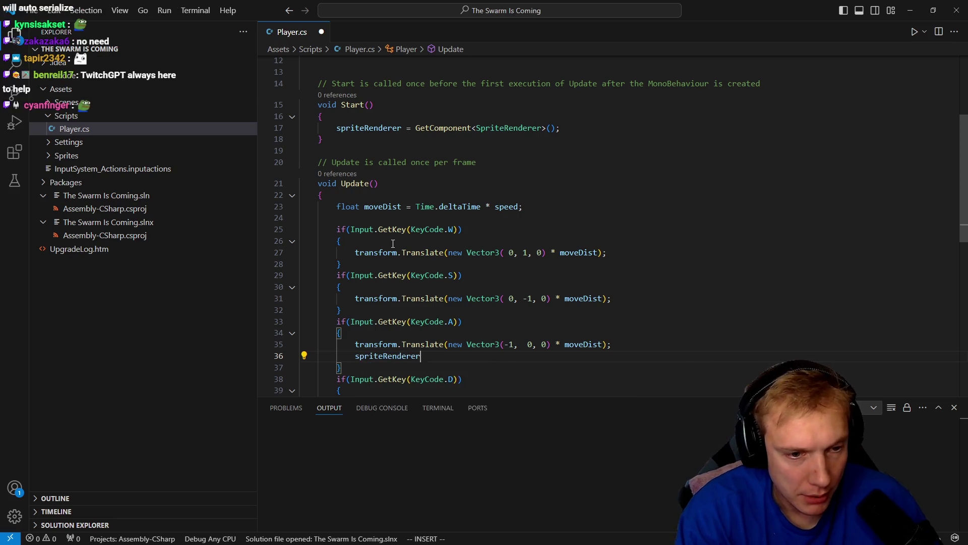
{"action": "type", "text": ".f"}
{"action": "key", "text": "Tab"}
{"action": "type", "text": "= false;"}
{"action": "key", "text": "Escape"}
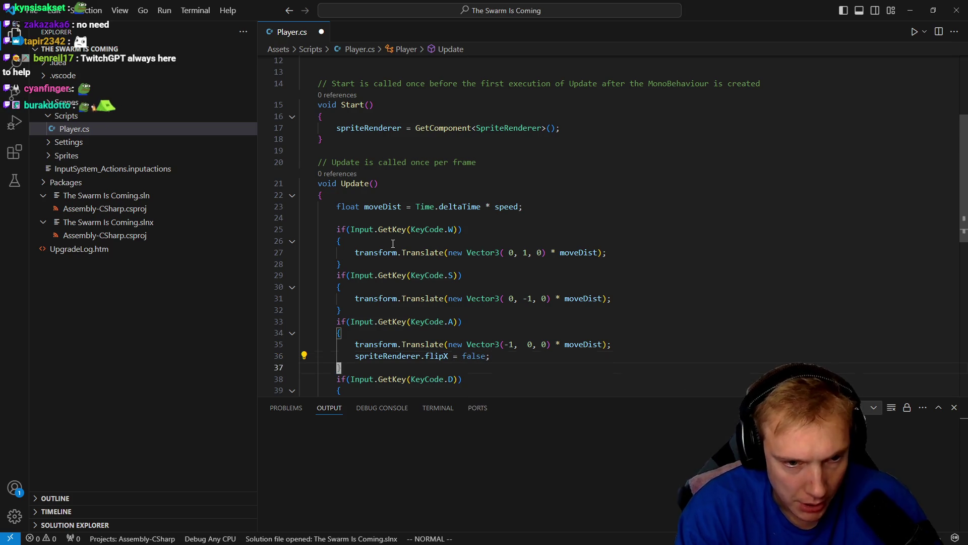
Replace the D block's localScale line with spriteRenderer.flipX = true; and return to Unity
{"action": "key", "text": "j"}
{"action": "key", "text": "j"}
{"action": "key", "text": "j"}
{"action": "key", "text": "Escape"}
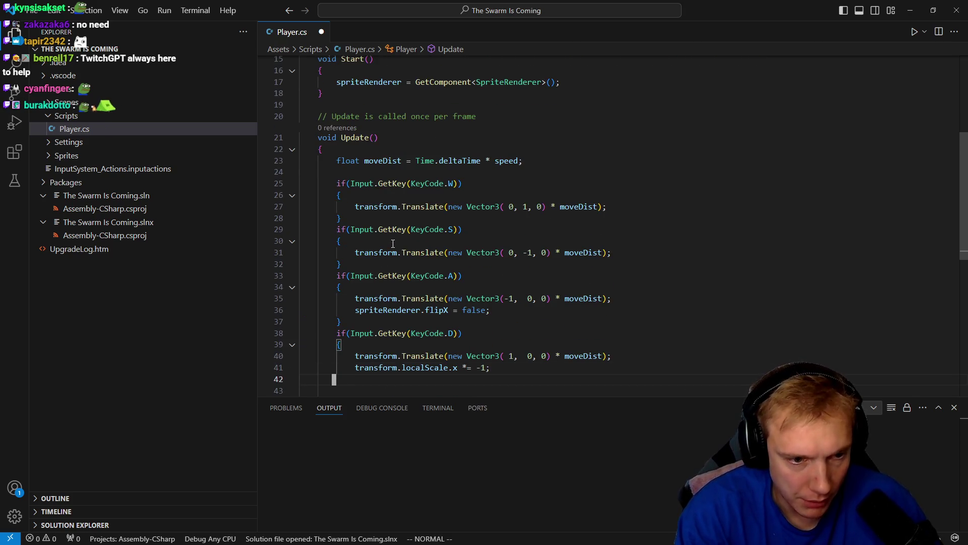
{"action": "key", "text": "k"}
{"action": "key", "text": "f"}
{"action": "key", "text": "l"}
{"action": "key", "text": "X"}
{"action": "key", "text": "X"}
{"action": "key", "text": "c"}
{"action": "key", "text": "c"}
{"action": "type", "text": "sp"}
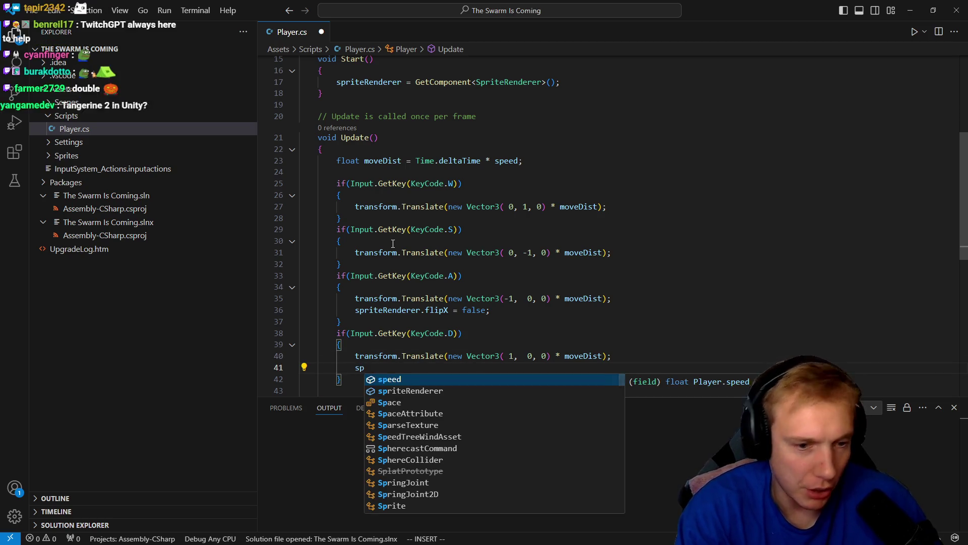
{"action": "type", "text": "riteRenderer.fi"}
{"action": "key", "text": "Tab"}
{"action": "type", "text": ".fl"}
{"action": "key", "text": "Tab"}
{"action": "type", "text": "= true;"}
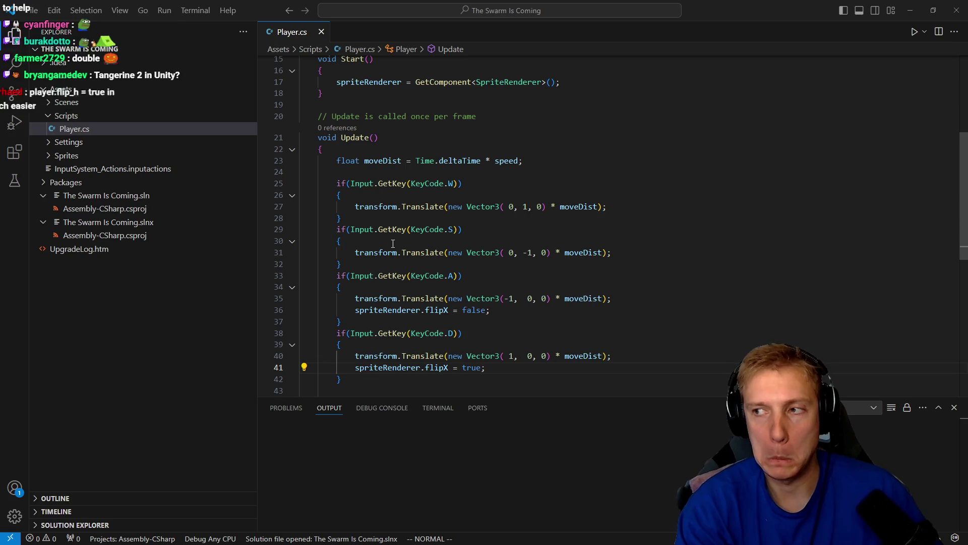
{"action": "key", "text": "alt+Tab"}
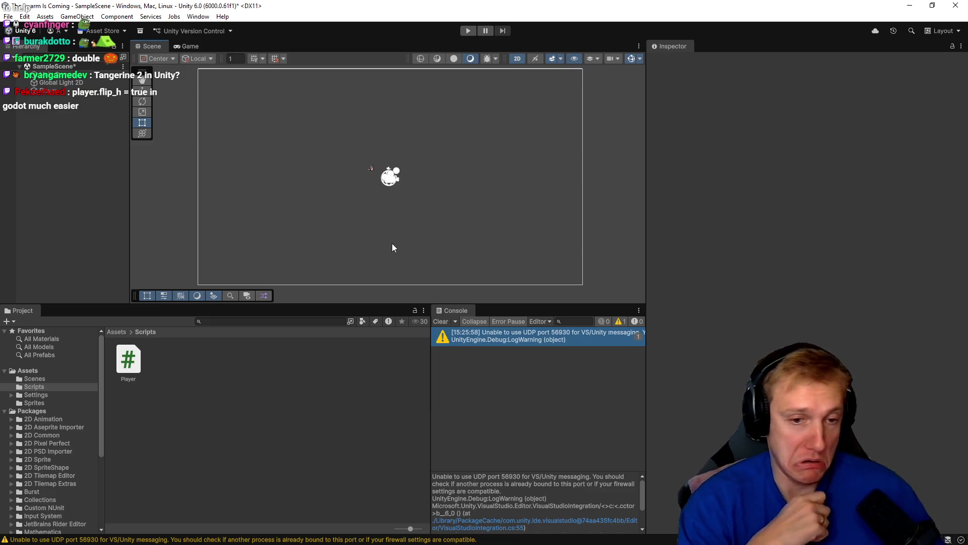
Play the game, move the player with WASD to confirm it faces left and right, then enlarge the Game view
{"action": "left_click", "coordinate": [468, 31]}
{"action": "key", "text": "d"}
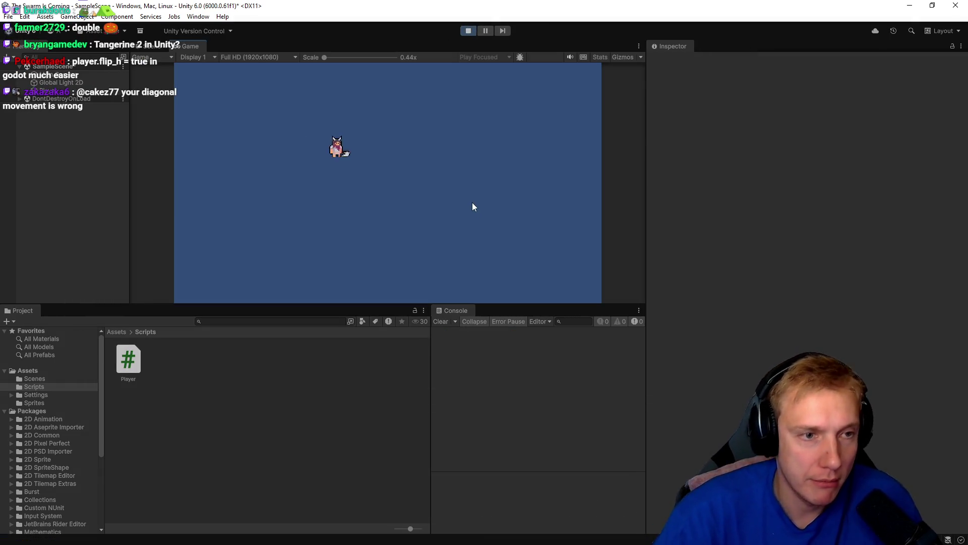
{"action": "key", "text": "a"}
{"action": "key", "text": "s"}
{"action": "key", "text": "d"}
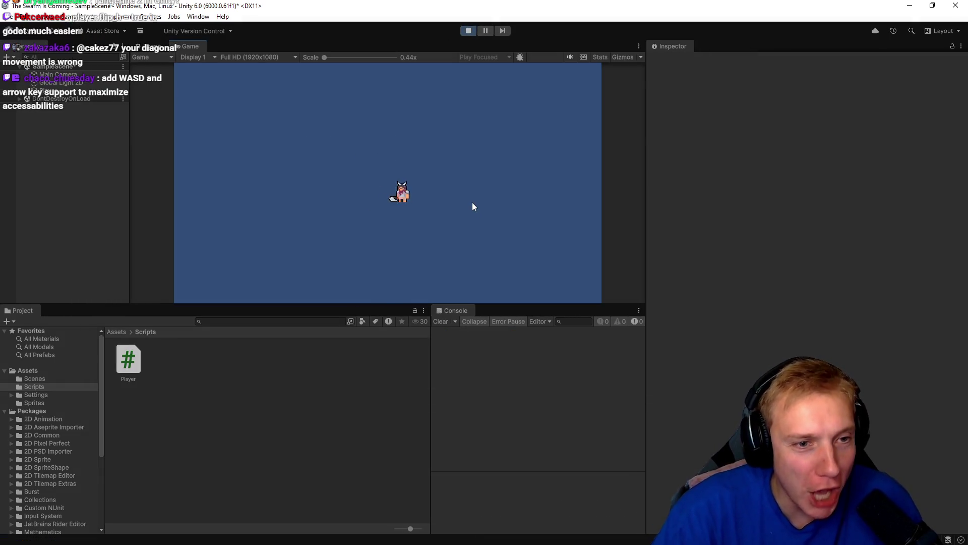
{"action": "key", "text": "a"}
{"action": "key", "text": "w"}
{"action": "key", "text": "s"}
{"action": "key", "text": "w"}
{"action": "key", "text": "a"}
{"action": "key", "text": "d"}
{"action": "key", "text": "s"}
{"action": "key", "text": "w"}
{"action": "key", "text": "a"}
{"action": "key", "text": "s"}
{"action": "key", "text": "d"}
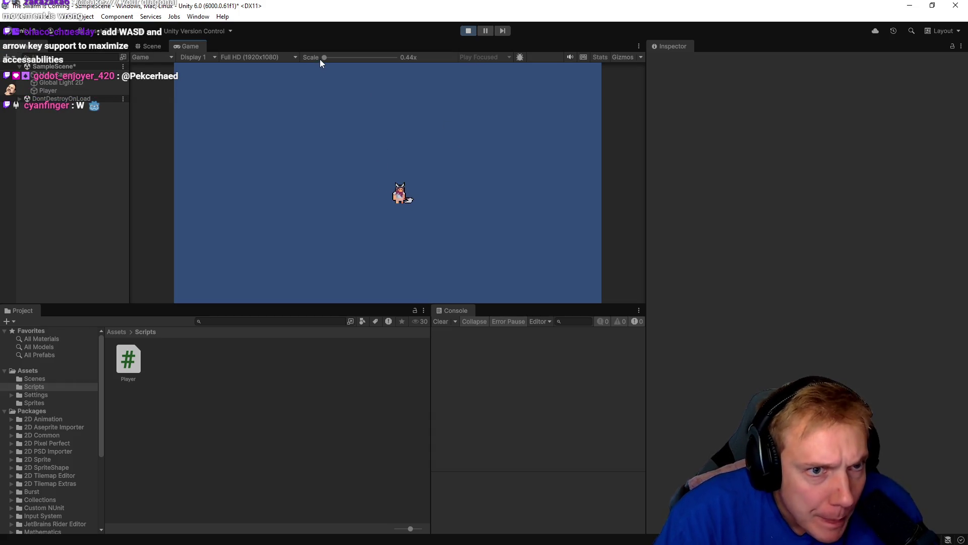
{"action": "mouse_move", "coordinate": [324, 58]}
{"action": "left_mouse_down"}
{"action": "mouse_move", "coordinate": [347, 57]}
{"action": "mouse_move", "coordinate": [314, 56]}
{"action": "mouse_move", "coordinate": [328, 56]}
{"action": "mouse_move", "coordinate": [319, 77]}
{"action": "left_mouse_up"}
{"action": "left_click_drag", "start_coordinate": [368, 303], "coordinate": [382, 388]}
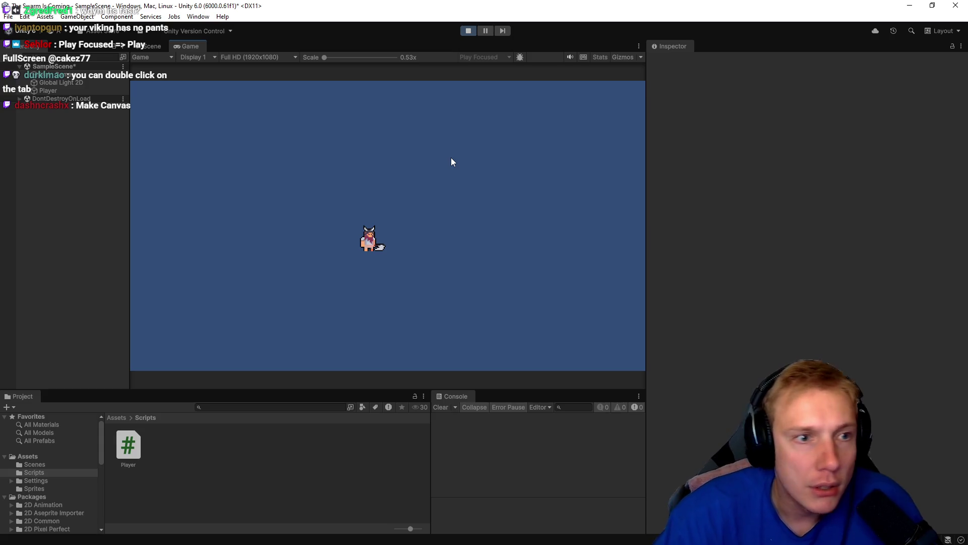
Stop play mode, check the Debug Draw Mode and Gizmos menus, then open the Game view's Play Focused dropdown
{"action": "left_click", "coordinate": [466, 34]}
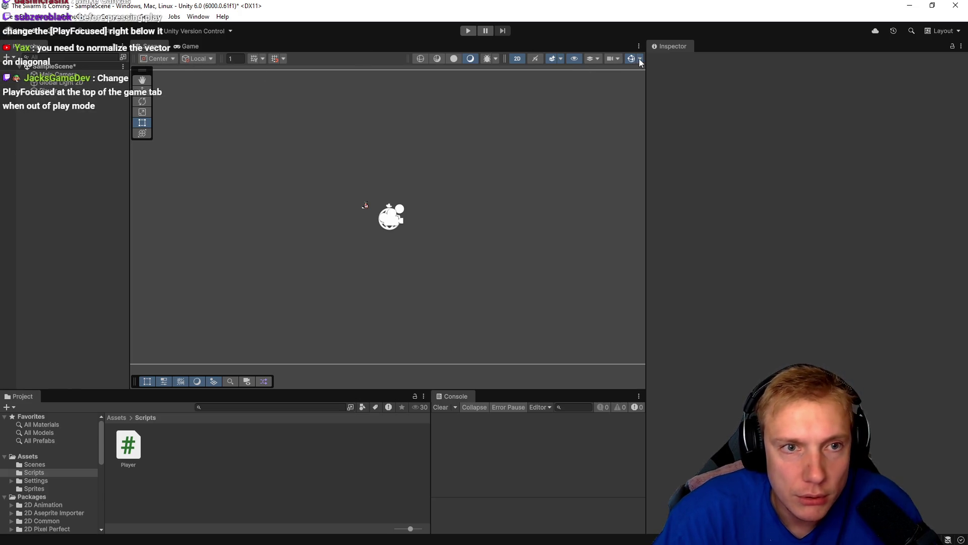
{"action": "left_click", "coordinate": [497, 59]}
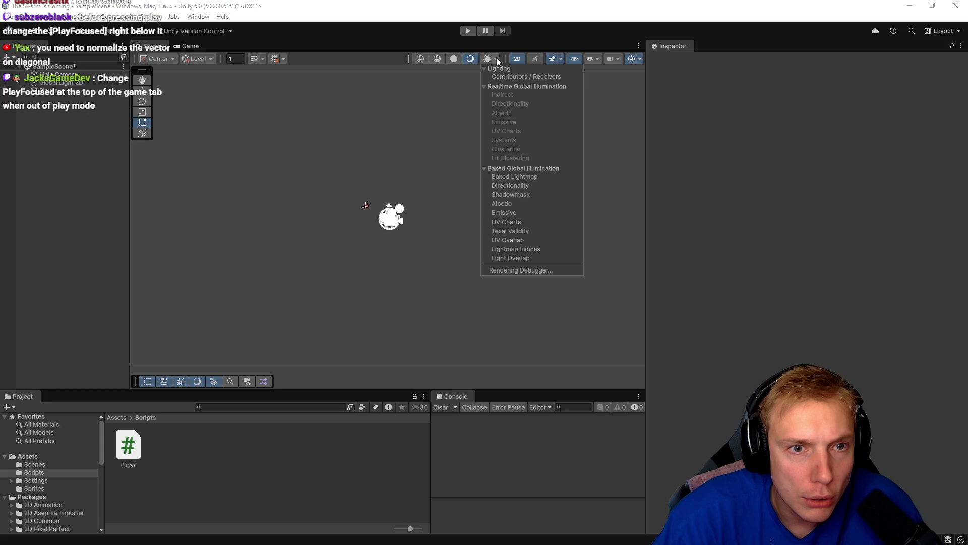
{"action": "left_click", "coordinate": [496, 58]}
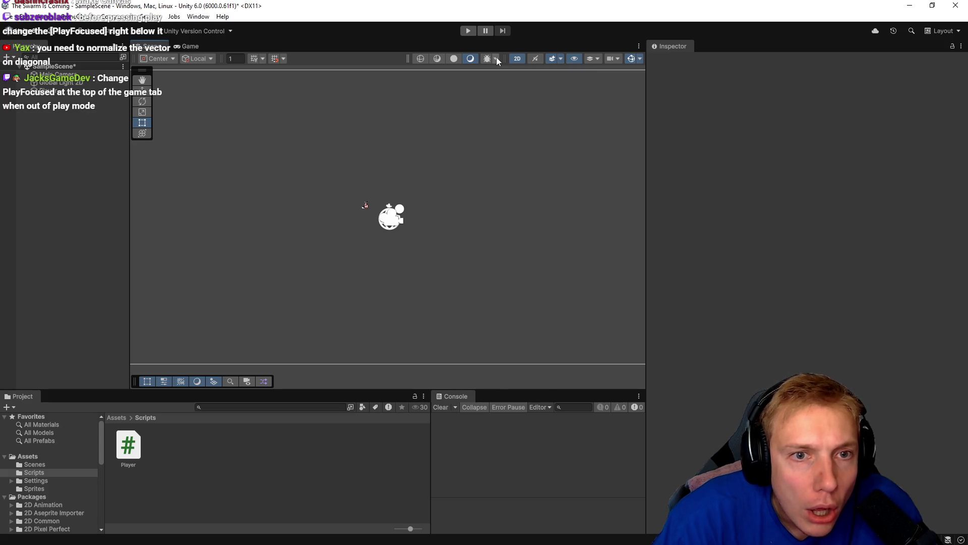
{"action": "left_click", "coordinate": [640, 59]}
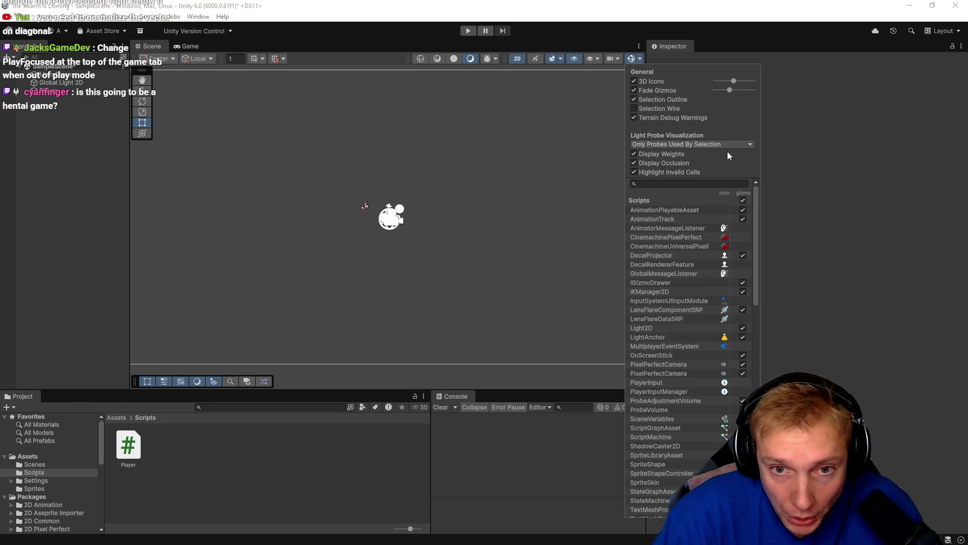
{"action": "left_click", "coordinate": [641, 59]}
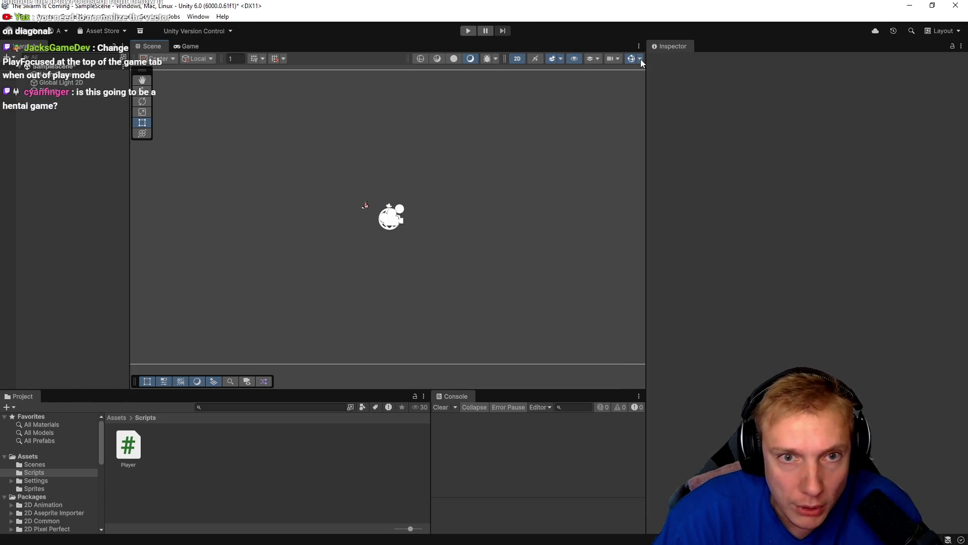
{"action": "left_click", "coordinate": [187, 49]}
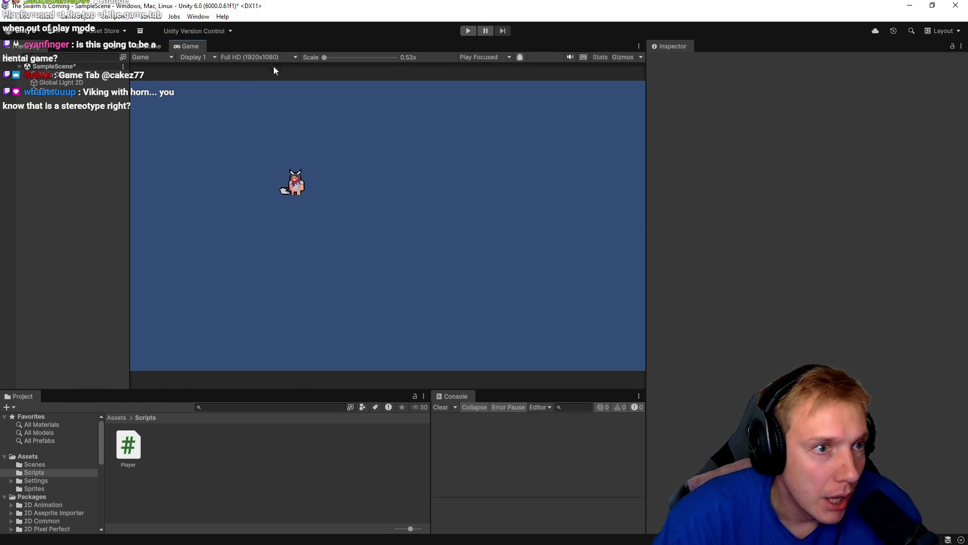
{"action": "left_click", "coordinate": [509, 57]}
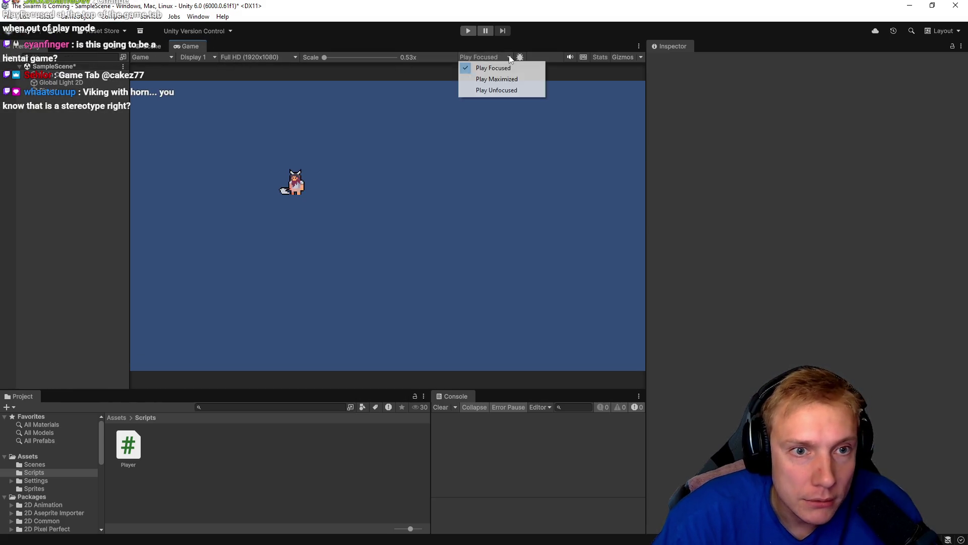
Set play mode to Play Maximized, start the game, then restore the normal editor layout
{"action": "left_click", "coordinate": [490, 81]}
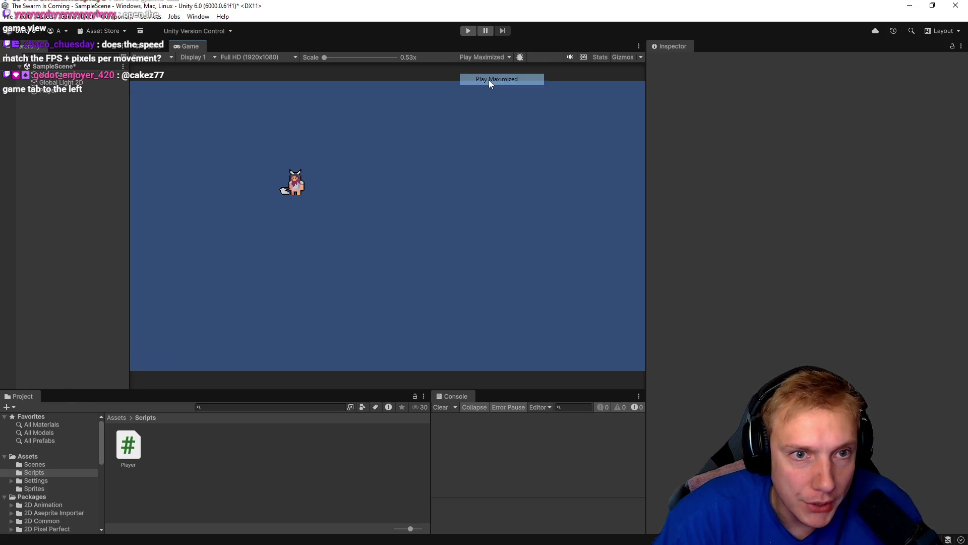
{"action": "left_click", "coordinate": [468, 31]}
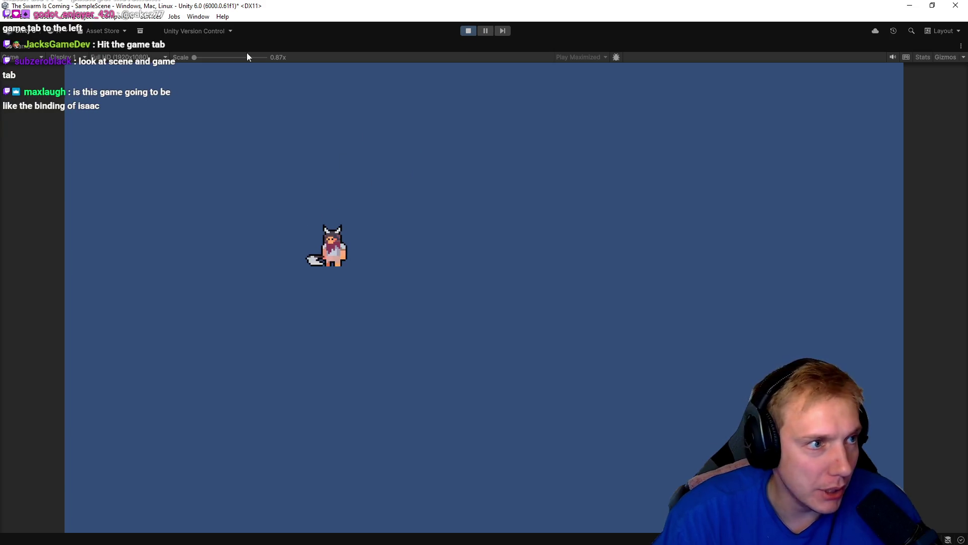
{"action": "double_click", "coordinate": [21, 44]}
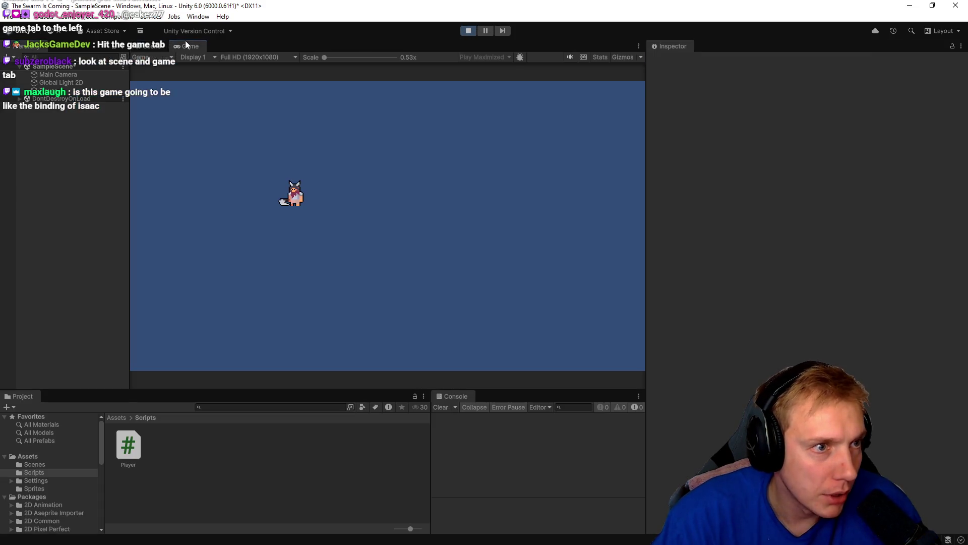
Move the player right once more, then switch to the Scene view and zoom around
{"action": "key", "text": "d"}
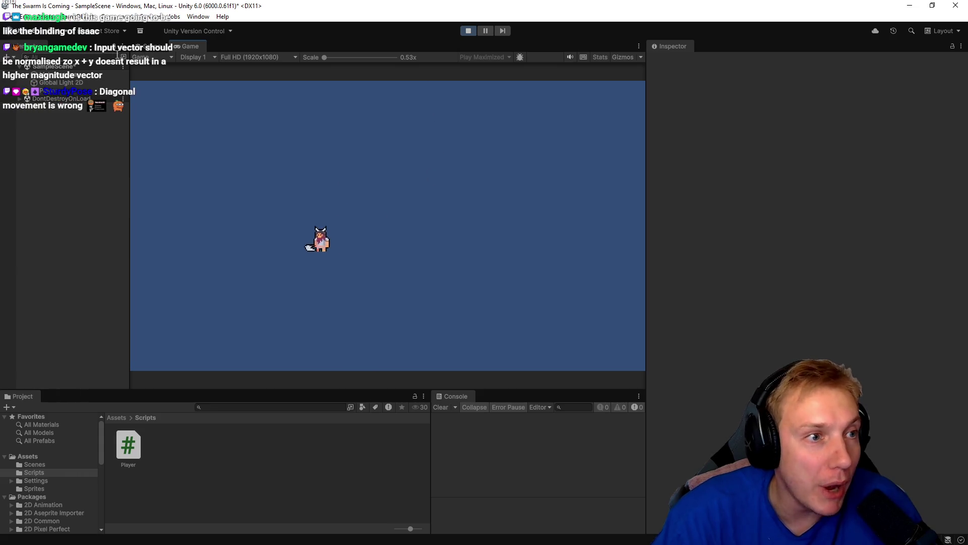
{"action": "left_click", "coordinate": [149, 49]}
{"action": "scroll", "coordinate": [332, 215], "scroll_direction": "up", "scroll_amount": 5}
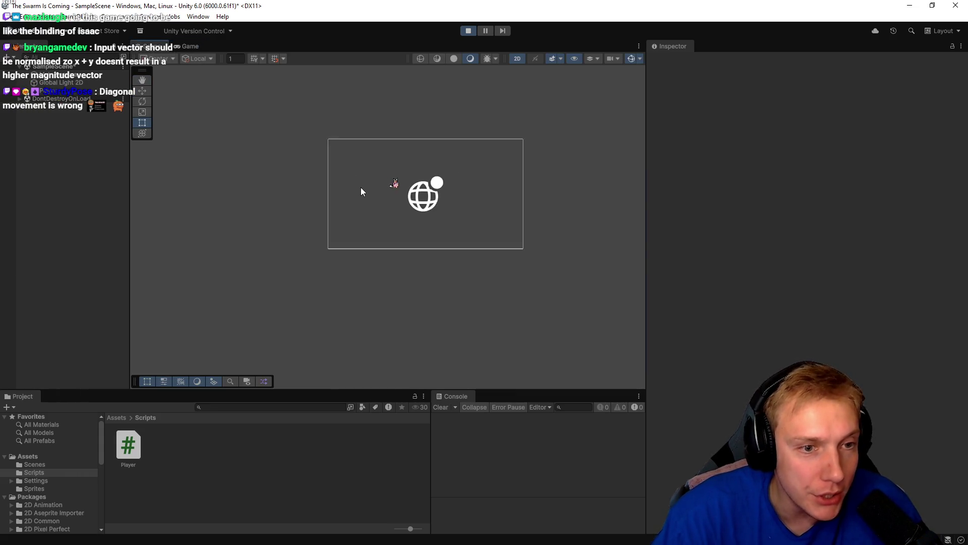
{"action": "scroll", "coordinate": [307, 200], "scroll_direction": "up", "scroll_amount": 4}
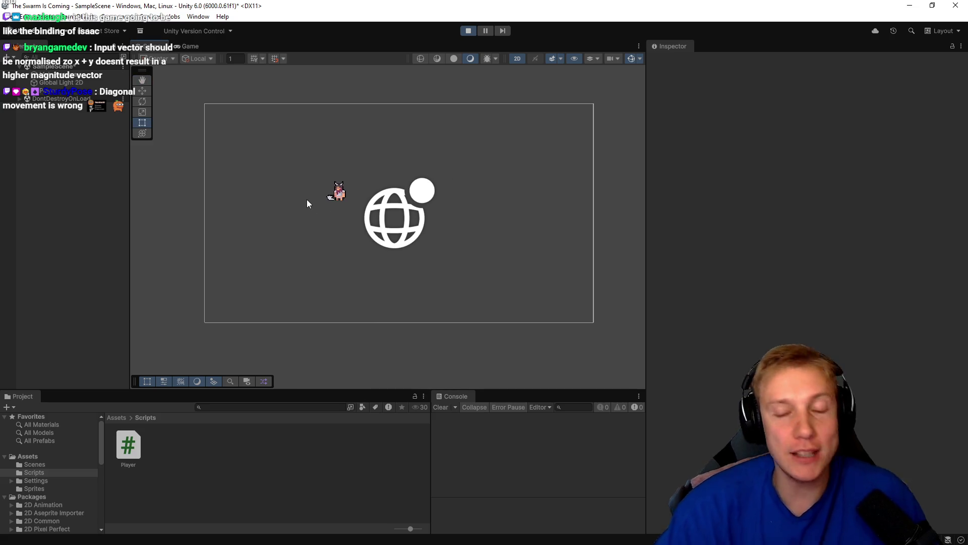
{"action": "scroll", "coordinate": [307, 198], "scroll_direction": "down", "scroll_amount": 1}
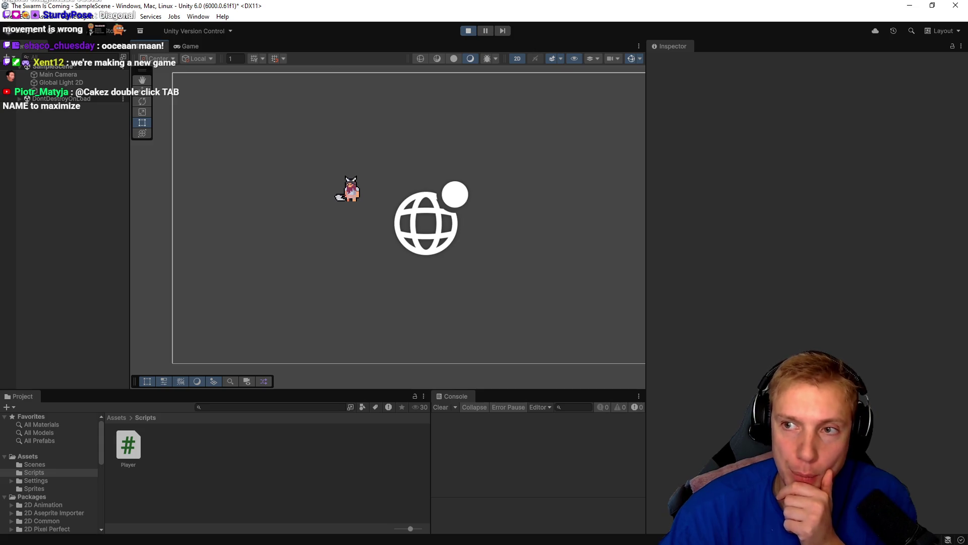
Create an empty GameObject named Test in SampleScene
{"action": "right_click", "coordinate": [47, 66]}
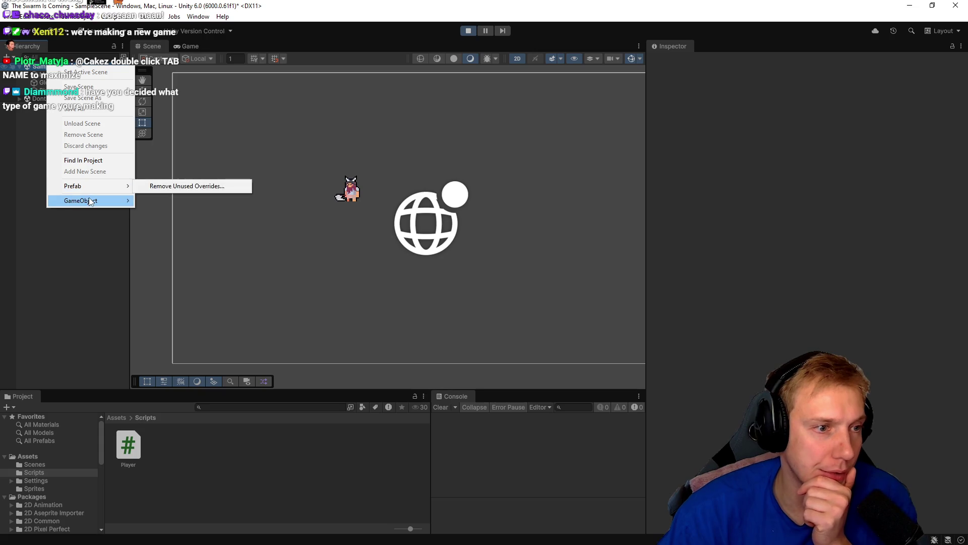
{"action": "mouse_move", "coordinate": [101, 200]}
{"action": "left_click", "coordinate": [201, 201]}
{"action": "type", "text": "Test"}
{"action": "key", "text": "Return"}
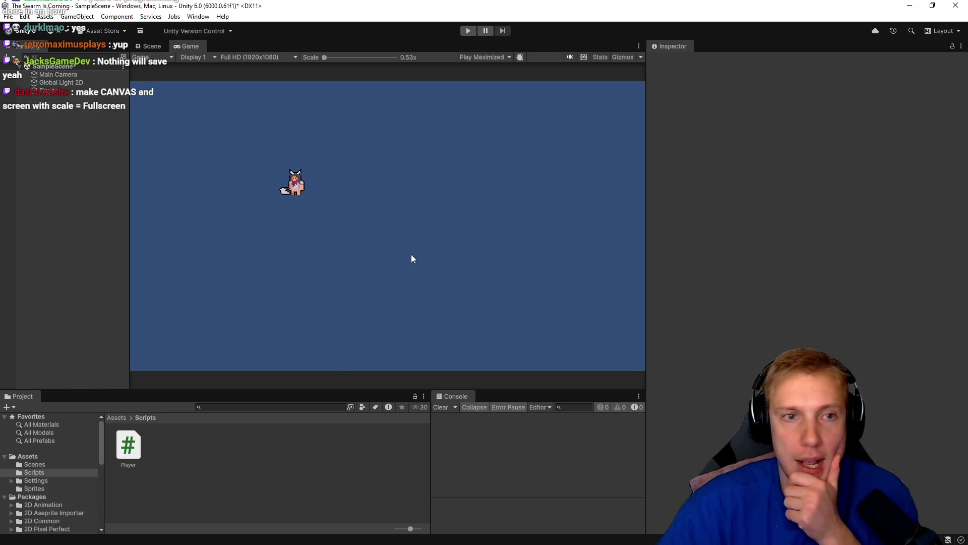
Return to the Scene view and dismiss the scene context menu
{"action": "left_click", "coordinate": [150, 45]}
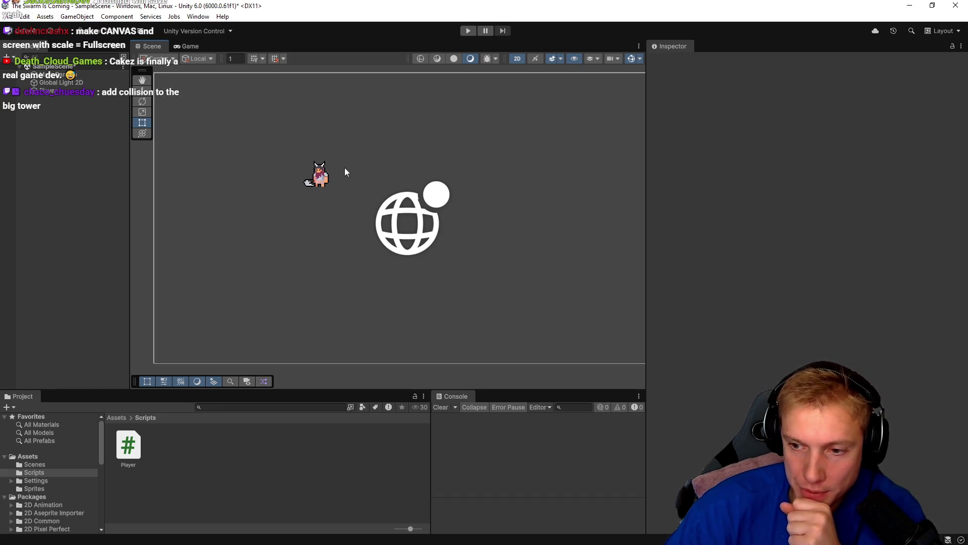
{"action": "right_click", "coordinate": [355, 196]}
{"action": "left_click", "coordinate": [392, 176]}
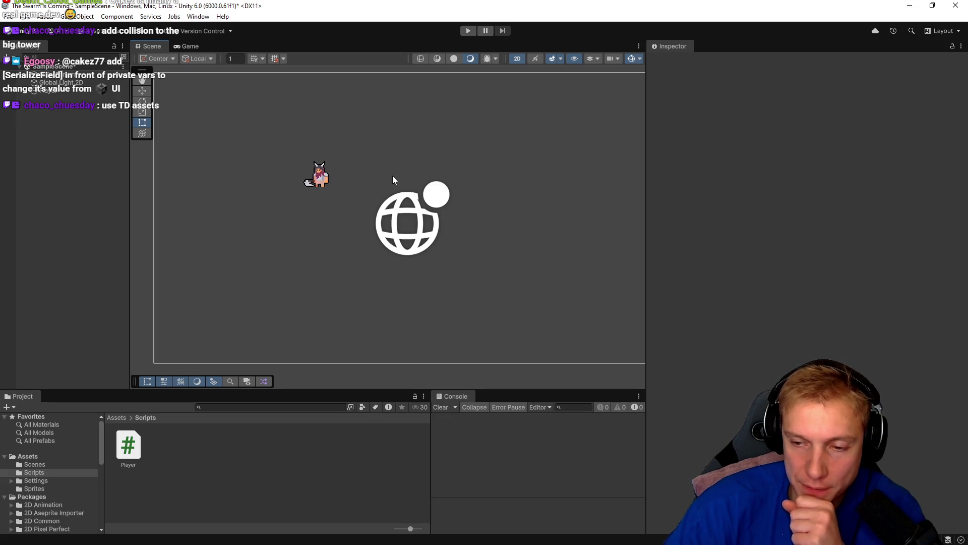
Select the Viking player sprite and switch back to Player.cs in VS Code
{"action": "left_click", "coordinate": [323, 173]}
{"action": "key", "text": "alt+Tab"}
{"action": "key", "text": "k"}
{"action": "key", "text": "ctrl+o"}
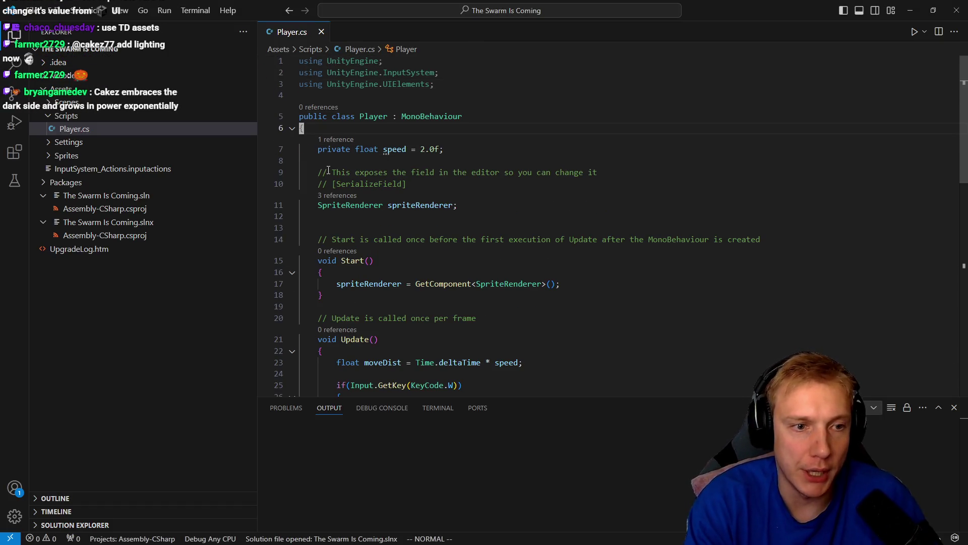
Move the two comment lines so they sit above the private speed field
{"action": "key", "text": "k"}
{"action": "key", "text": "shift+v"}
{"action": "key", "text": "j"}
{"action": "key", "text": "d"}
{"action": "key", "text": "j"}
{"action": "key", "text": "p"}
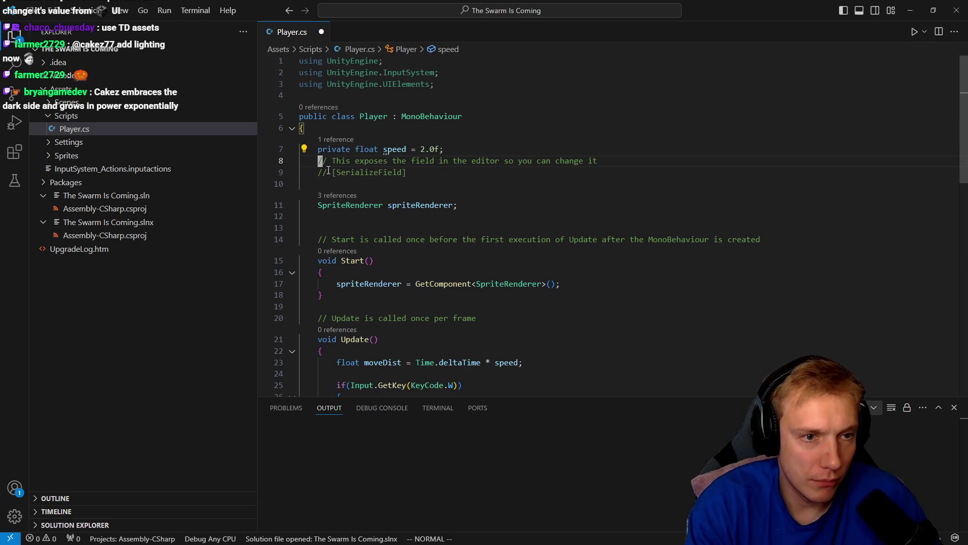
{"action": "key", "text": "shift+v"}
{"action": "key", "text": "j"}
{"action": "key", "text": "d"}
{"action": "key", "text": "k"}
{"action": "key", "text": "k"}
{"action": "key", "text": "p"}
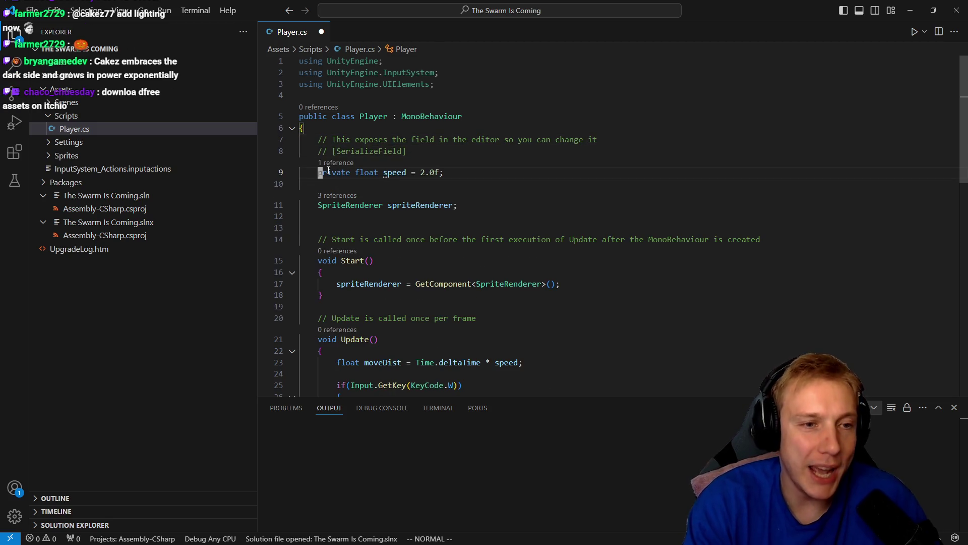
Uncomment the [SerializeField] attribute on the speed field
{"action": "key", "text": "k"}
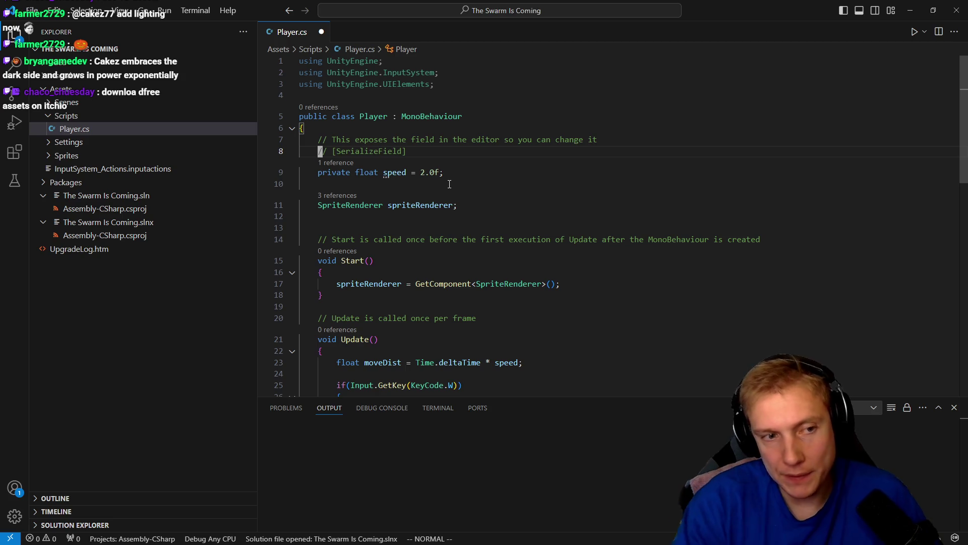
{"action": "key", "text": "ctrl+slash"}
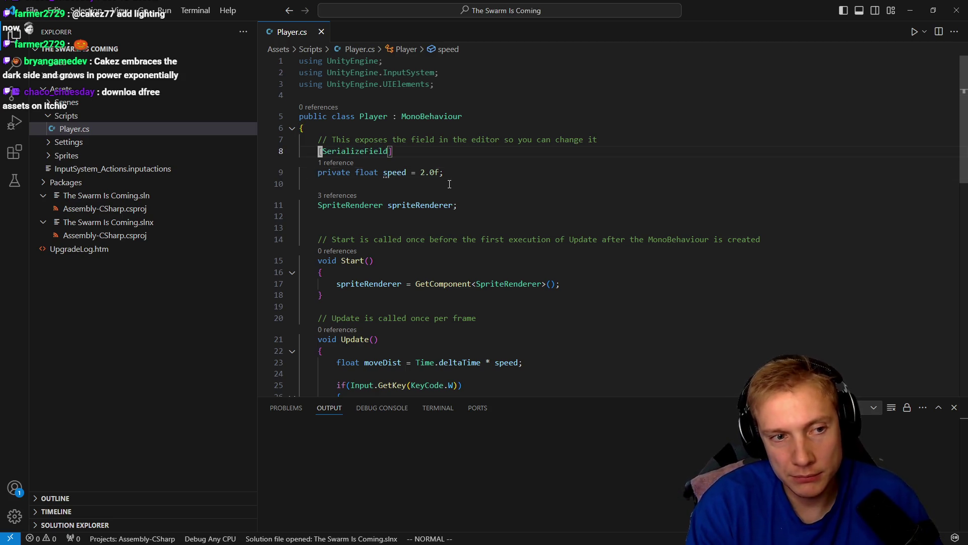
{"action": "key", "text": "j"}
{"action": "key", "text": "k"}
{"action": "key", "text": "j"}
{"action": "key", "text": "k"}
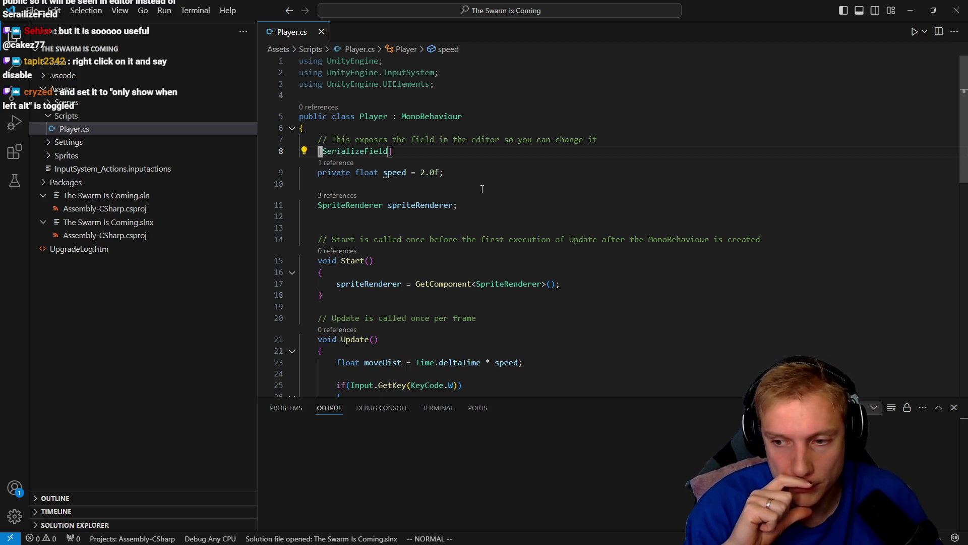
{"action": "left_click", "coordinate": [343, 164]}
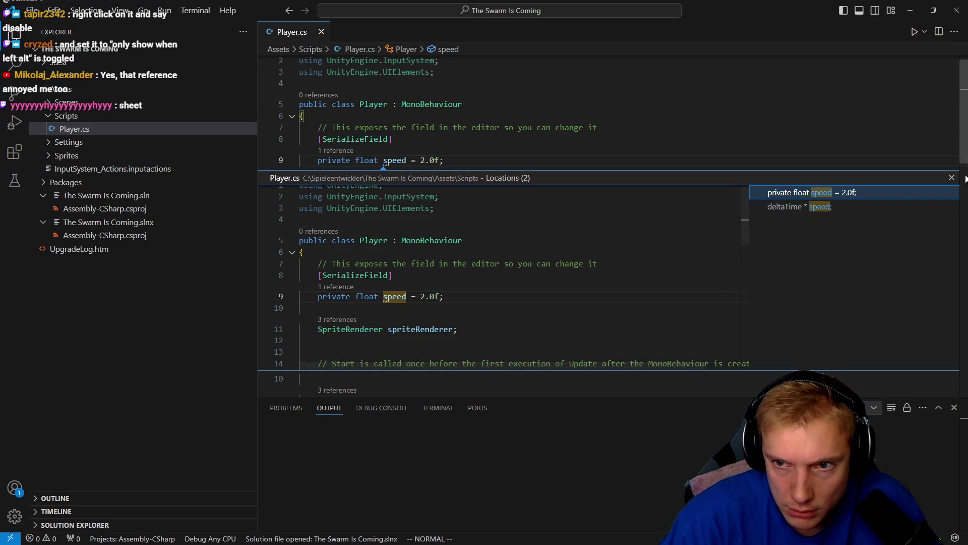
{"action": "left_click", "coordinate": [951, 177]}
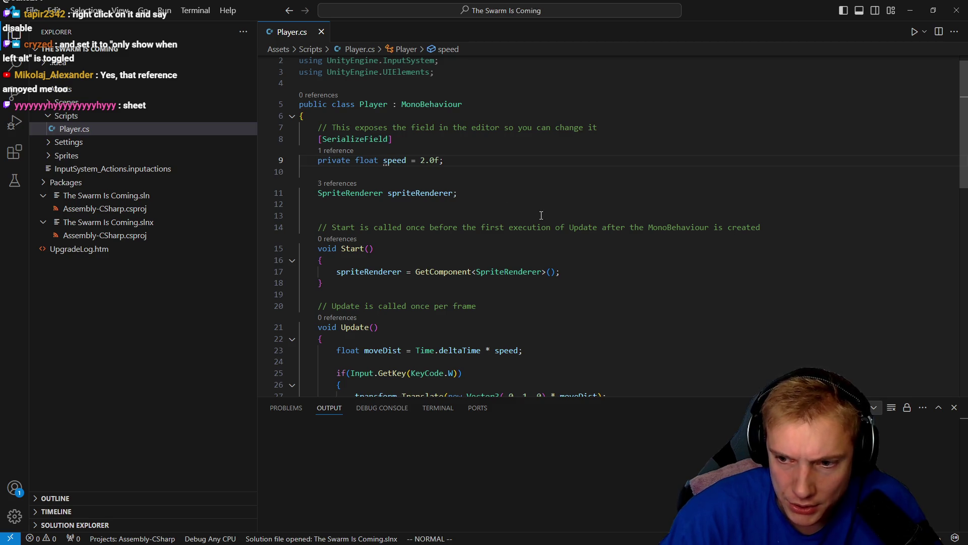
Open the Settings editor from the Command Palette and search for 'inlay'
{"action": "left_click", "coordinate": [500, 193]}
{"action": "key", "text": "ctrl+shift+p"}
{"action": "type", "text": "setting"}
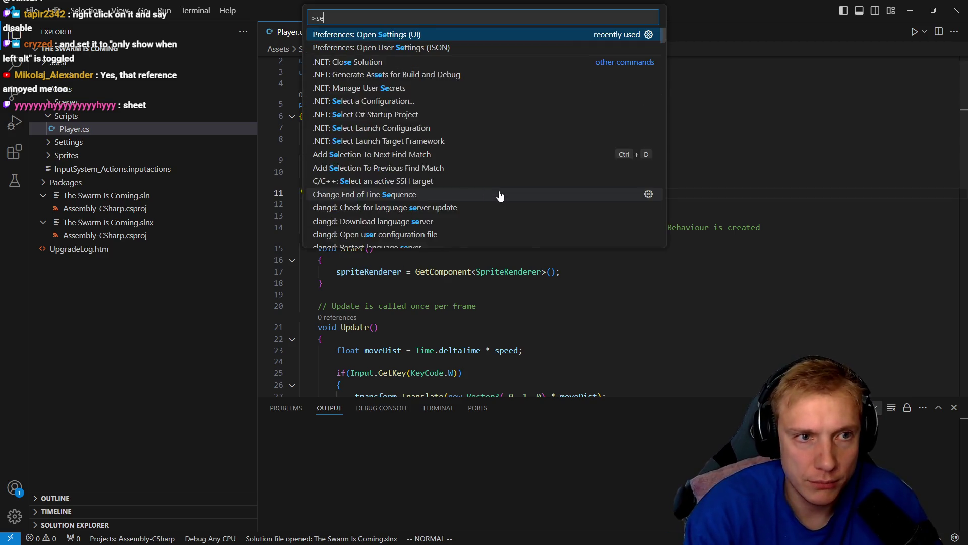
{"action": "key", "text": "Return"}
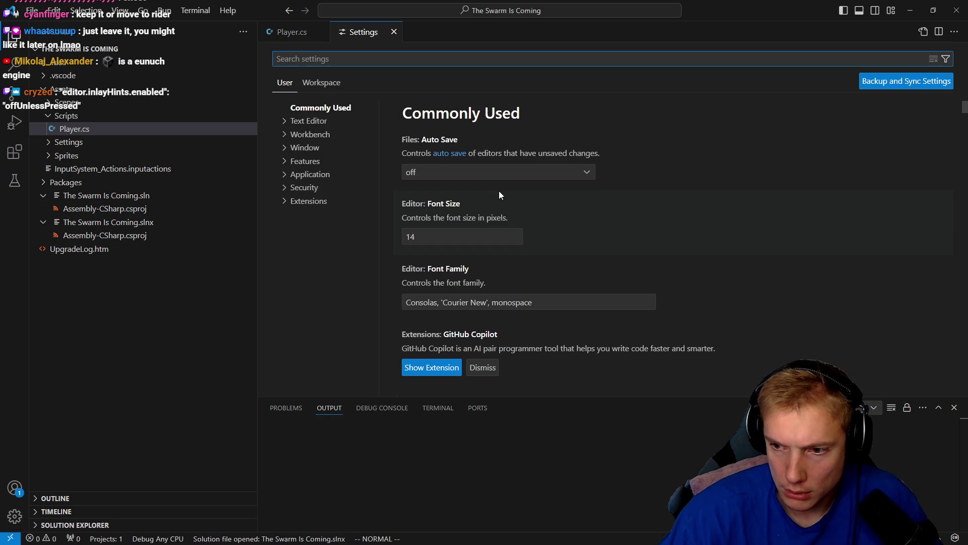
{"action": "type", "text": "intay"}
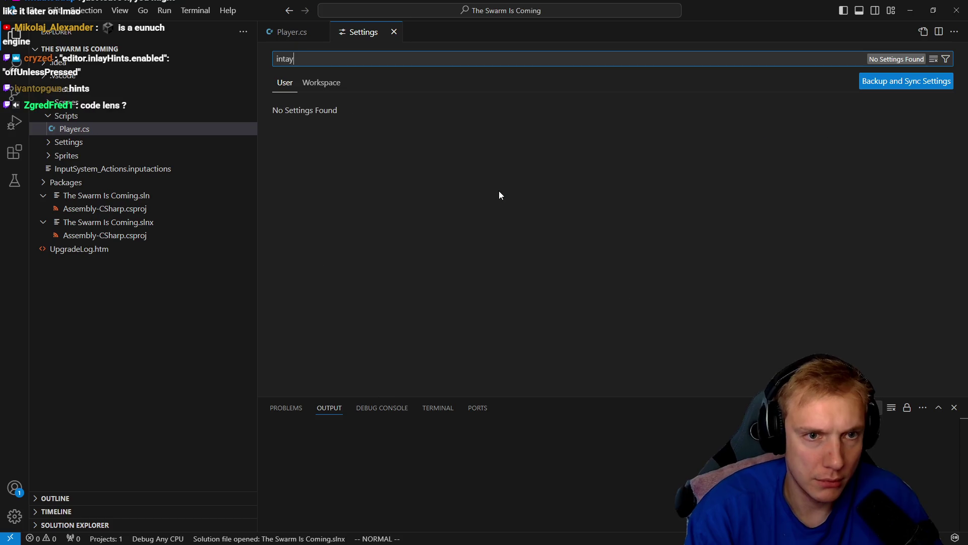
{"action": "key", "text": "BackSpace"}
{"action": "type", "text": "lay"}
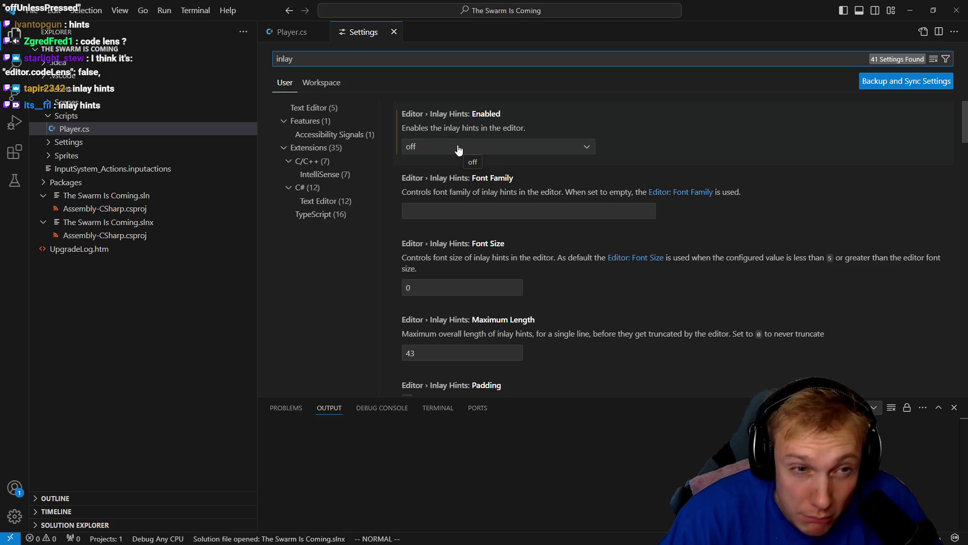
Browse the inlay results down to the C# Inlay Hints section
{"action": "scroll", "coordinate": [657, 273], "scroll_direction": "down", "scroll_amount": 3}
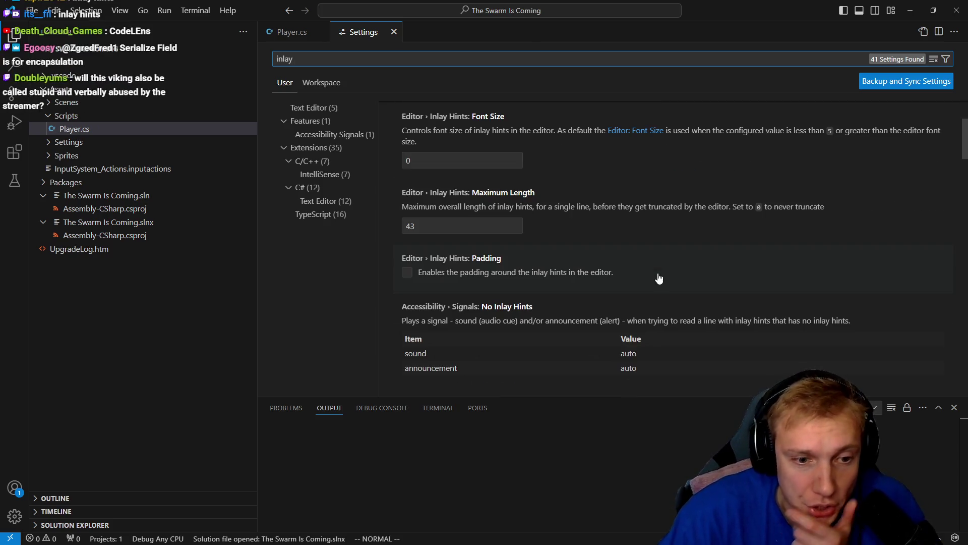
{"action": "scroll", "coordinate": [655, 265], "scroll_direction": "down", "scroll_amount": 8}
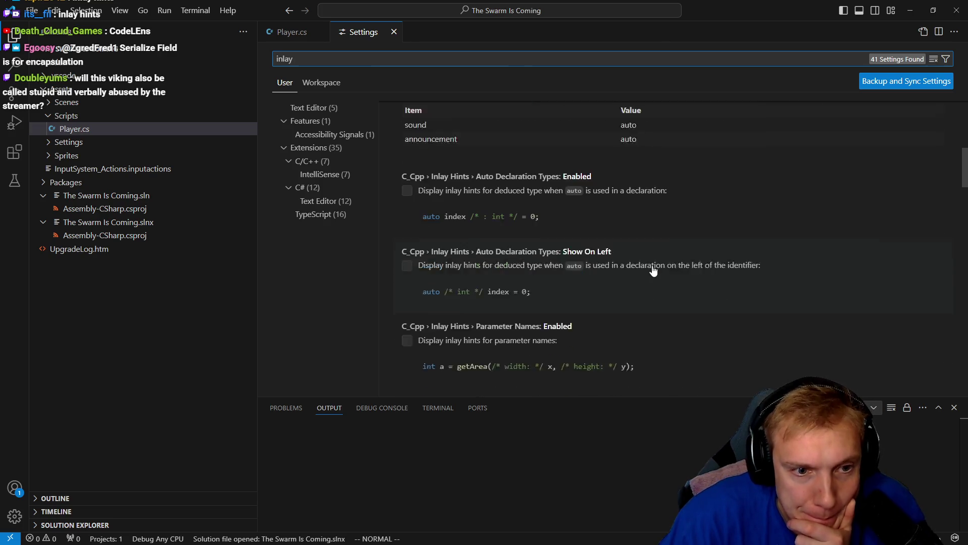
{"action": "scroll", "coordinate": [652, 263], "scroll_direction": "down", "scroll_amount": 12}
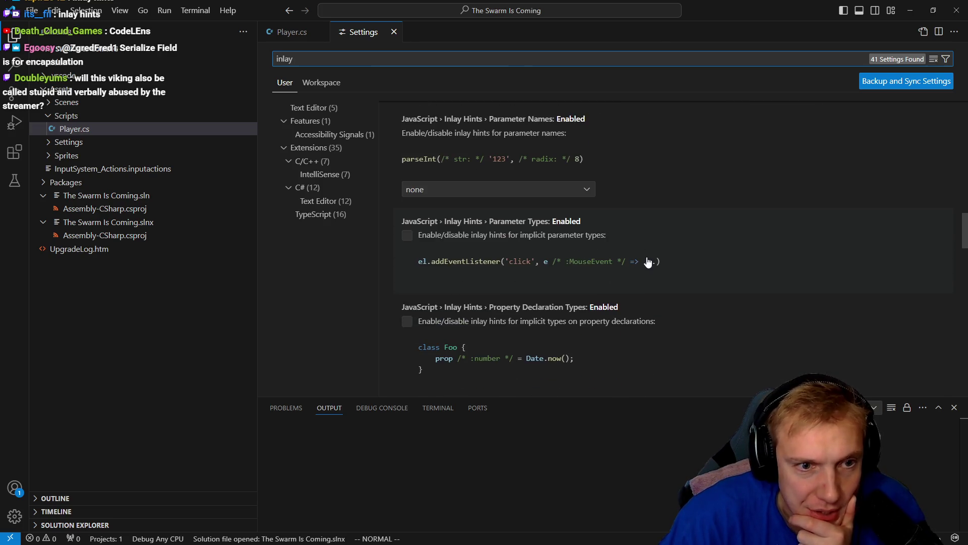
{"action": "scroll", "coordinate": [650, 255], "scroll_direction": "down", "scroll_amount": 12}
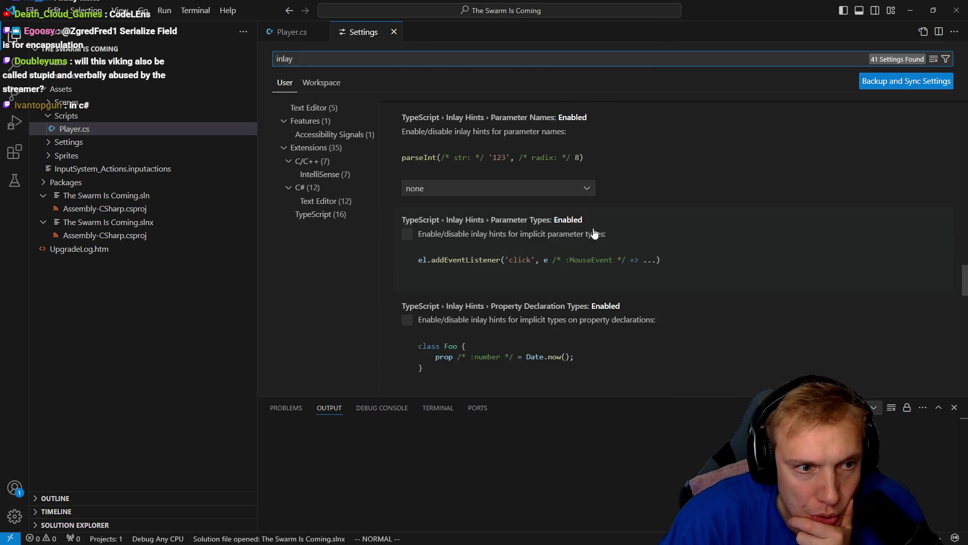
{"action": "left_click", "coordinate": [308, 189]}
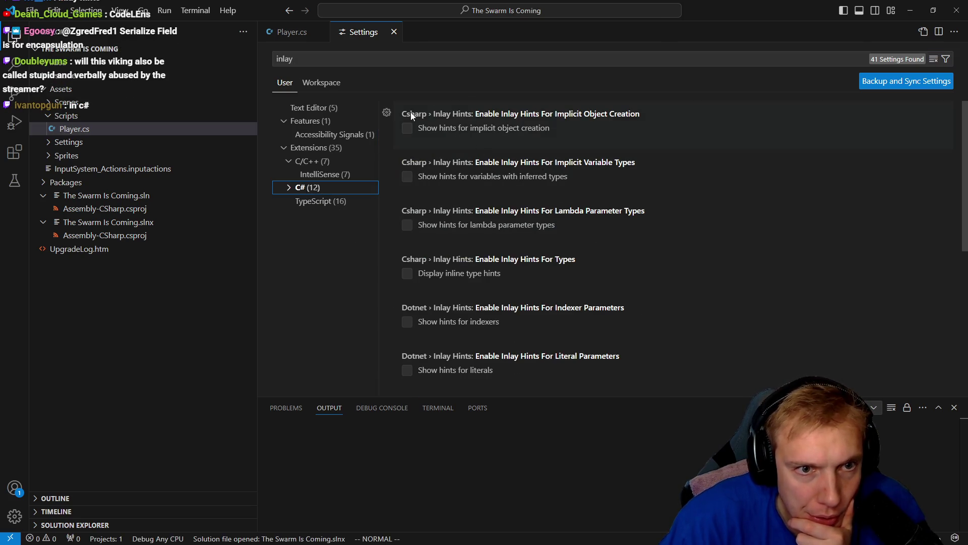
{"action": "scroll", "coordinate": [525, 176], "scroll_direction": "down", "scroll_amount": 6}
{"action": "scroll", "coordinate": [567, 215], "scroll_direction": "up", "scroll_amount": 3}
{"action": "scroll", "coordinate": [566, 215], "scroll_direction": "up", "scroll_amount": 2}
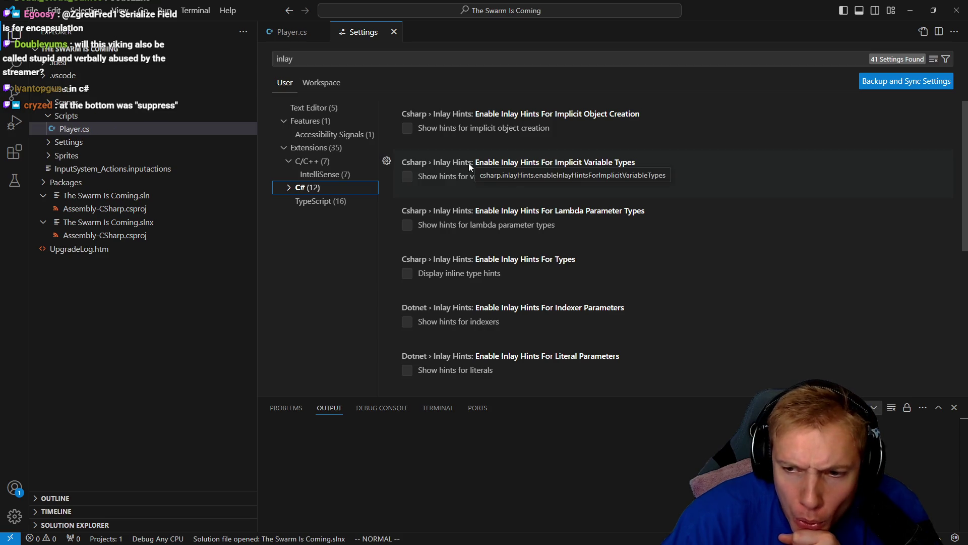
{"action": "scroll", "coordinate": [538, 243], "scroll_direction": "down", "scroll_amount": 5}
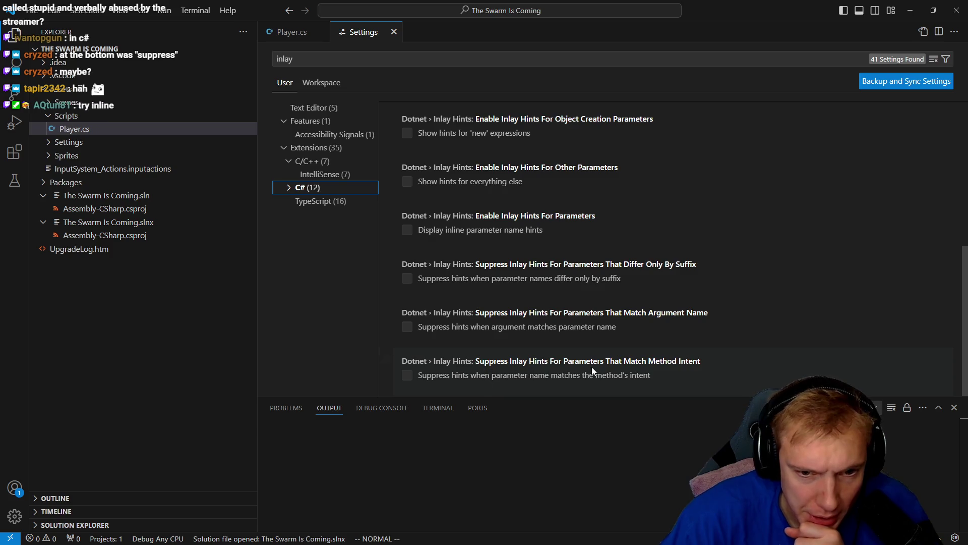
Turn off the C# setting that suppresses hints matching method intent
{"action": "left_click", "coordinate": [406, 379]}
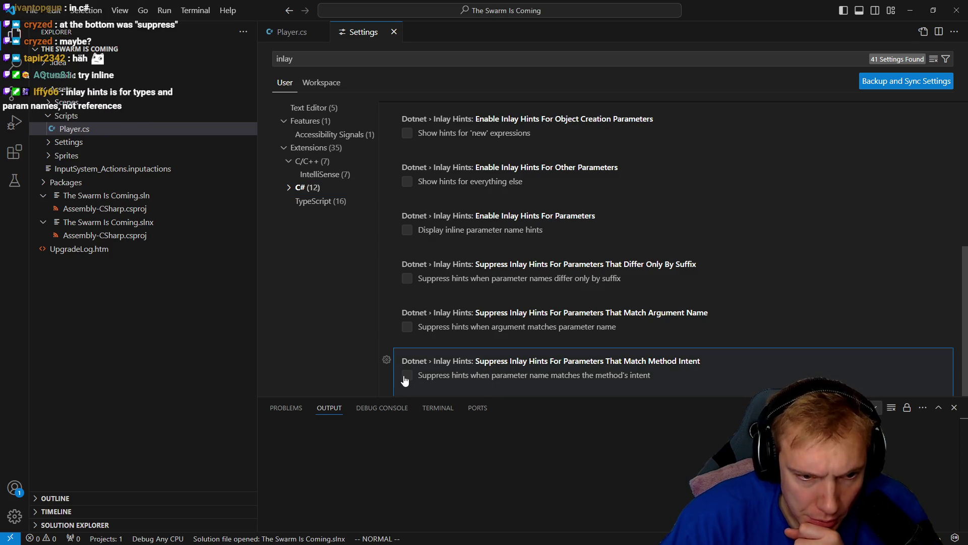
{"action": "left_click", "coordinate": [290, 32]}
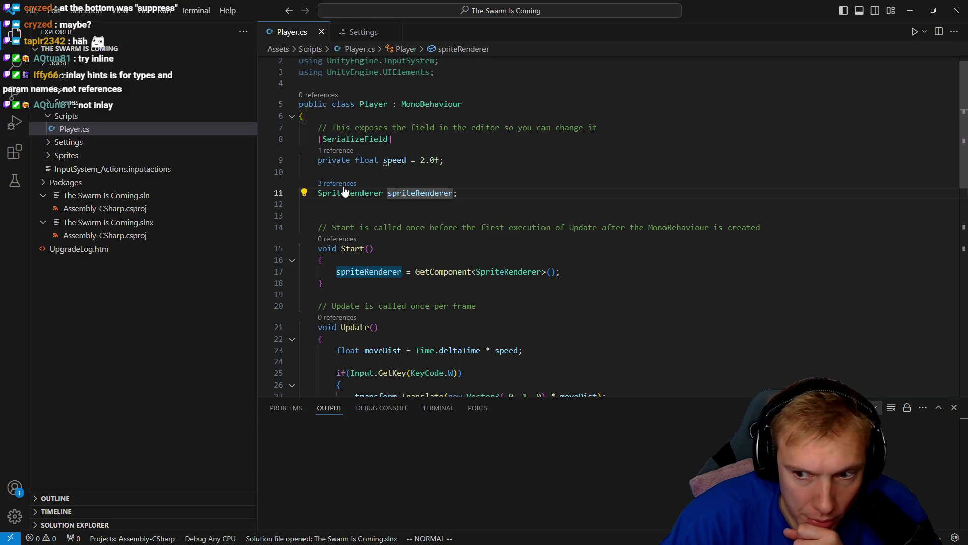
{"action": "left_click", "coordinate": [365, 32]}
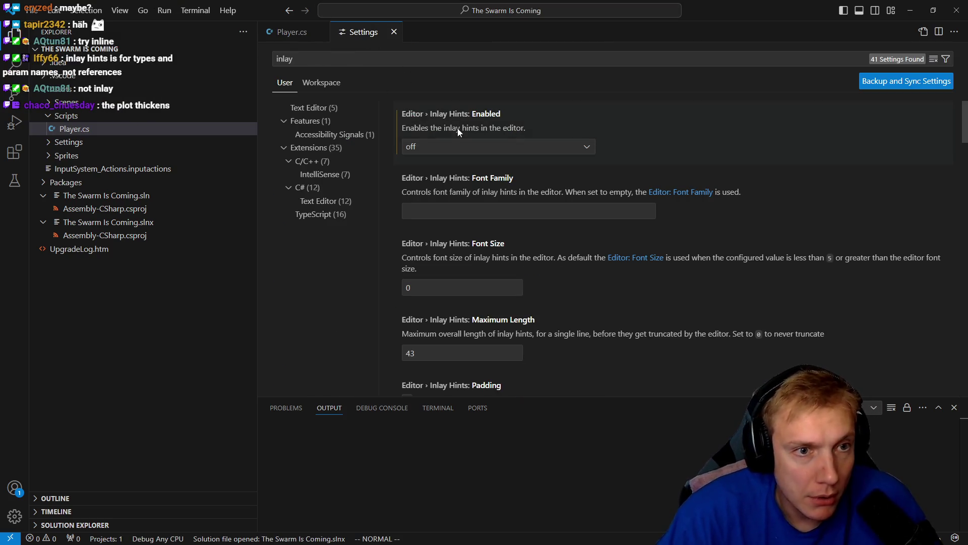
{"action": "left_click", "coordinate": [323, 191]}
{"action": "scroll", "coordinate": [504, 273], "scroll_direction": "down", "scroll_amount": 5}
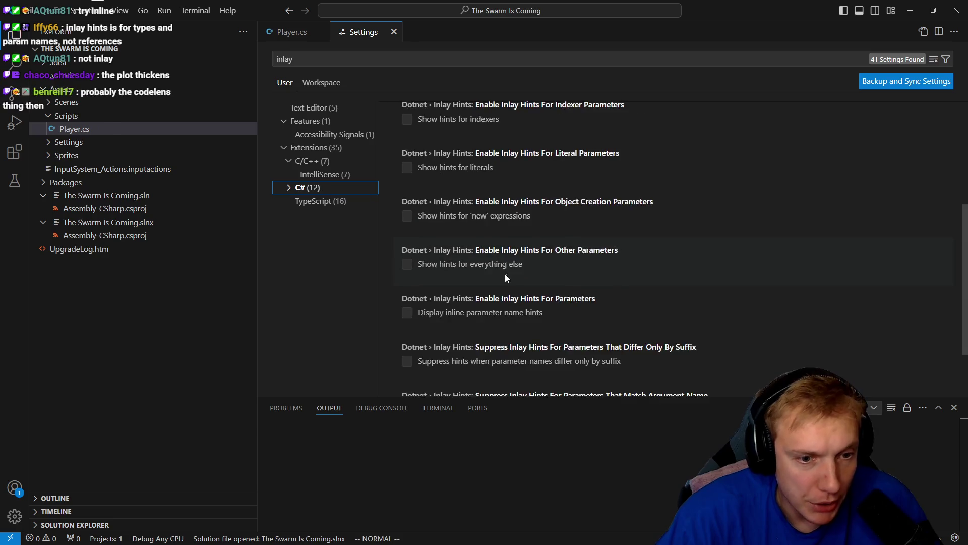
{"action": "left_click", "coordinate": [406, 375]}
{"action": "key", "text": "ctrl+f"}
Search 'inline', then 'codelens', and disable Dotnet › Code Lens: Enable References Code Lens
{"action": "type", "text": "inline"}
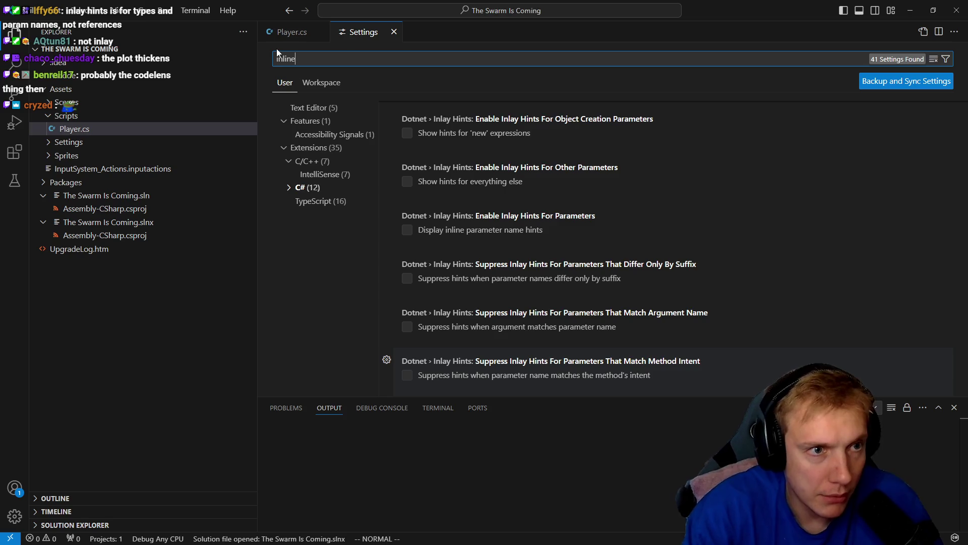
{"action": "left_click", "coordinate": [305, 308]}
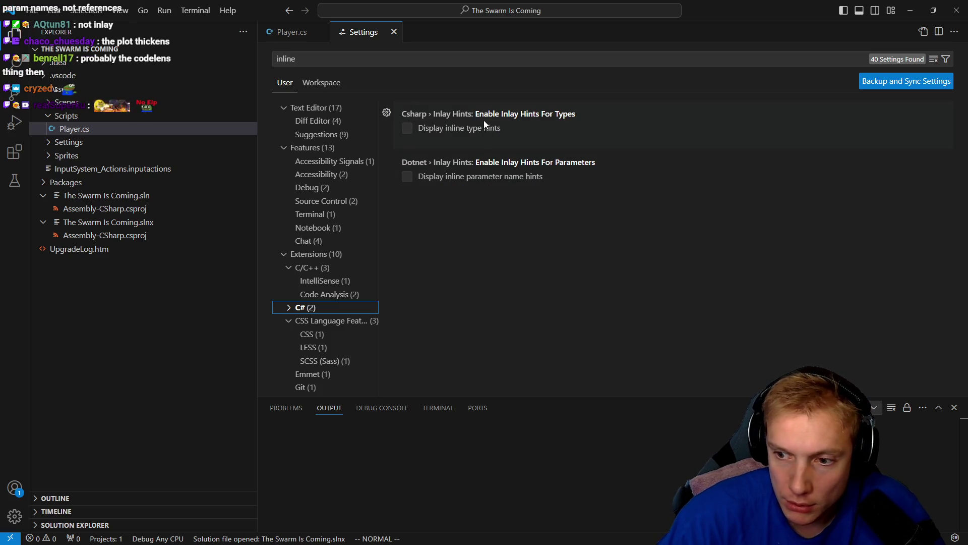
{"action": "left_click", "coordinate": [308, 59]}
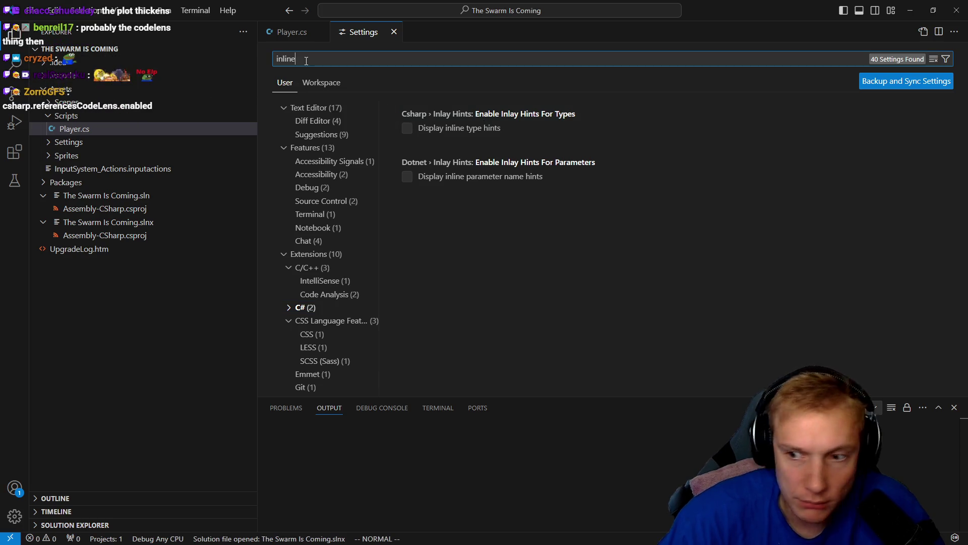
{"action": "double_click", "coordinate": [308, 60]}
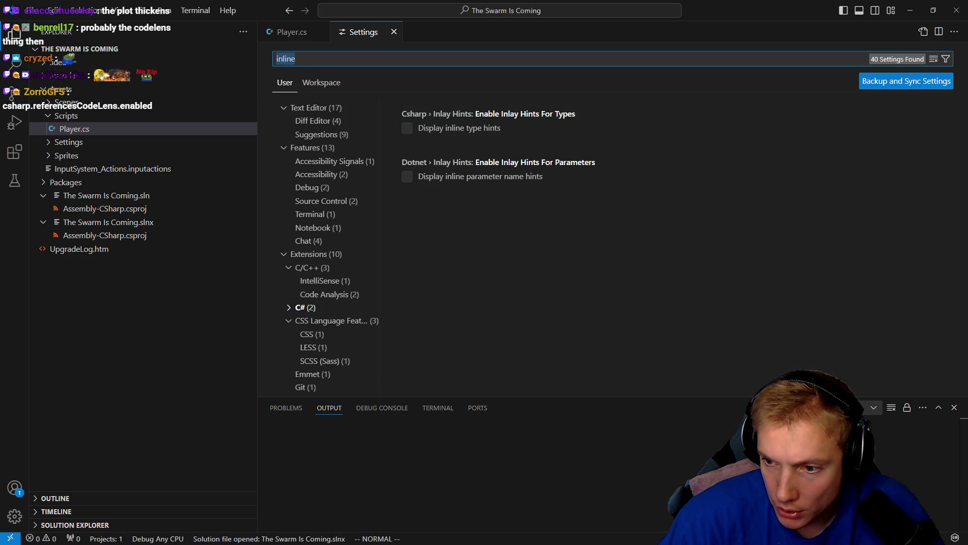
{"action": "type", "text": "codelens"}
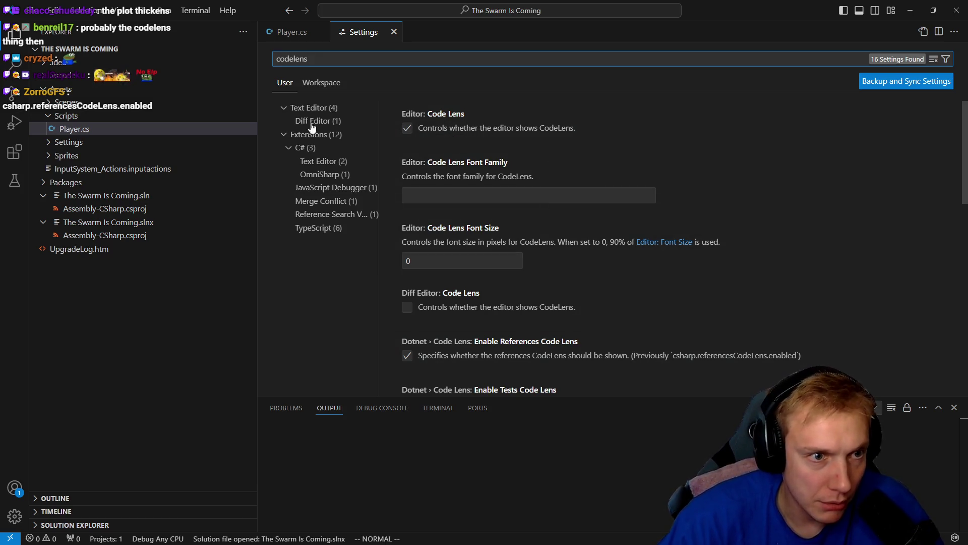
{"action": "left_click", "coordinate": [309, 147]}
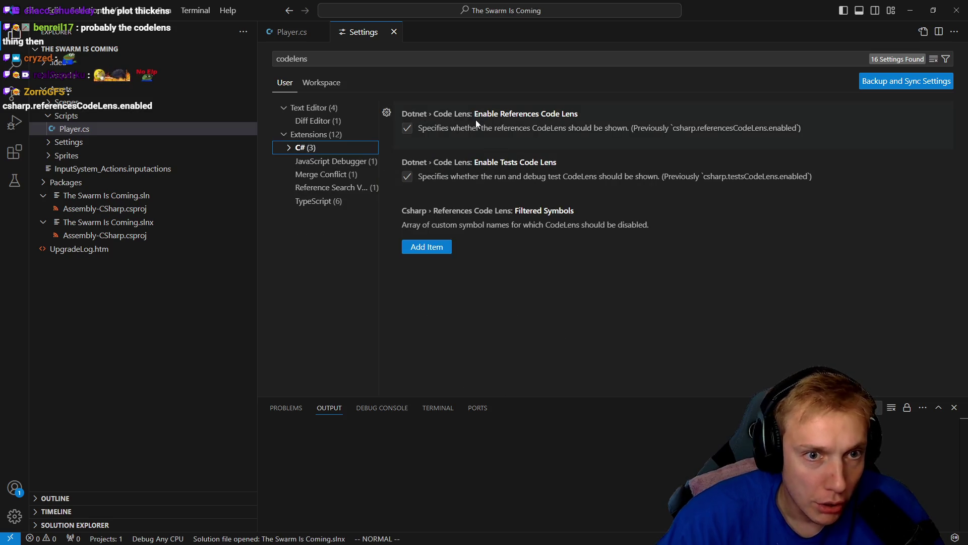
{"action": "left_click", "coordinate": [408, 129]}
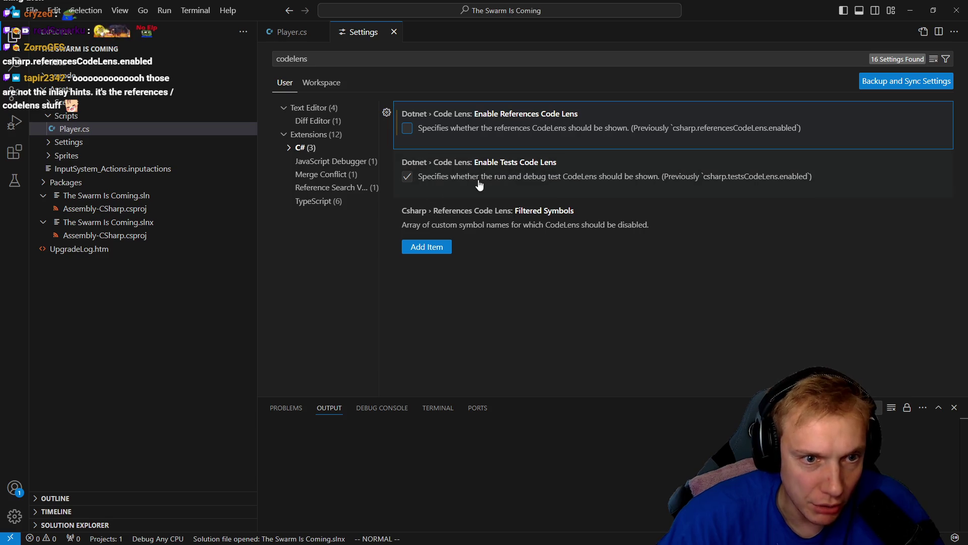
Close the Settings tab and minimize VS Code to return to Unity
{"action": "left_click", "coordinate": [290, 32]}
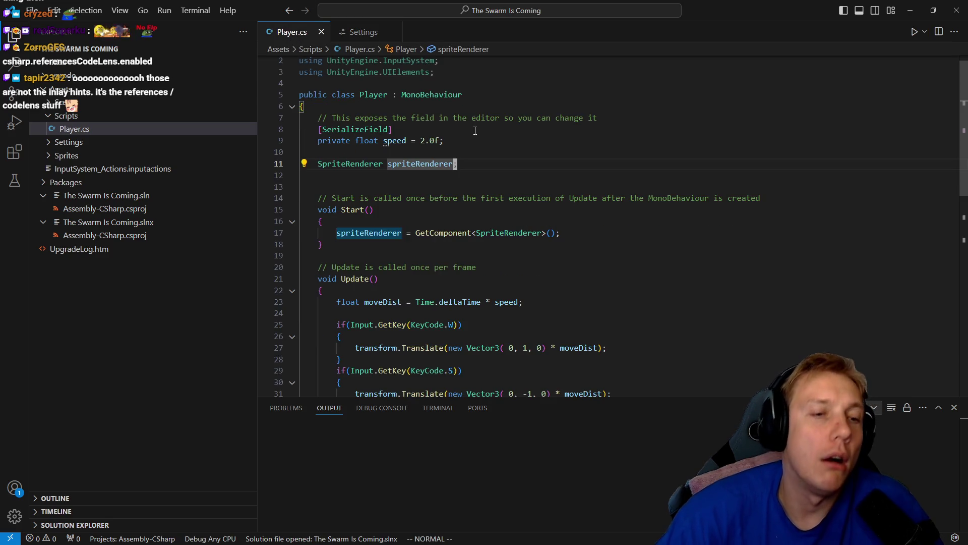
{"action": "middle_click", "coordinate": [361, 32]}
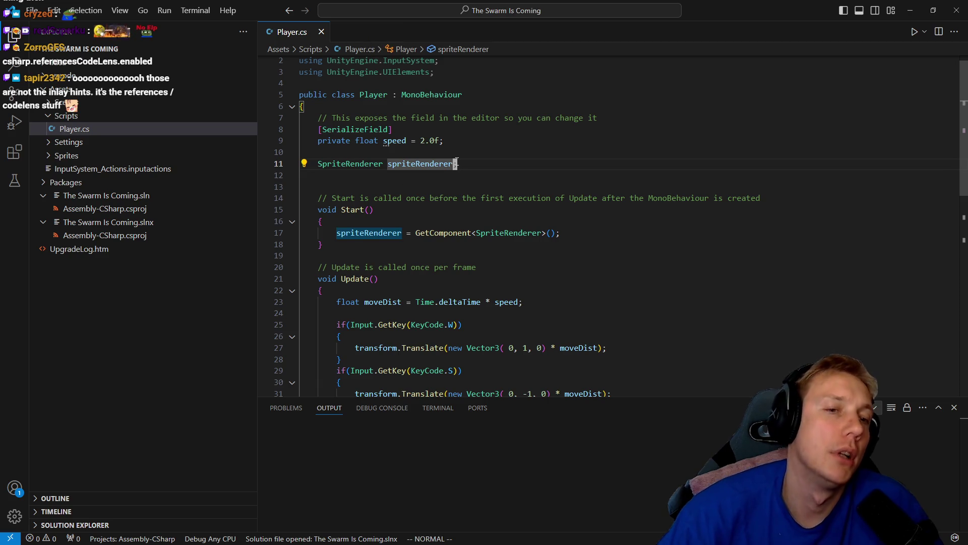
{"action": "mouse_move", "coordinate": [386, 144]}
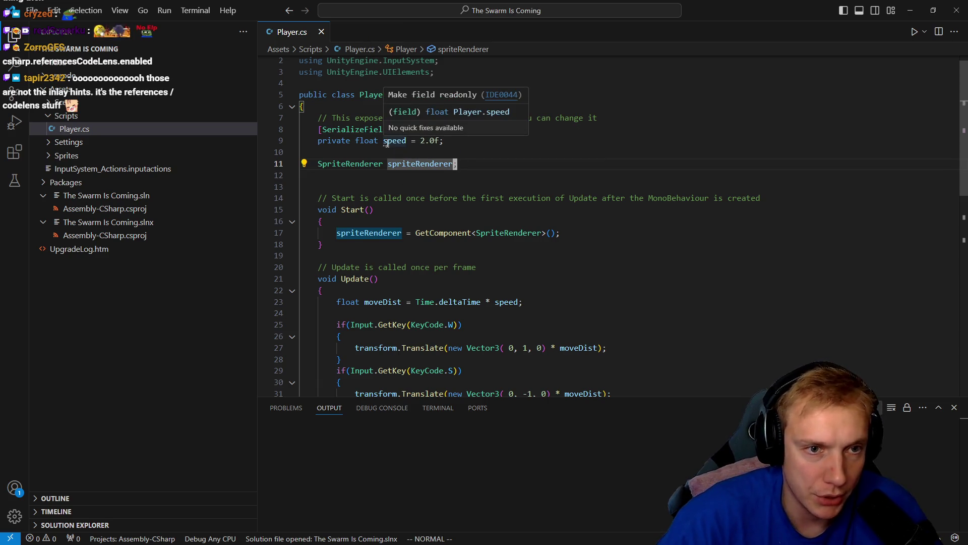
{"action": "left_click", "coordinate": [910, 10]}
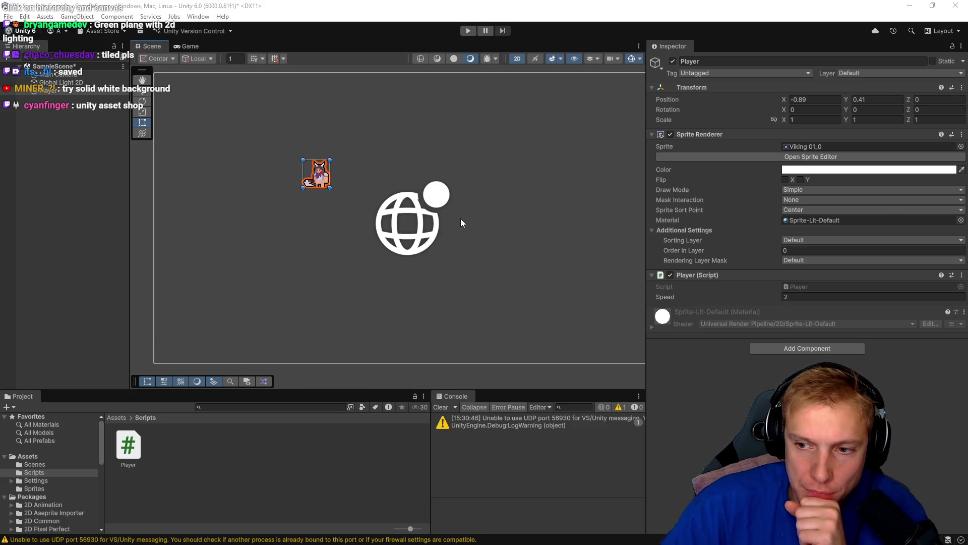
Dismiss the Hierarchy's create menu, then launch Asset Store Web from the toolbar's Asset Store menu
{"action": "right_click", "coordinate": [59, 128]}
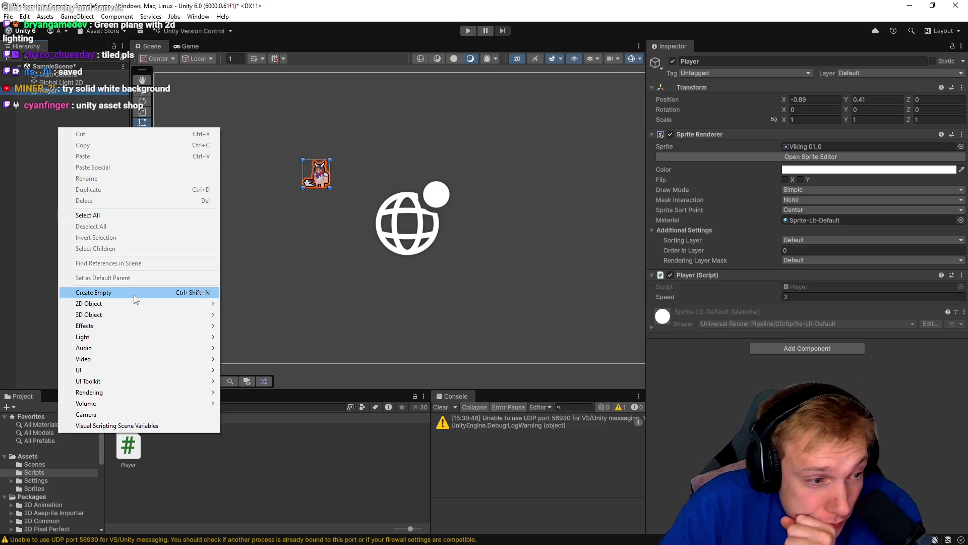
{"action": "mouse_move", "coordinate": [143, 305]}
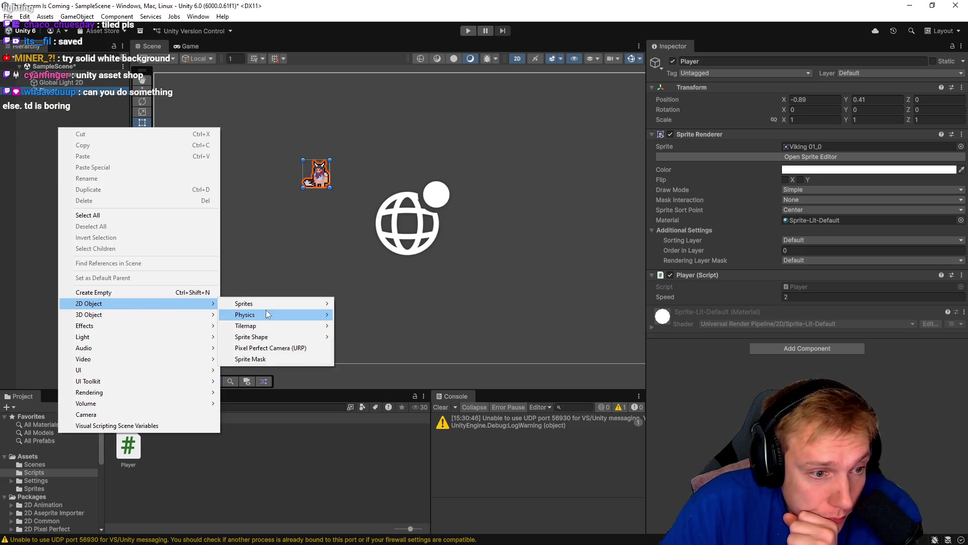
{"action": "mouse_move", "coordinate": [269, 328]}
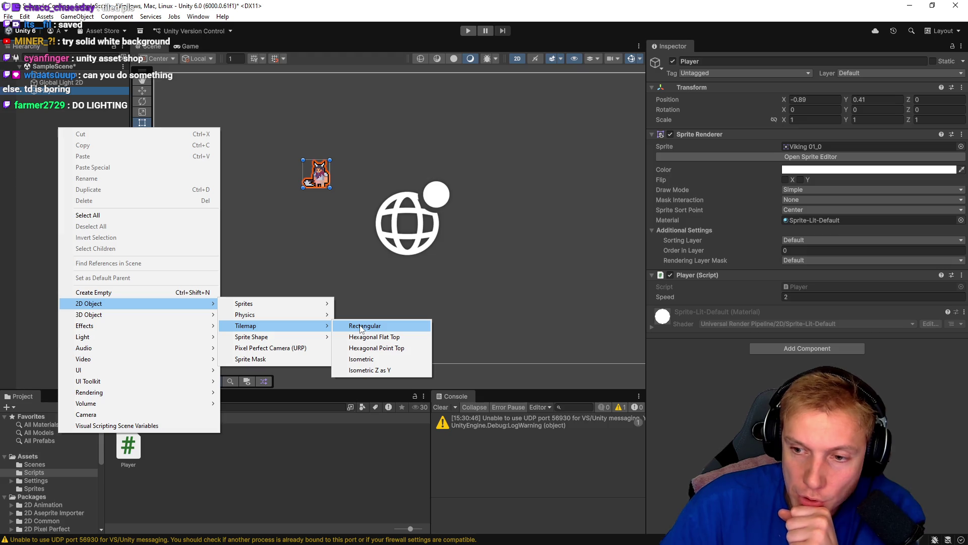
{"action": "left_click", "coordinate": [242, 211]}
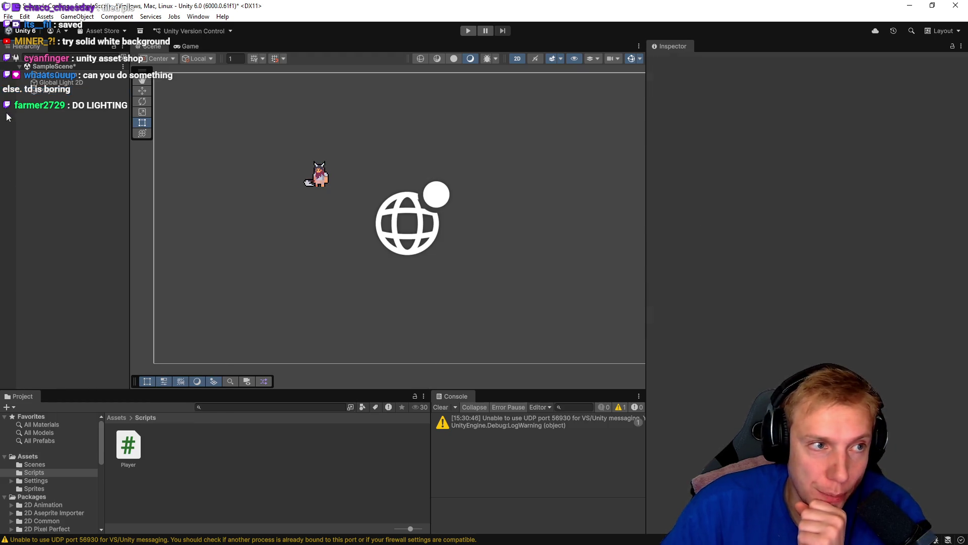
{"action": "left_click", "coordinate": [109, 31]}
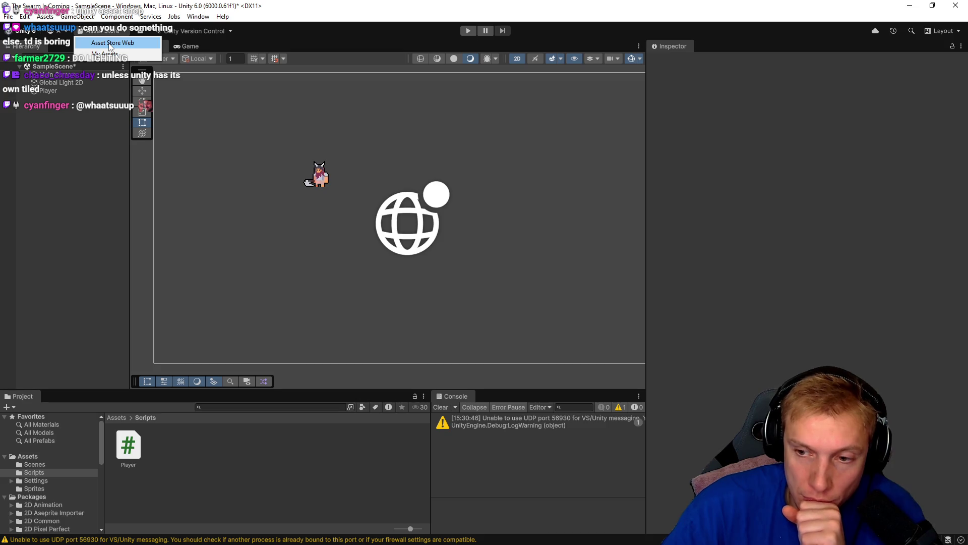
{"action": "left_click", "coordinate": [110, 43]}
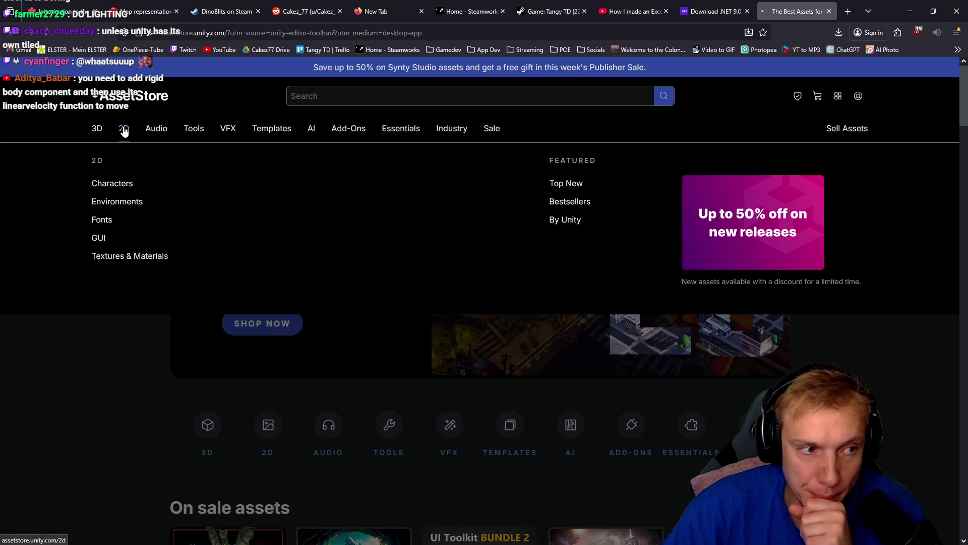
Go to the 2D category and scroll through its listings
{"action": "left_click", "coordinate": [124, 130]}
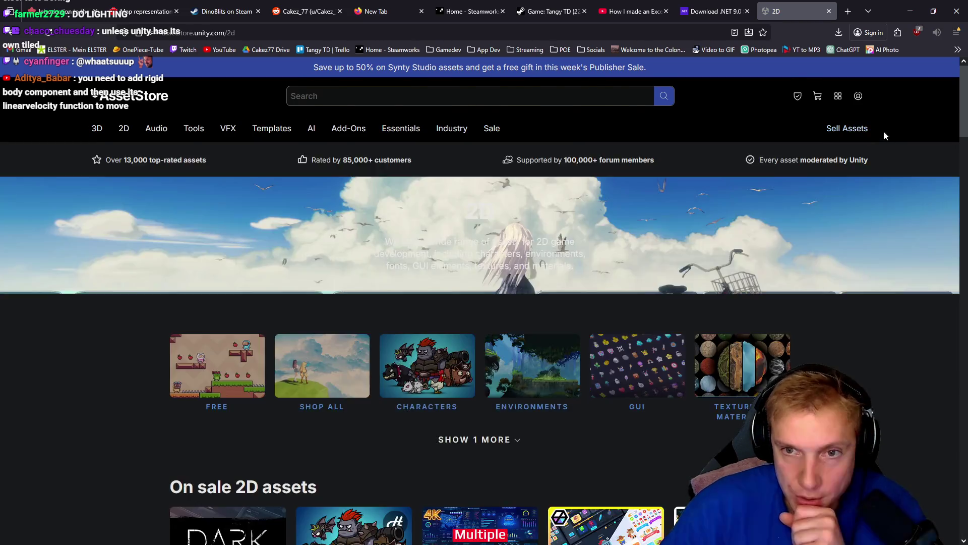
{"action": "scroll", "coordinate": [933, 306], "scroll_direction": "down", "scroll_amount": 4}
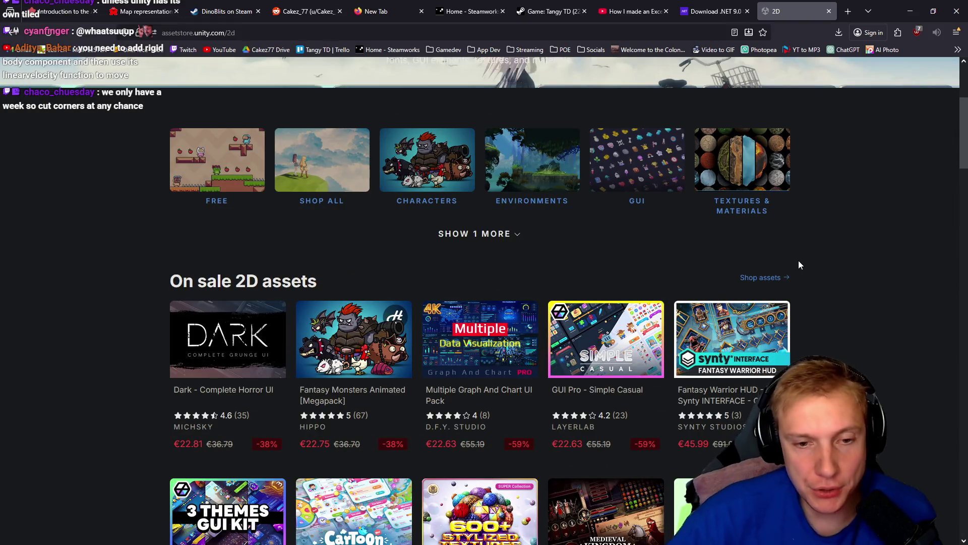
{"action": "scroll", "coordinate": [810, 238], "scroll_direction": "down", "scroll_amount": 10}
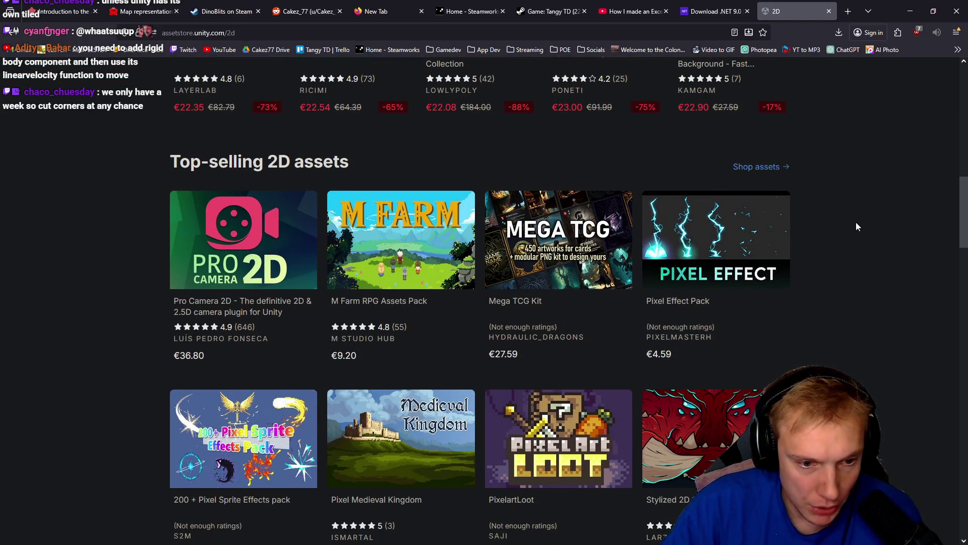
{"action": "scroll", "coordinate": [866, 232], "scroll_direction": "down", "scroll_amount": 4}
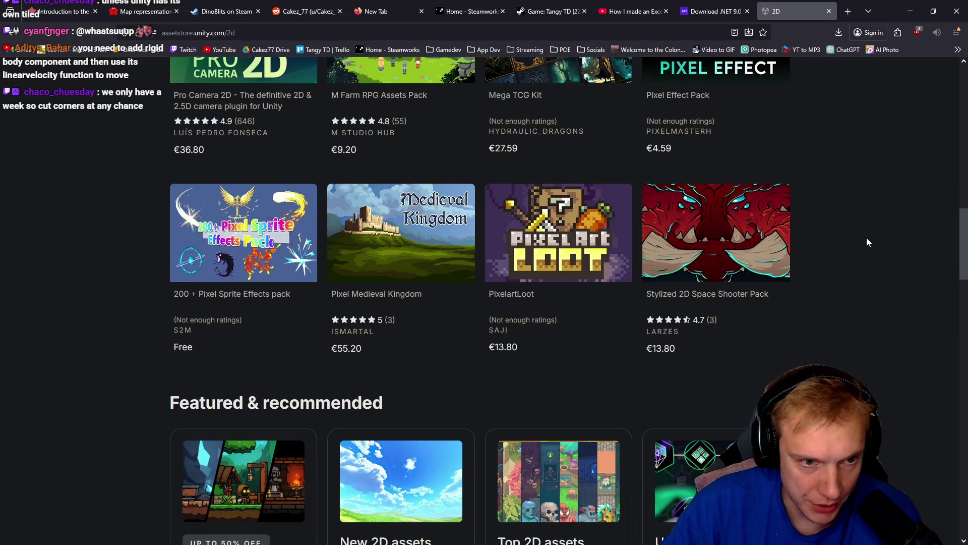
Preview the Pixel Medieval Kingdom pack in a new tab, close the login tab, and scroll back up
{"action": "middle_click", "coordinate": [386, 229]}
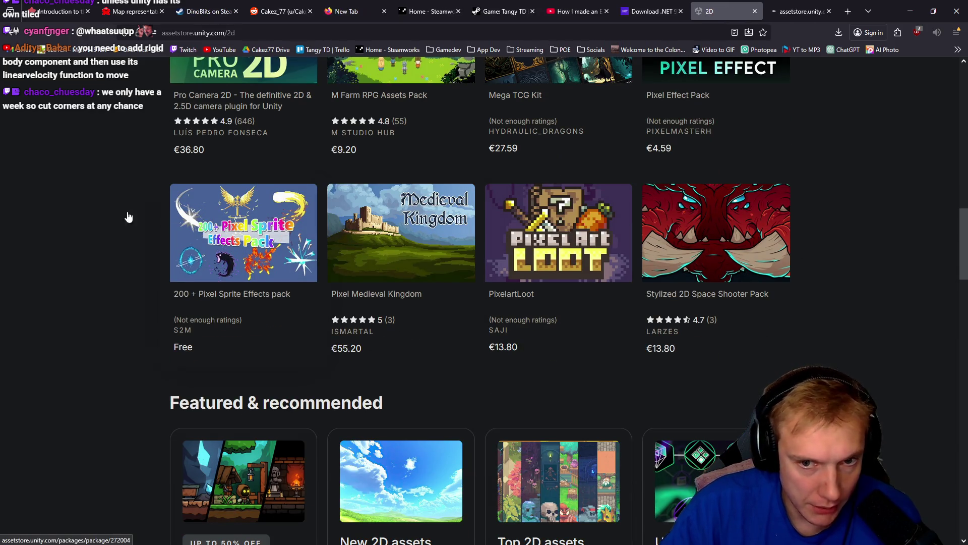
{"action": "scroll", "coordinate": [35, 203], "scroll_direction": "down", "scroll_amount": 4}
{"action": "scroll", "coordinate": [34, 226], "scroll_direction": "up", "scroll_amount": 8}
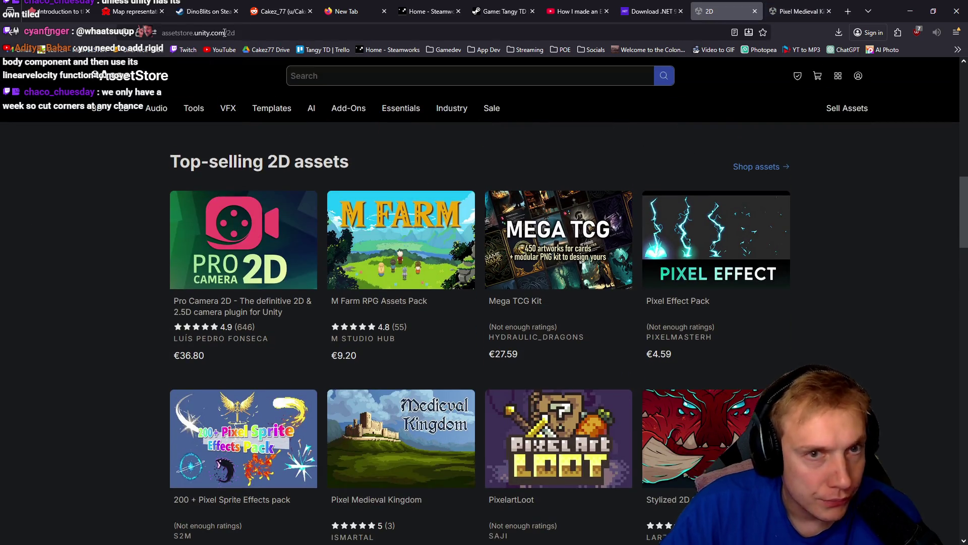
{"action": "left_click", "coordinate": [800, 11]}
{"action": "scroll", "coordinate": [319, 268], "scroll_direction": "down", "scroll_amount": 3}
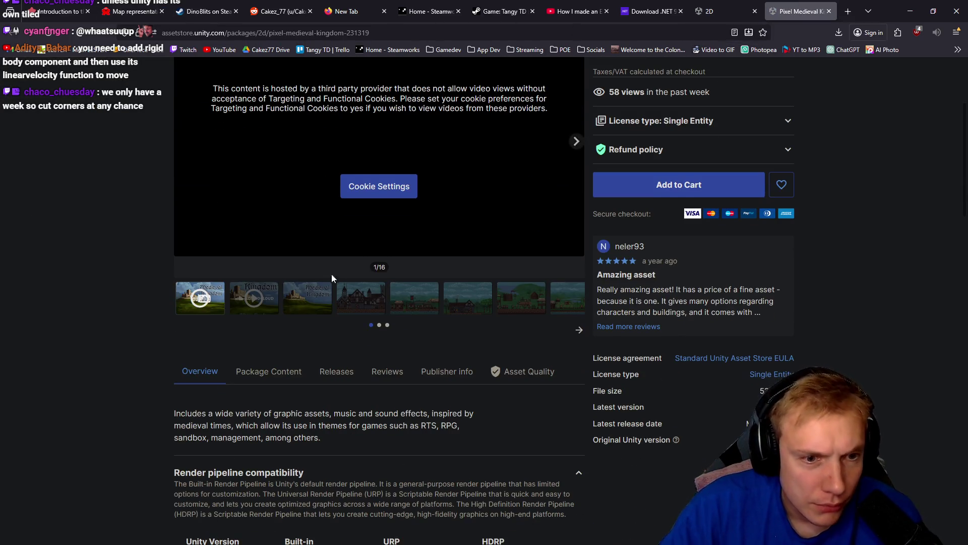
{"action": "left_click", "coordinate": [426, 303]}
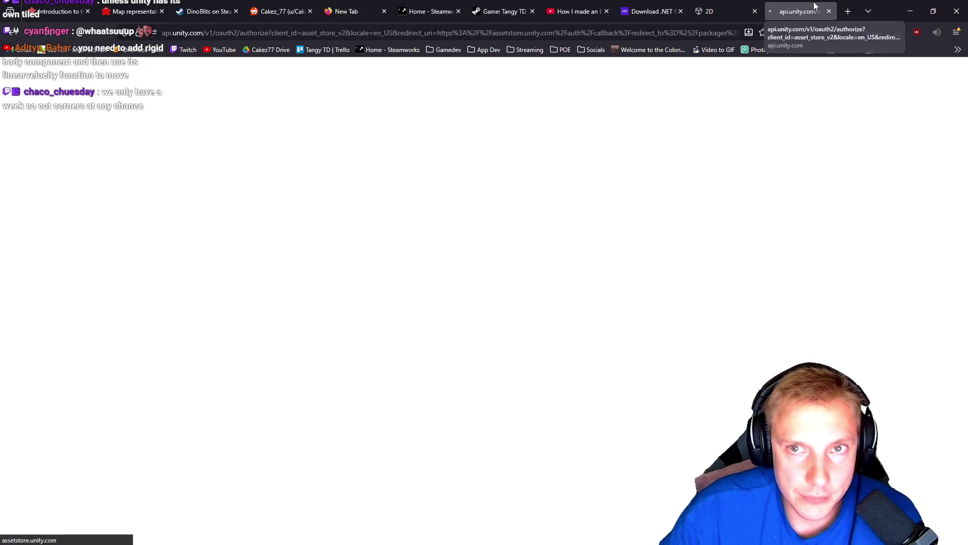
{"action": "left_click", "coordinate": [829, 11]}
{"action": "scroll", "coordinate": [499, 250], "scroll_direction": "up", "scroll_amount": 5}
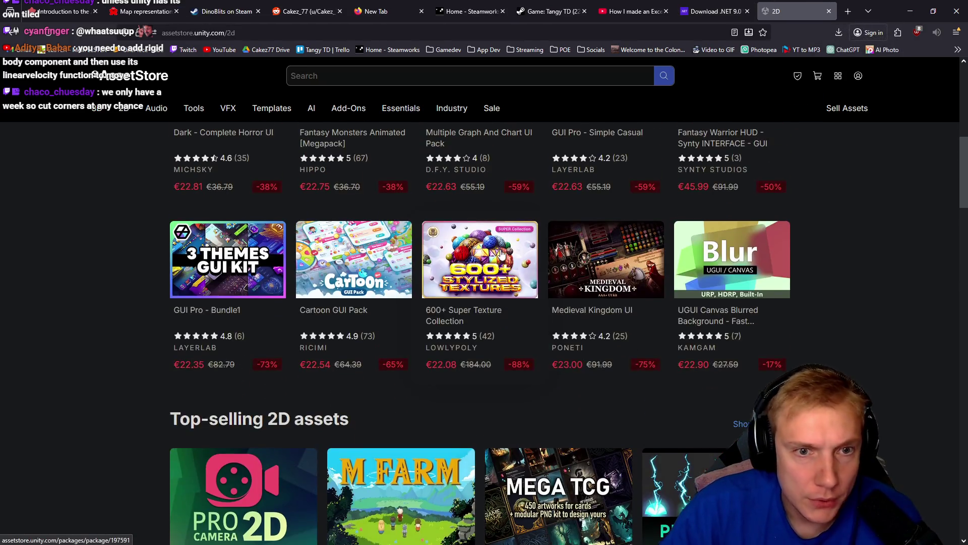
{"action": "scroll", "coordinate": [499, 250], "scroll_direction": "up", "scroll_amount": 10}
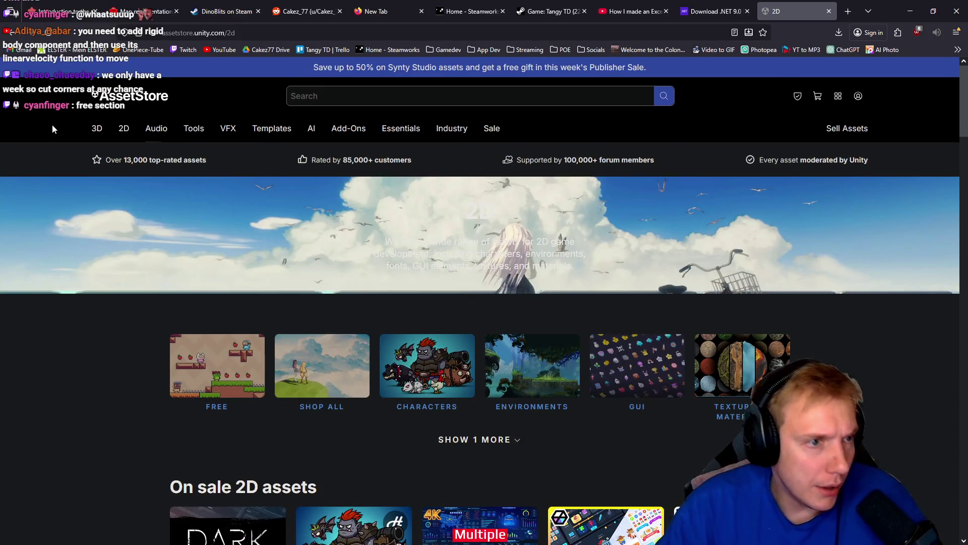
Scroll the 2D page down to the category tiles and the On sale 2D assets row
{"action": "mouse_move", "coordinate": [118, 135]}
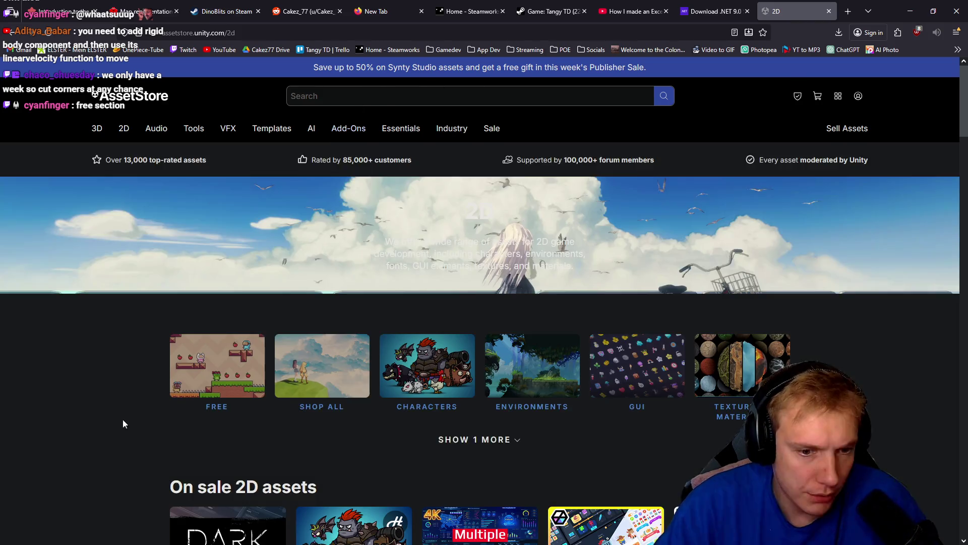
{"action": "scroll", "coordinate": [557, 364], "scroll_direction": "down", "scroll_amount": 2}
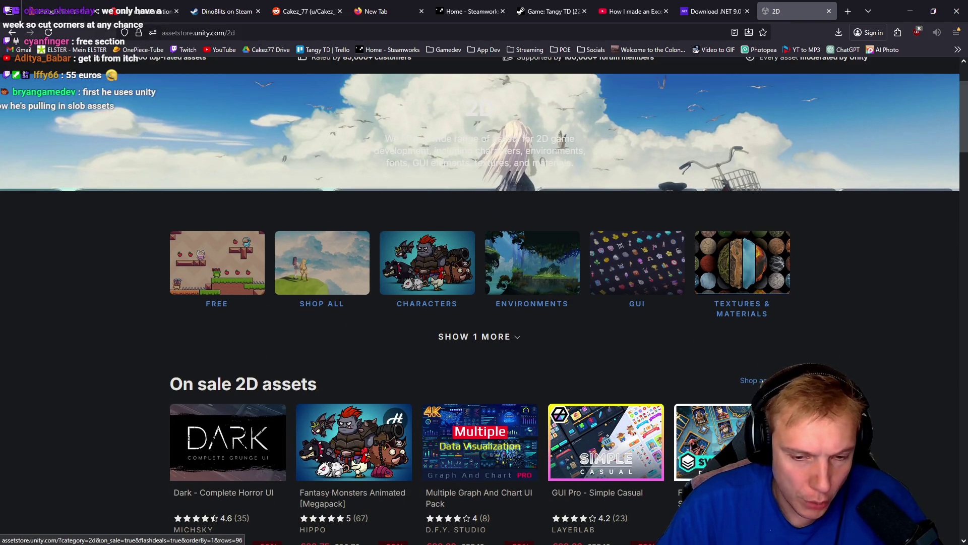
{"action": "scroll", "coordinate": [850, 325], "scroll_direction": "down", "scroll_amount": 3}
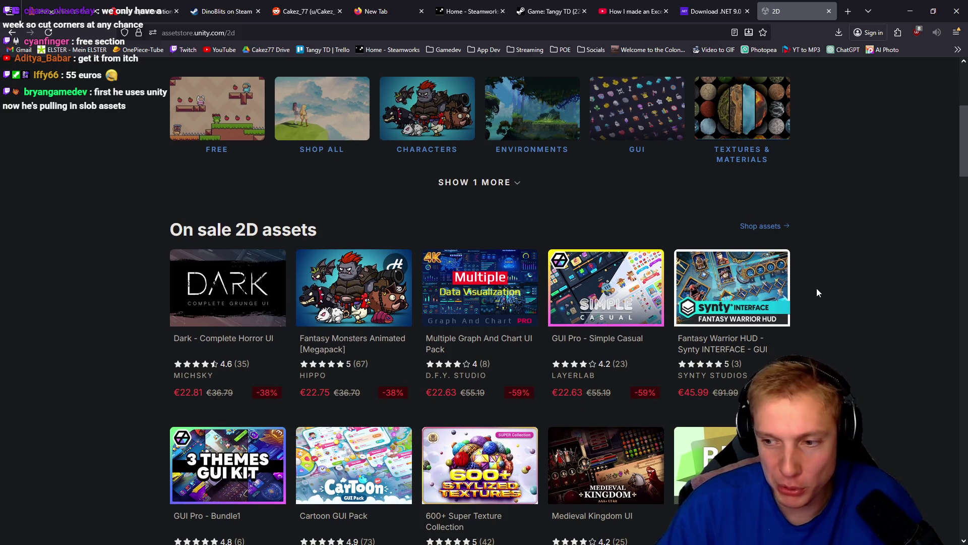
{"action": "scroll", "coordinate": [46, 225], "scroll_direction": "down", "scroll_amount": 8}
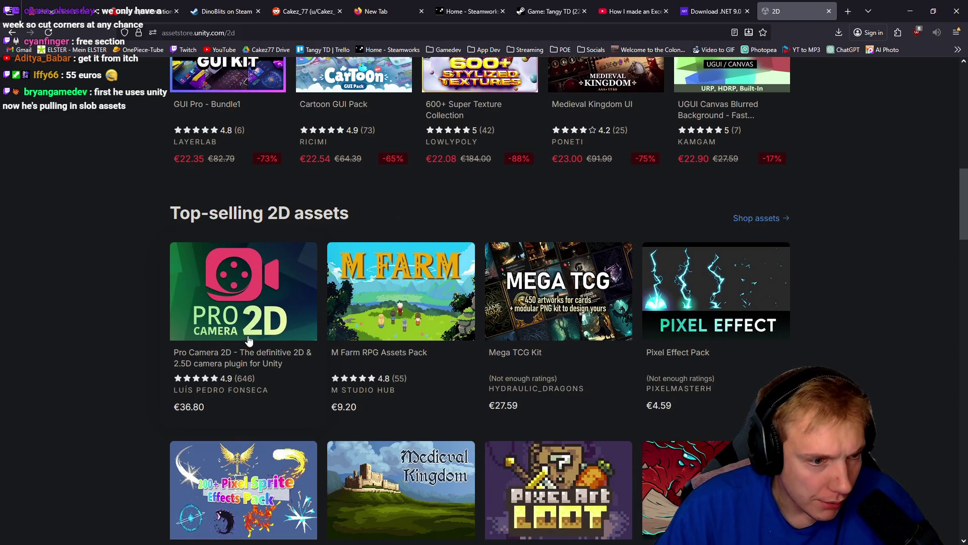
{"action": "scroll", "coordinate": [96, 354], "scroll_direction": "down", "scroll_amount": 20}
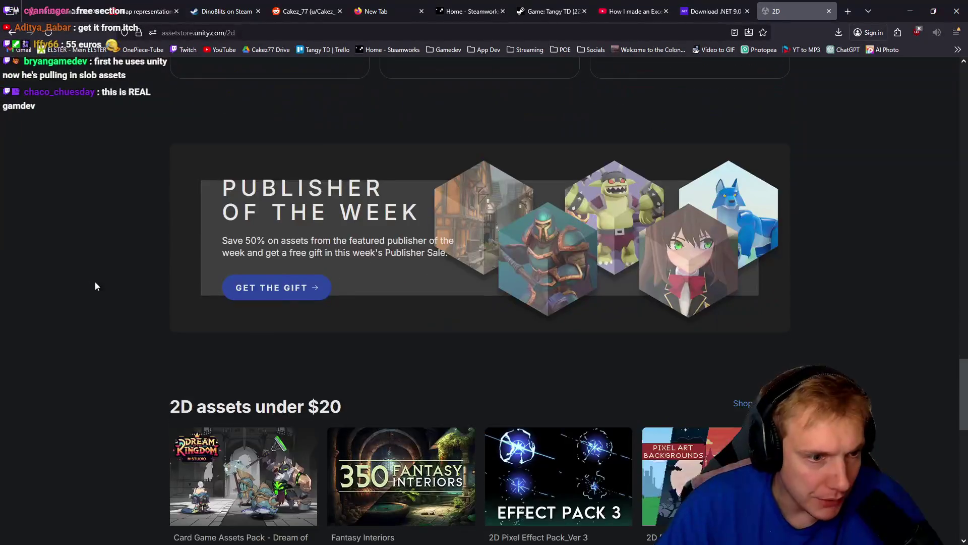
{"action": "scroll", "coordinate": [94, 281], "scroll_direction": "down", "scroll_amount": 10}
{"action": "middle_click", "coordinate": [66, 418]}
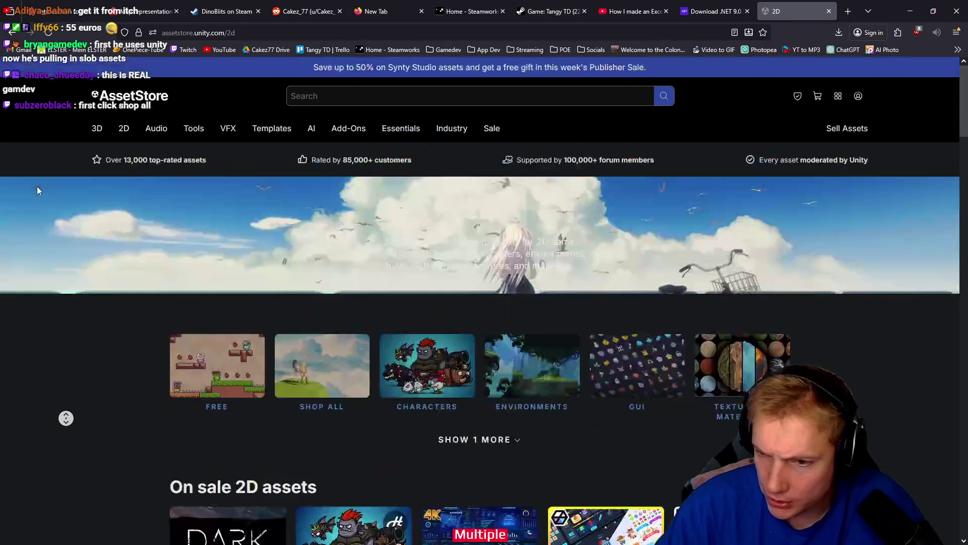
{"action": "left_click", "coordinate": [68, 379]}
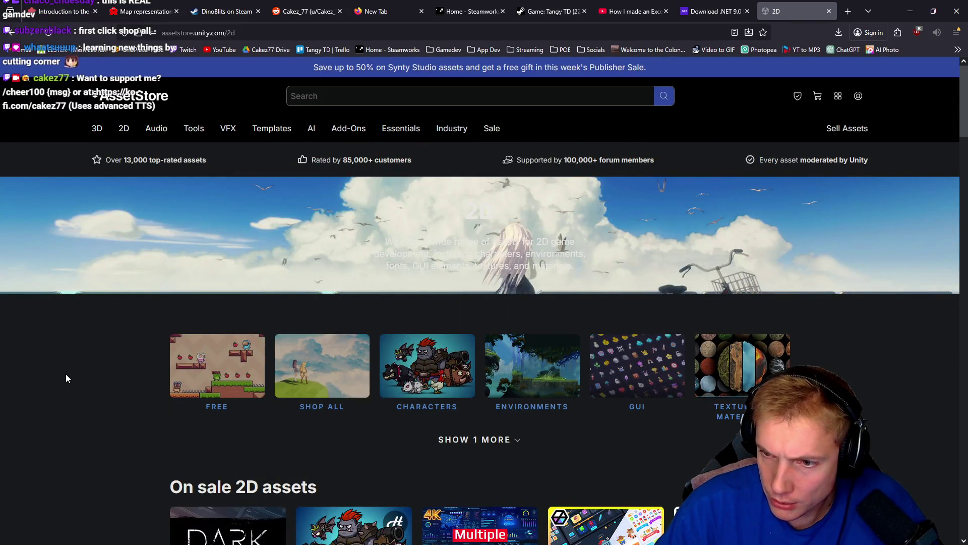
{"action": "scroll", "coordinate": [68, 377], "scroll_direction": "down", "scroll_amount": 3}
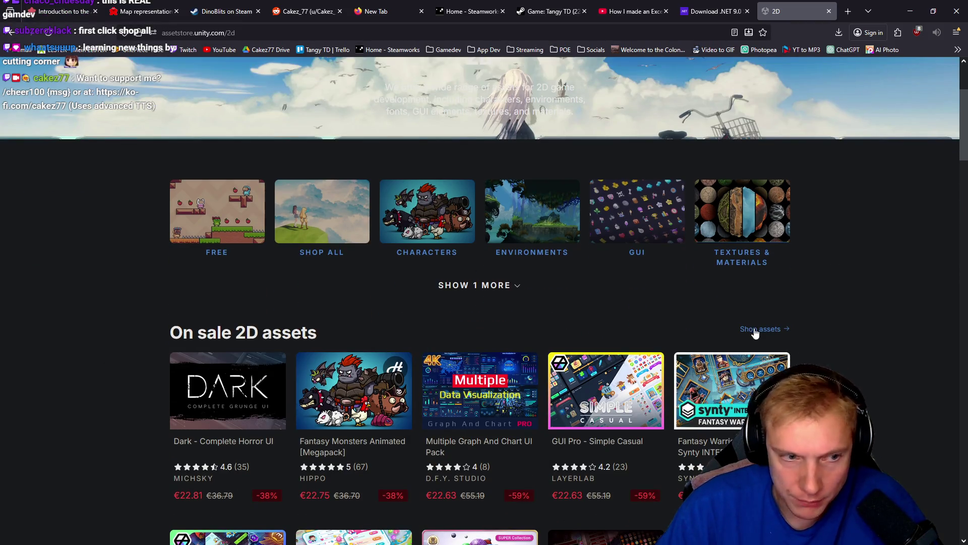
Open Shop All to list all 15,937 2D assets, dismissing the dark mode popup
{"action": "left_click", "coordinate": [343, 215]}
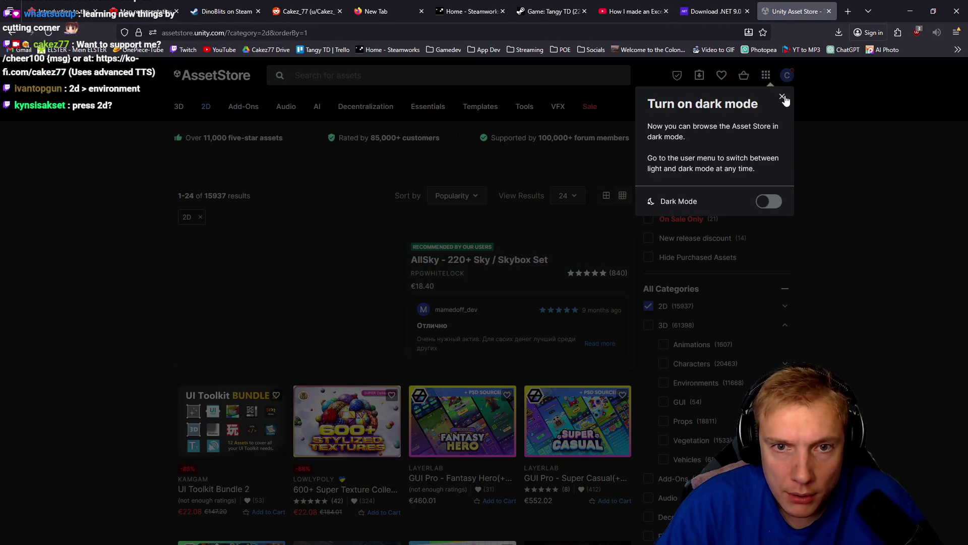
{"action": "left_click", "coordinate": [782, 97]}
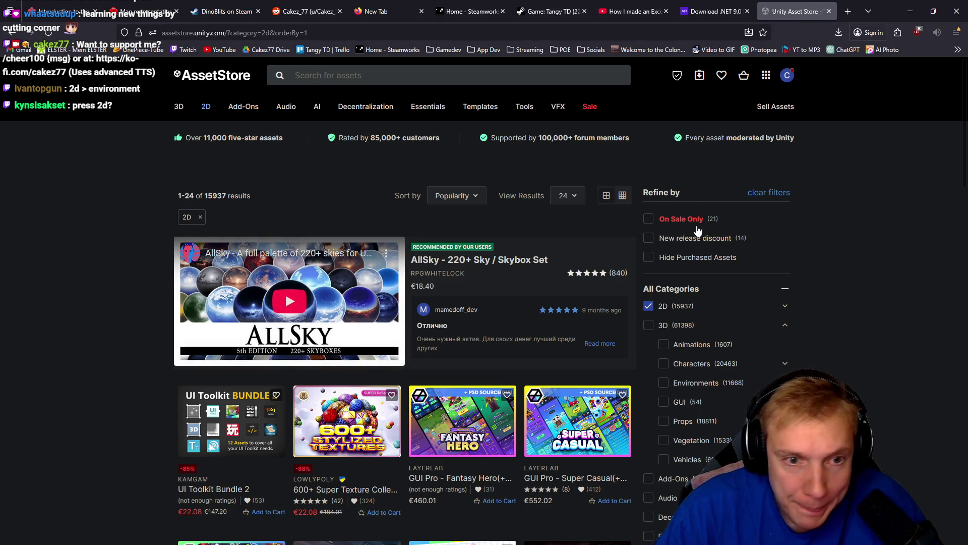
{"action": "scroll", "coordinate": [887, 255], "scroll_direction": "down", "scroll_amount": 1}
{"action": "scroll", "coordinate": [888, 255], "scroll_direction": "down", "scroll_amount": 4}
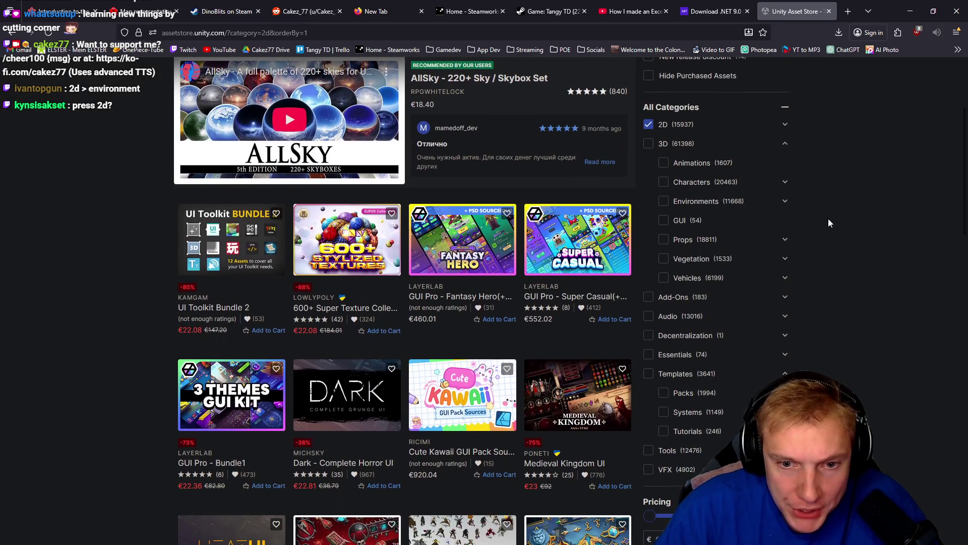
{"action": "scroll", "coordinate": [885, 287], "scroll_direction": "up", "scroll_amount": 5}
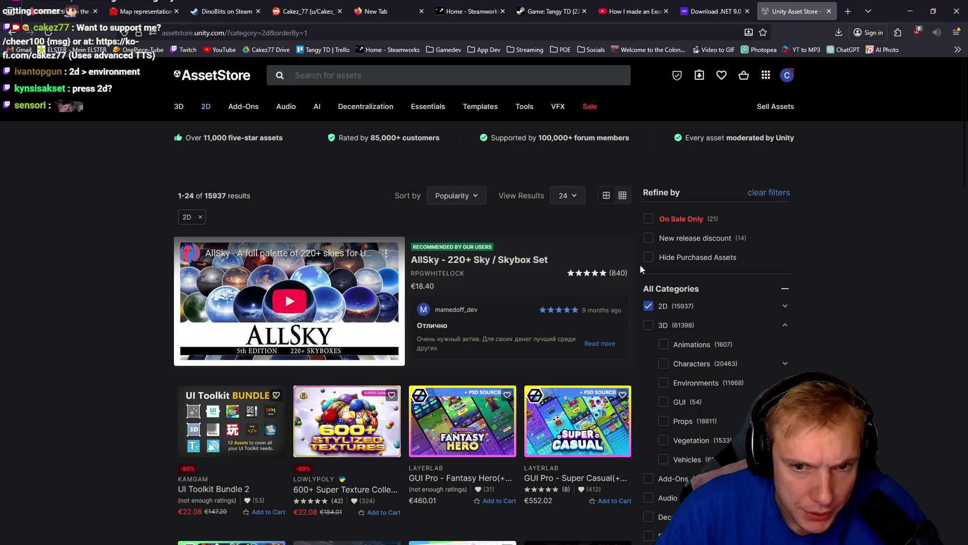
{"action": "scroll", "coordinate": [857, 317], "scroll_direction": "down", "scroll_amount": 3}
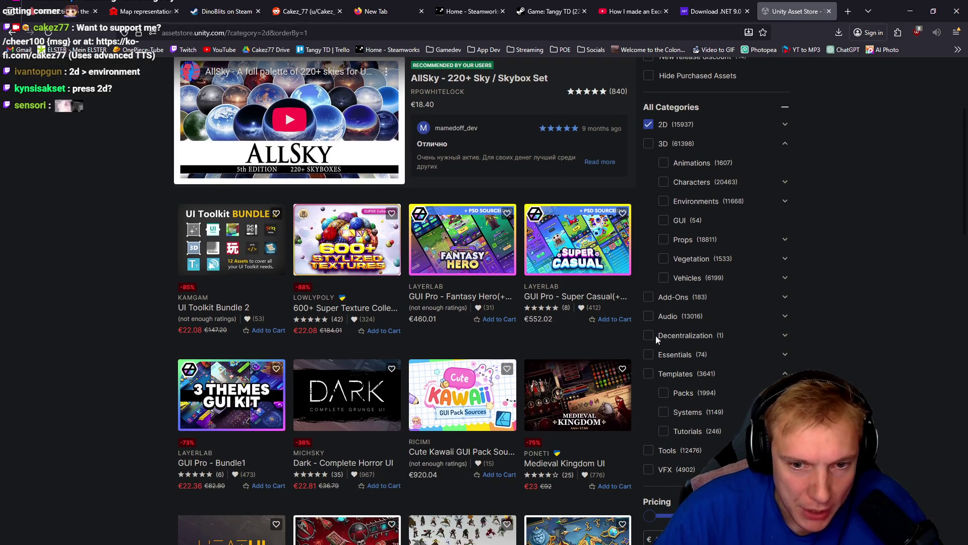
{"action": "scroll", "coordinate": [673, 381], "scroll_direction": "down", "scroll_amount": 2}
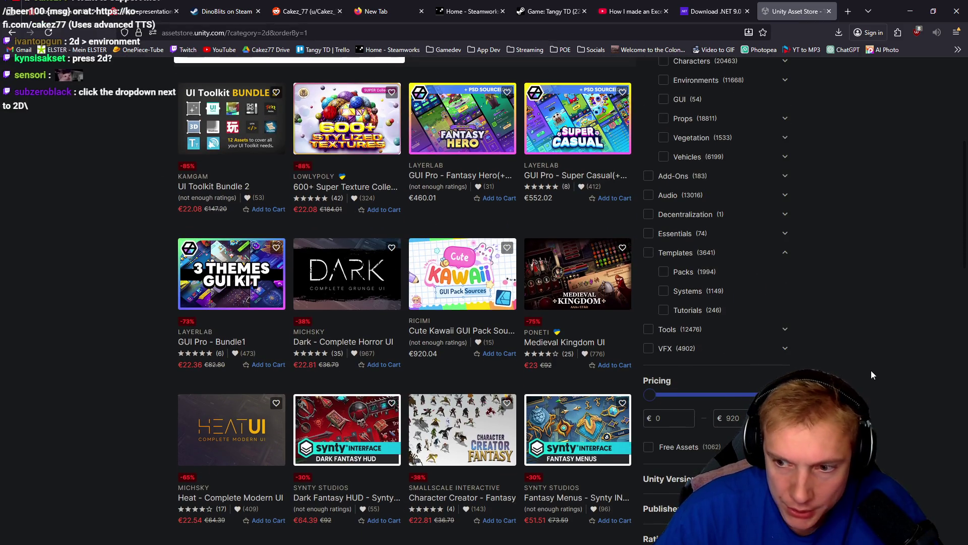
{"action": "scroll", "coordinate": [756, 310], "scroll_direction": "up", "scroll_amount": 3}
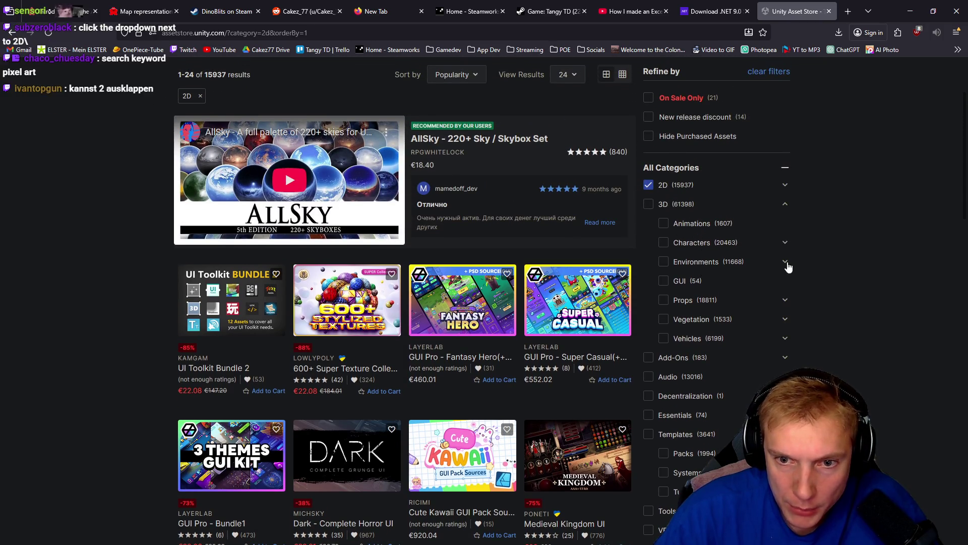
{"action": "scroll", "coordinate": [837, 242], "scroll_direction": "up", "scroll_amount": 2}
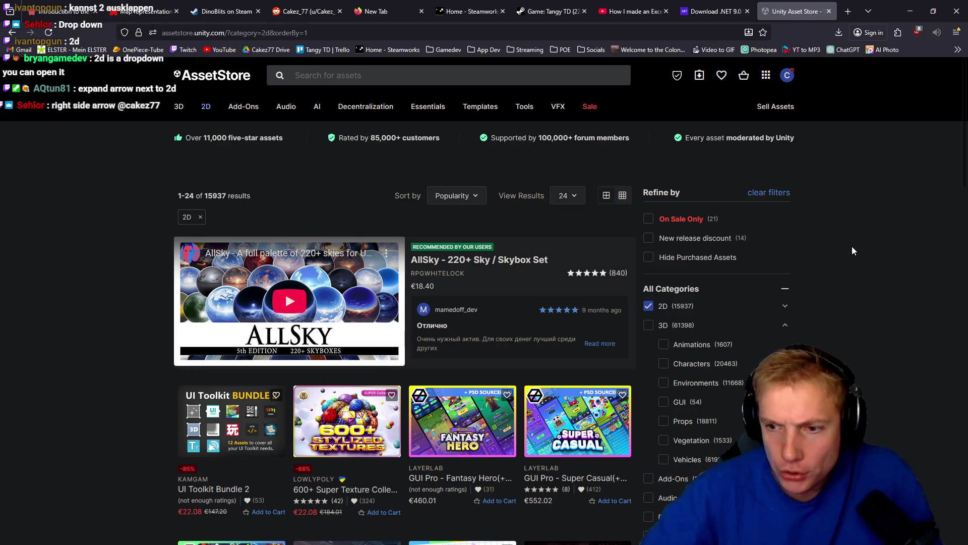
{"action": "scroll", "coordinate": [819, 289], "scroll_direction": "down", "scroll_amount": 2}
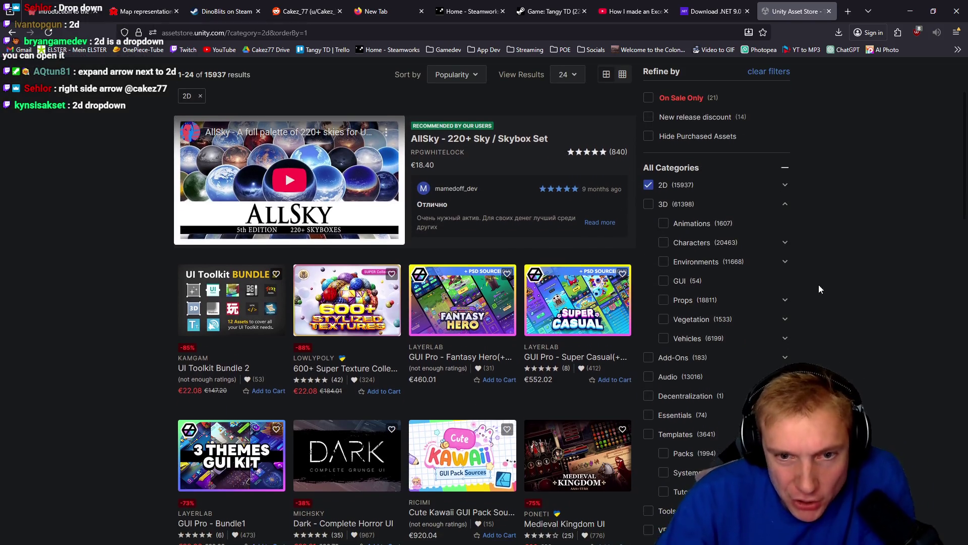
Expand the 2D category's subcategories, such as Characters and GUI, then enter 'pixel art 2d' in search
{"action": "left_click", "coordinate": [784, 187]}
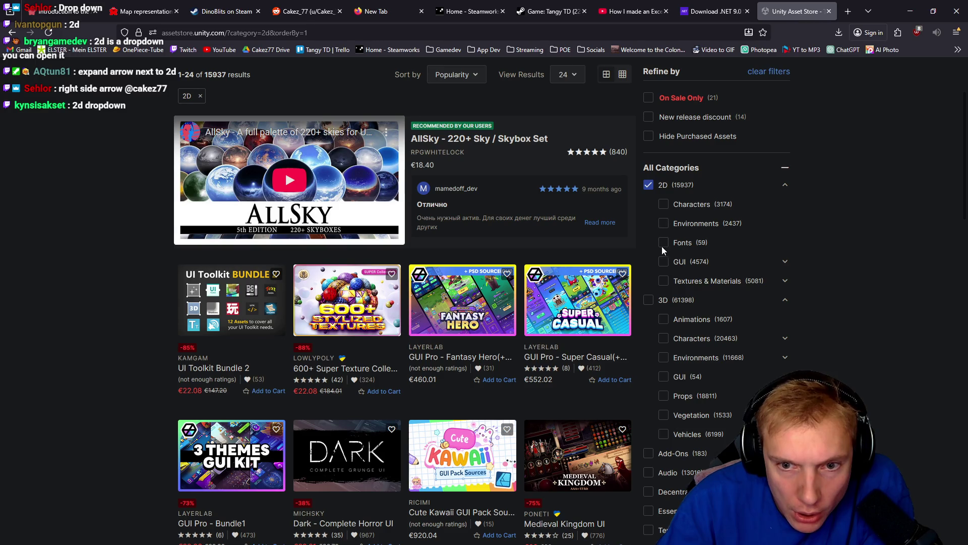
{"action": "left_click", "coordinate": [785, 281]}
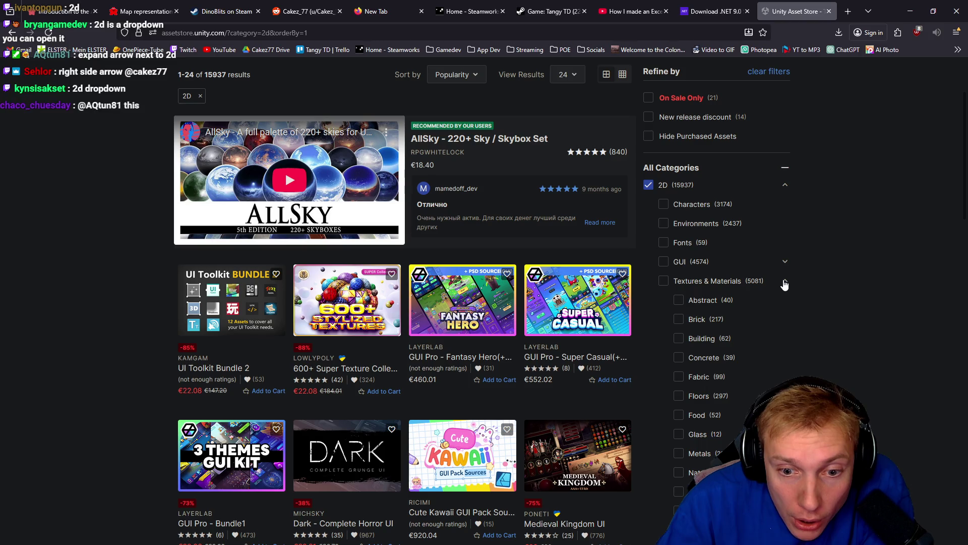
{"action": "scroll", "coordinate": [786, 293], "scroll_direction": "down", "scroll_amount": 5}
{"action": "scroll", "coordinate": [784, 297], "scroll_direction": "up", "scroll_amount": 5}
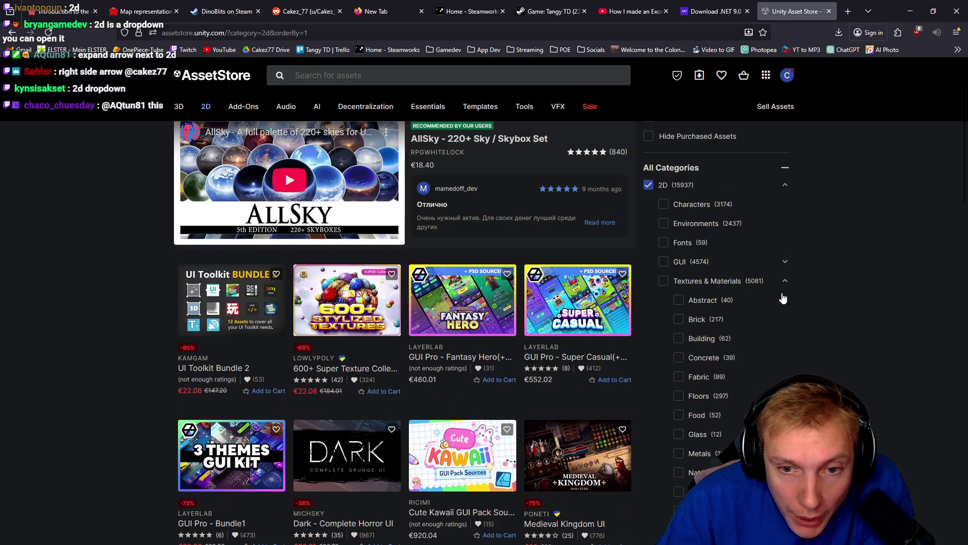
{"action": "left_click", "coordinate": [785, 282]}
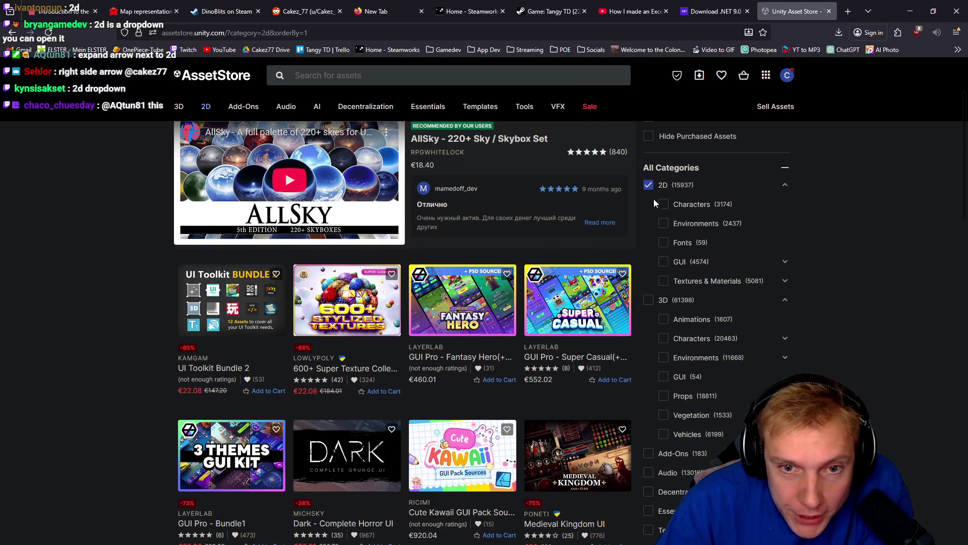
{"action": "scroll", "coordinate": [850, 305], "scroll_direction": "down", "scroll_amount": 4}
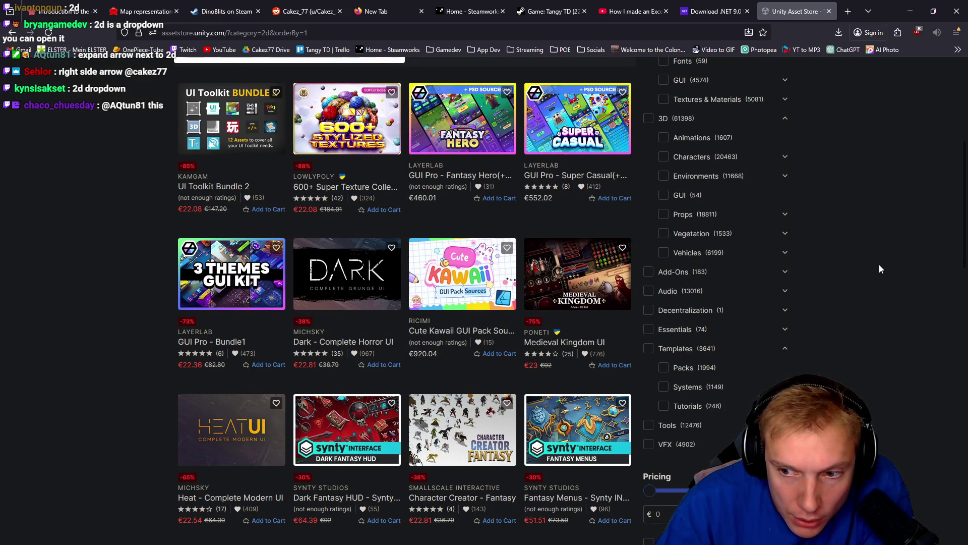
{"action": "scroll", "coordinate": [879, 264], "scroll_direction": "up", "scroll_amount": 6}
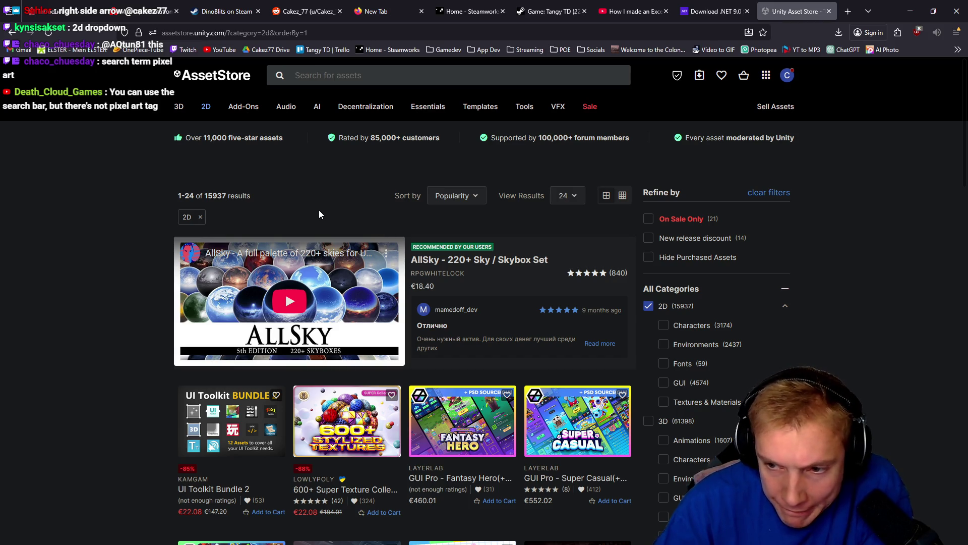
{"action": "left_click", "coordinate": [353, 79]}
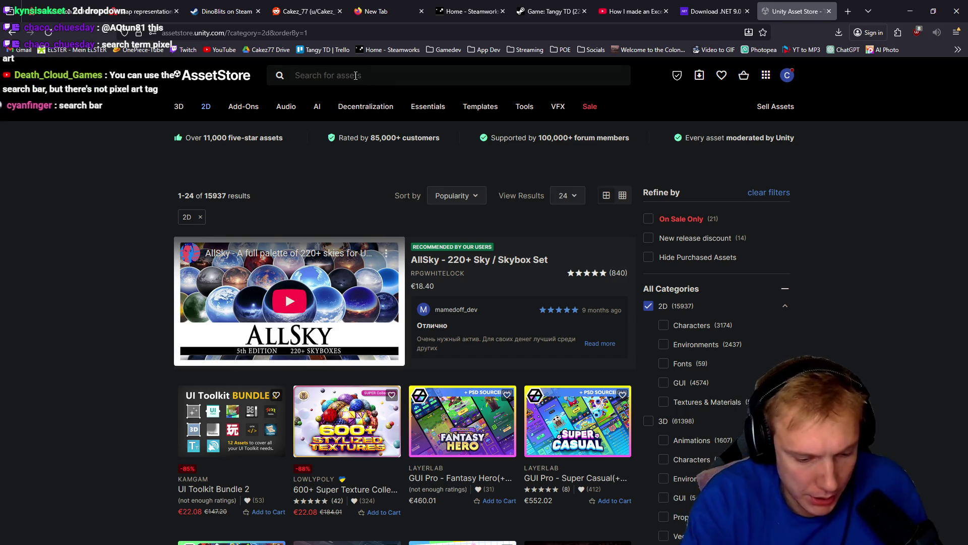
{"action": "type", "text": "pixel"}
{"action": "type", "text": " art 2d"}
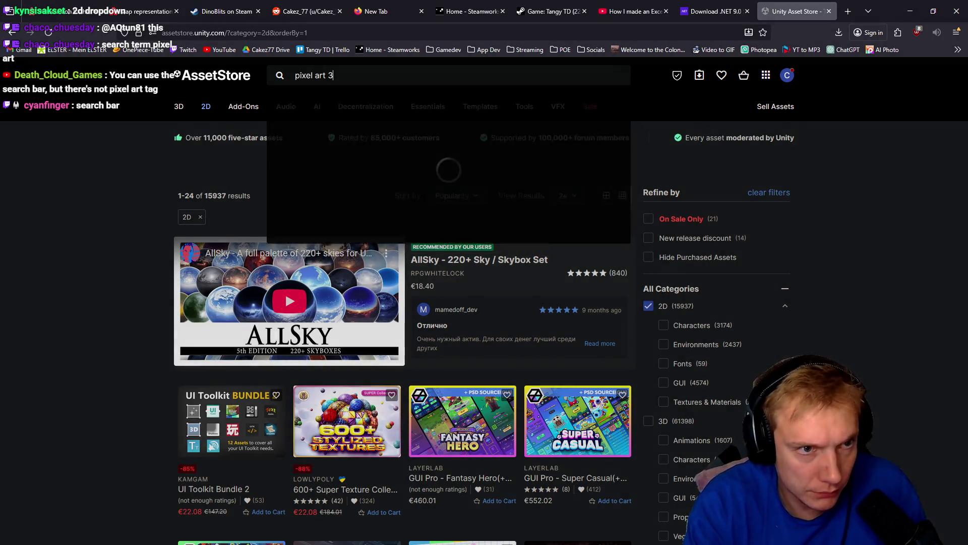
Run the 'pixel art 2d' search and scroll through the results
{"action": "key", "text": "Return"}
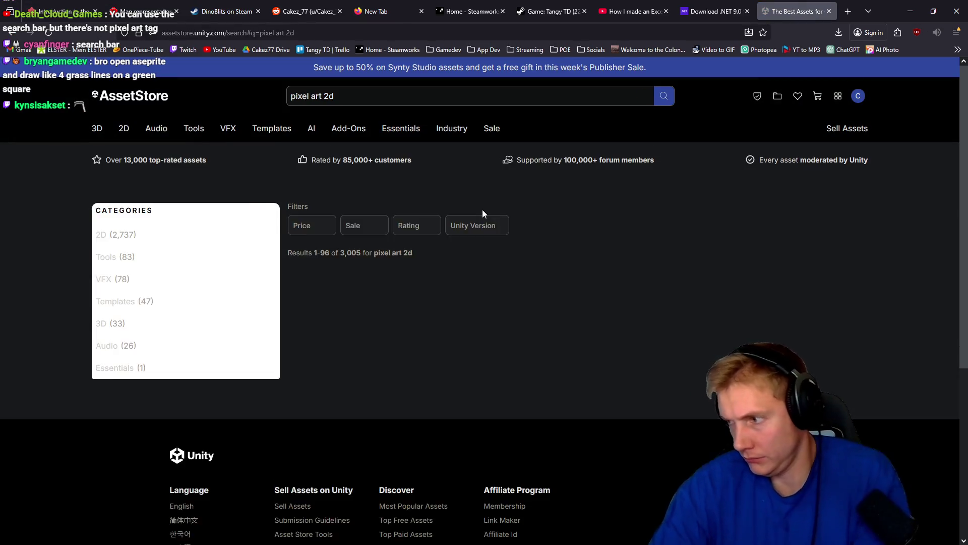
{"action": "scroll", "coordinate": [570, 223], "scroll_direction": "down", "scroll_amount": 1}
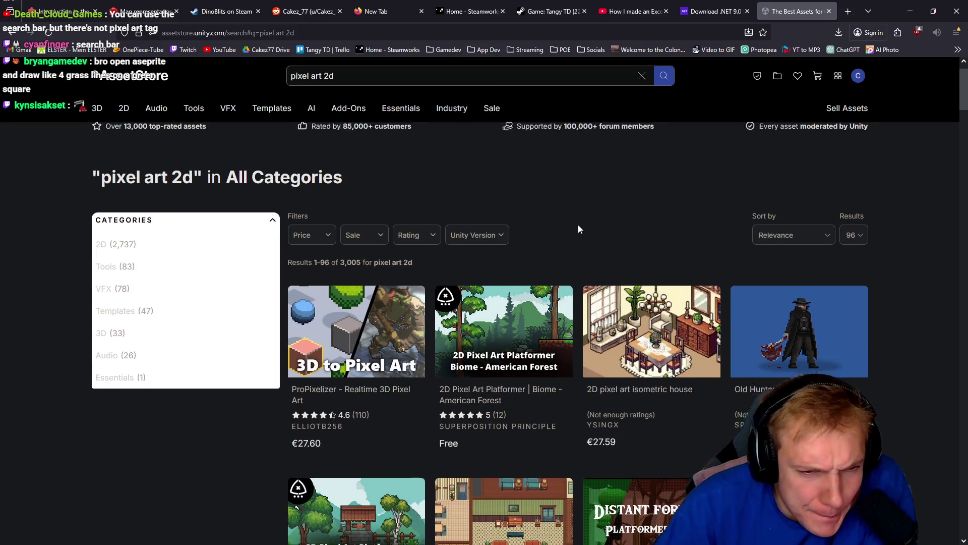
{"action": "scroll", "coordinate": [617, 185], "scroll_direction": "down", "scroll_amount": 2}
{"action": "scroll", "coordinate": [609, 152], "scroll_direction": "down", "scroll_amount": 1}
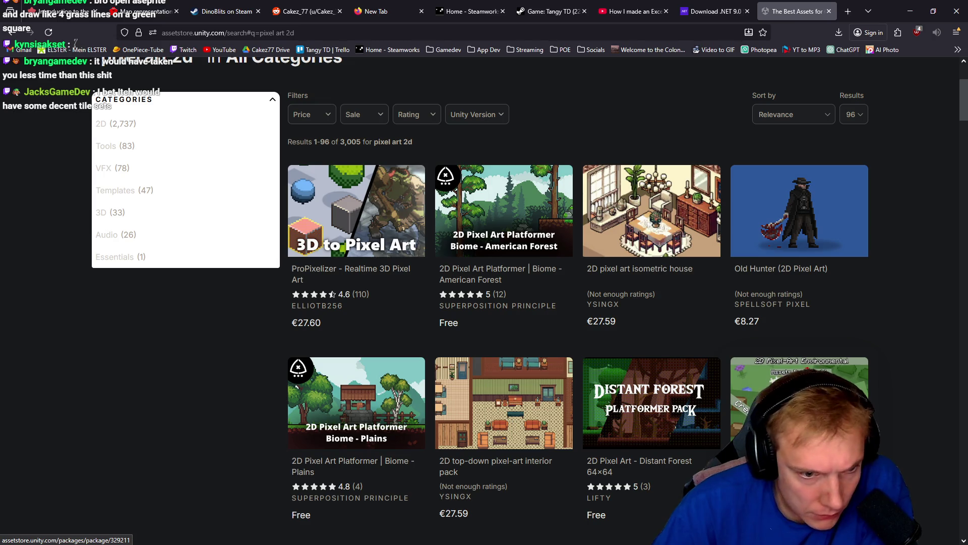
{"action": "scroll", "coordinate": [857, 338], "scroll_direction": "down", "scroll_amount": 7}
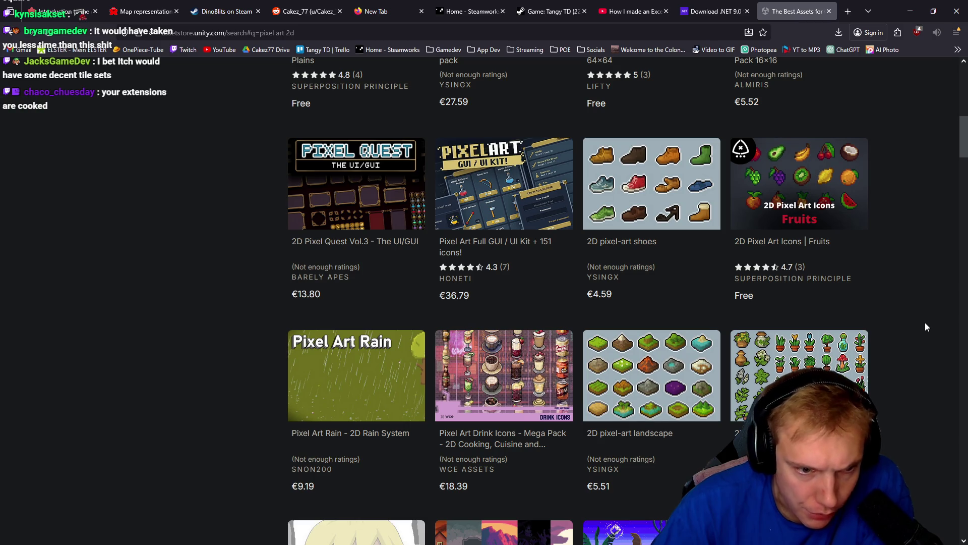
{"action": "scroll", "coordinate": [925, 322], "scroll_direction": "down", "scroll_amount": 3}
{"action": "scroll", "coordinate": [911, 308], "scroll_direction": "down", "scroll_amount": 6}
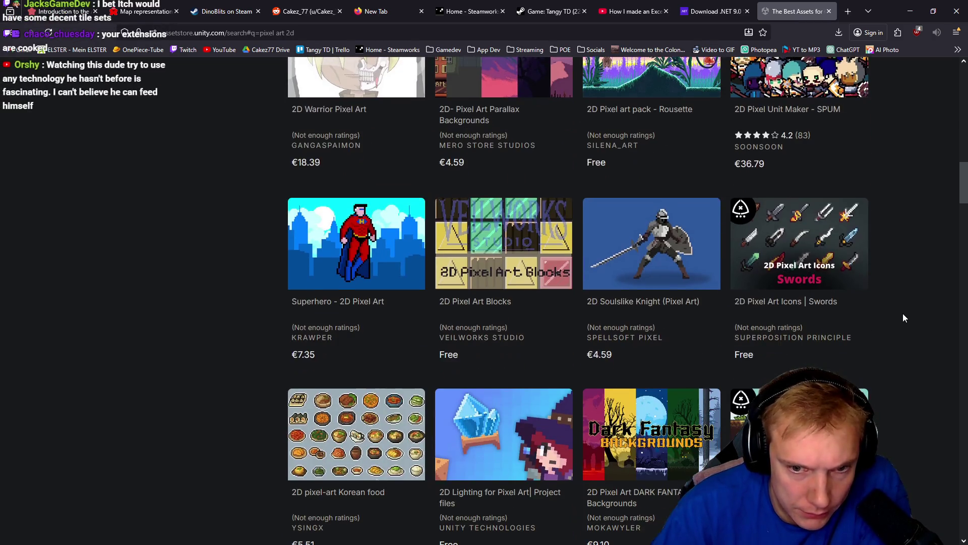
{"action": "scroll", "coordinate": [916, 296], "scroll_direction": "down", "scroll_amount": 12}
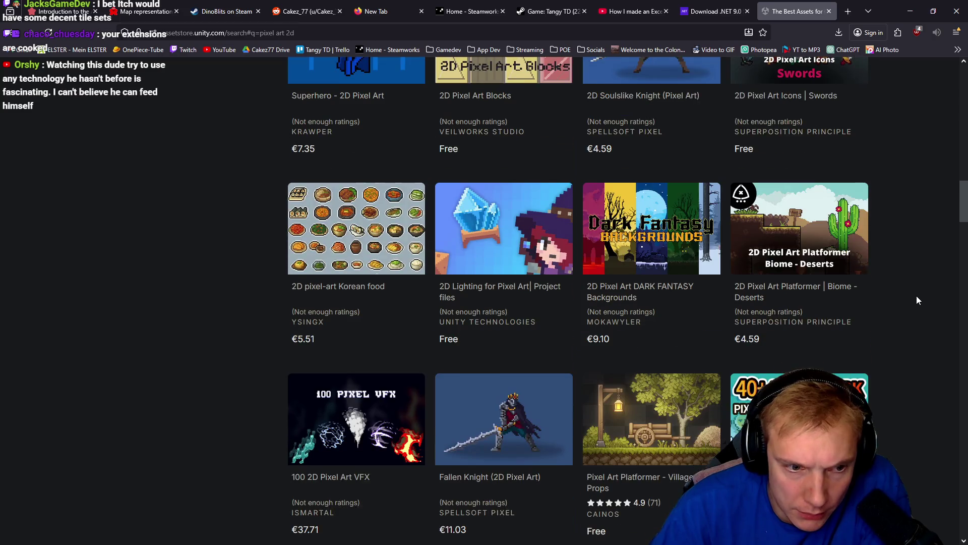
{"action": "scroll", "coordinate": [891, 312], "scroll_direction": "up", "scroll_amount": 15}
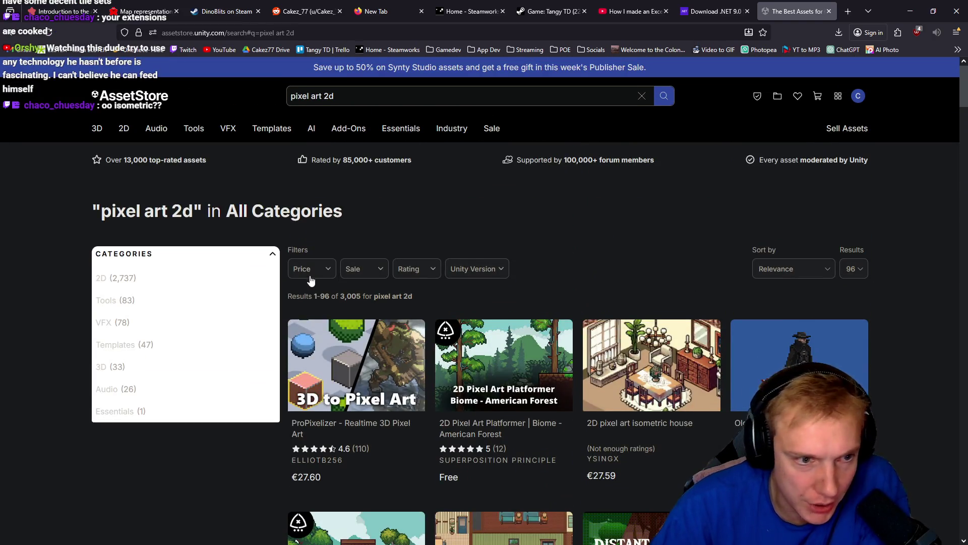
Filter the results to Free price and Unity version 6000.x, leaving 237 results
{"action": "left_click", "coordinate": [314, 273]}
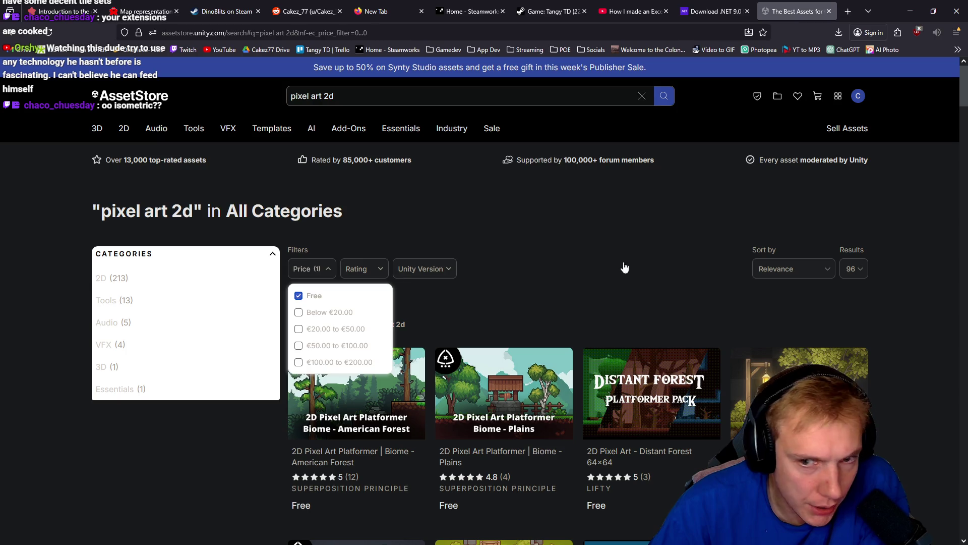
{"action": "left_click", "coordinate": [638, 266]}
{"action": "left_click", "coordinate": [444, 271]}
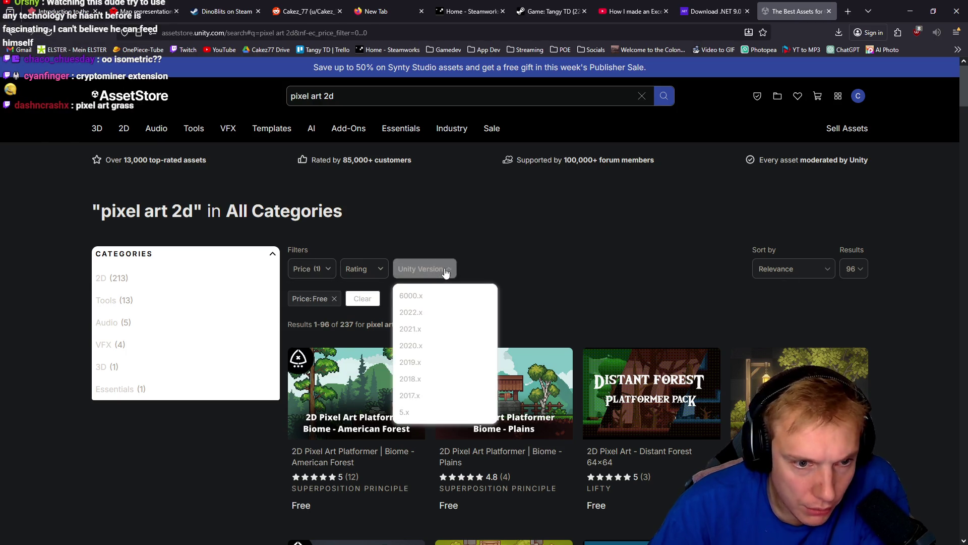
{"action": "left_click", "coordinate": [411, 296]}
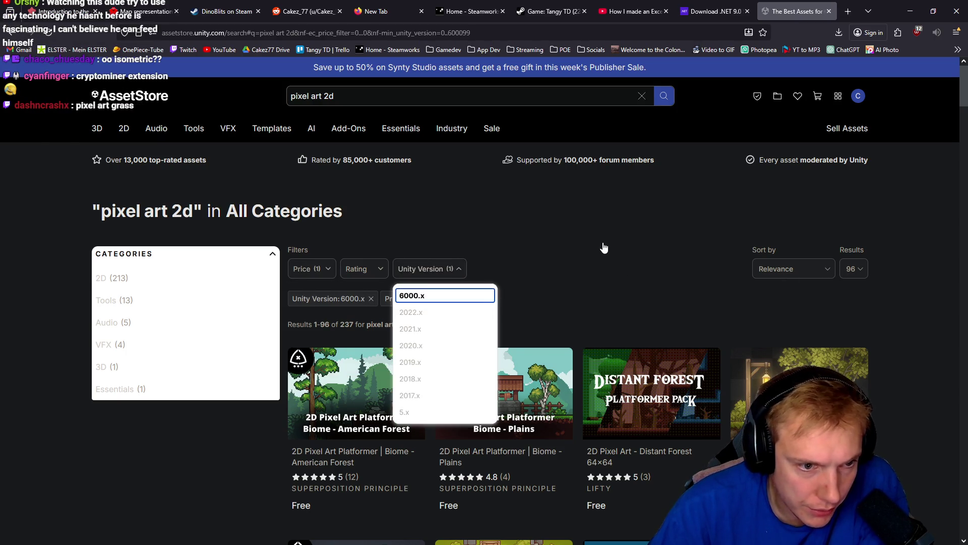
{"action": "left_click", "coordinate": [520, 261]}
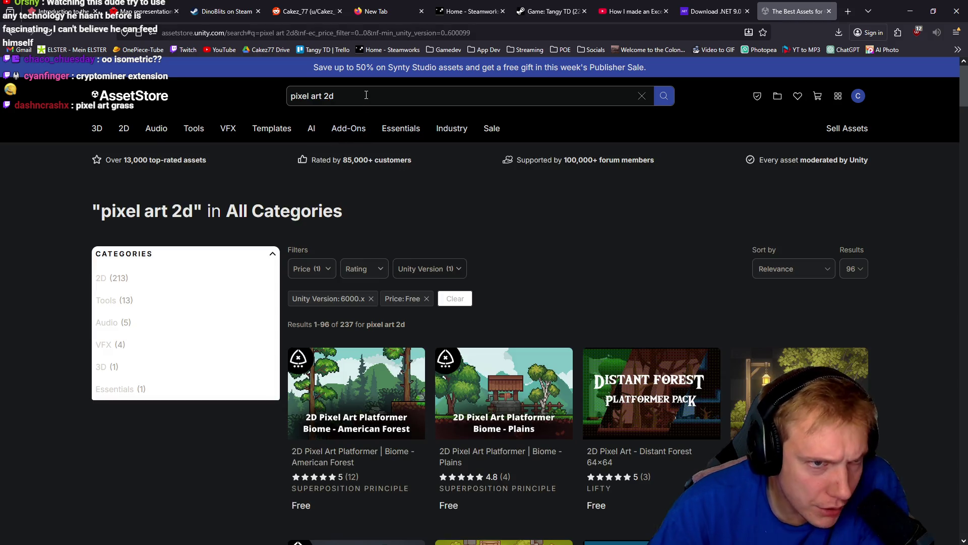
{"action": "left_click", "coordinate": [453, 95]}
Search for 'pixel art 2d top down' and filter the results to free assets
{"action": "type", "text": "do"}
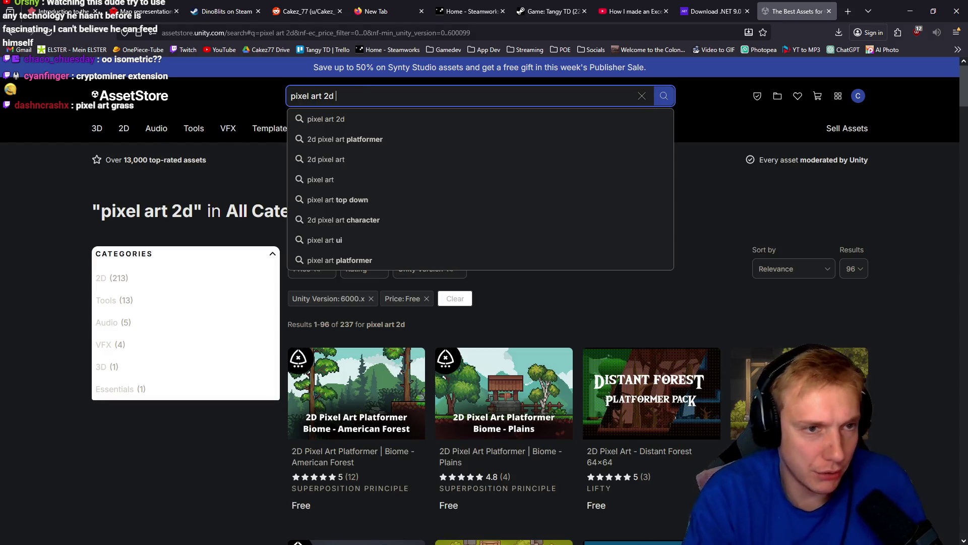
{"action": "type", "text": "wn"}
{"action": "key", "text": "Return"}
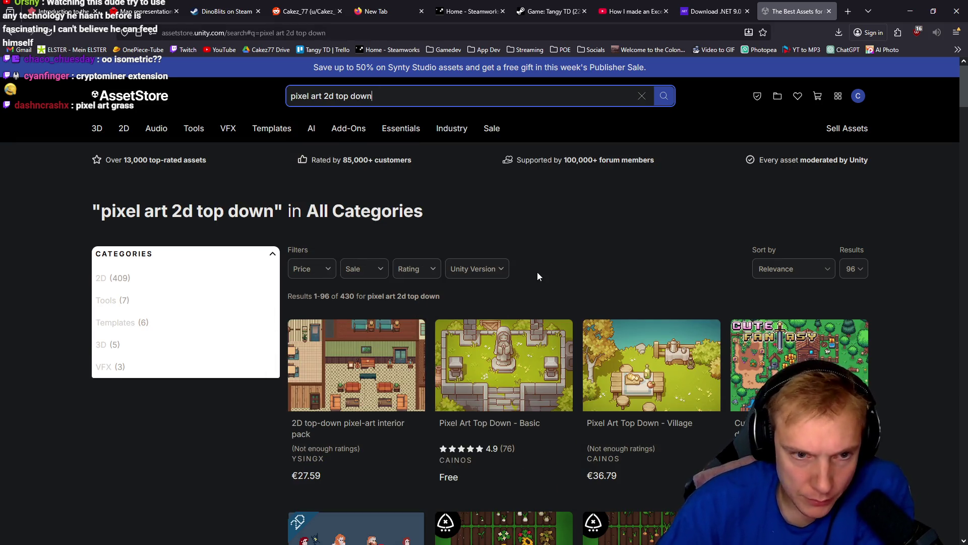
{"action": "scroll", "coordinate": [563, 247], "scroll_direction": "down", "scroll_amount": 1}
{"action": "scroll", "coordinate": [562, 247], "scroll_direction": "down", "scroll_amount": 1}
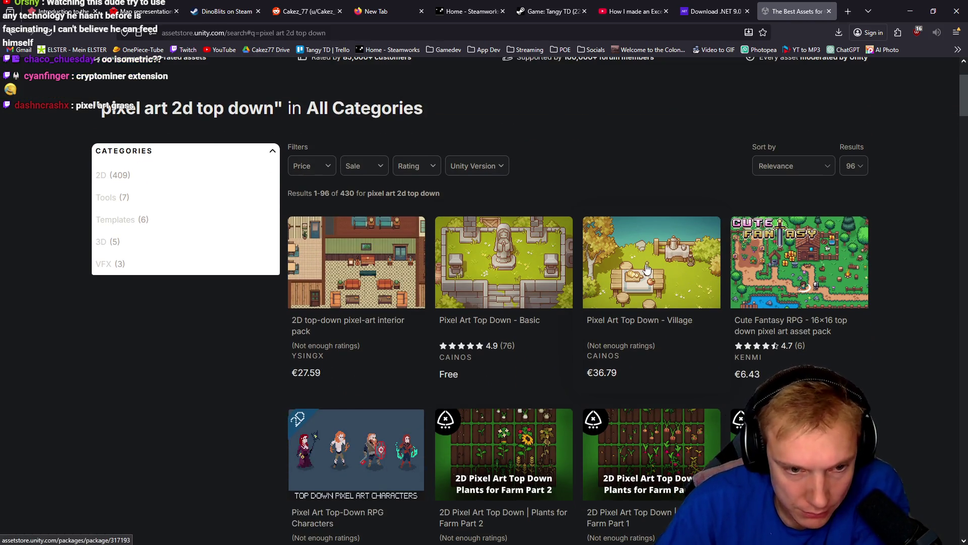
{"action": "scroll", "coordinate": [504, 275], "scroll_direction": "down", "scroll_amount": 2}
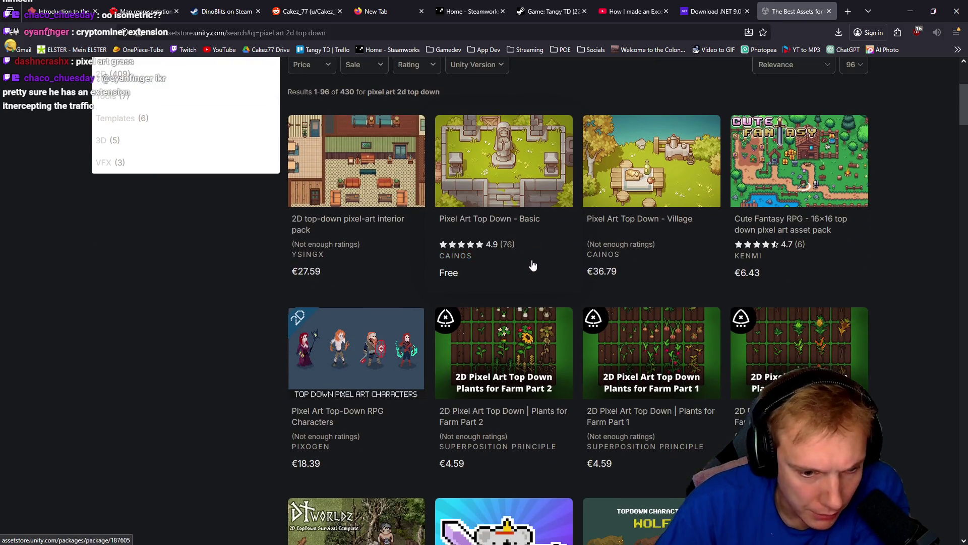
{"action": "scroll", "coordinate": [540, 258], "scroll_direction": "up", "scroll_amount": 3}
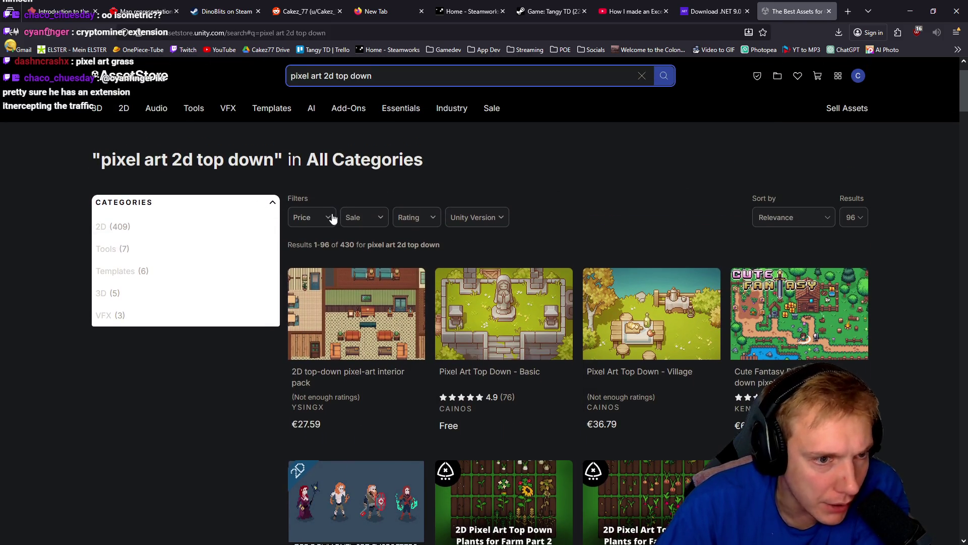
{"action": "left_click", "coordinate": [326, 217]}
{"action": "left_click", "coordinate": [301, 248]}
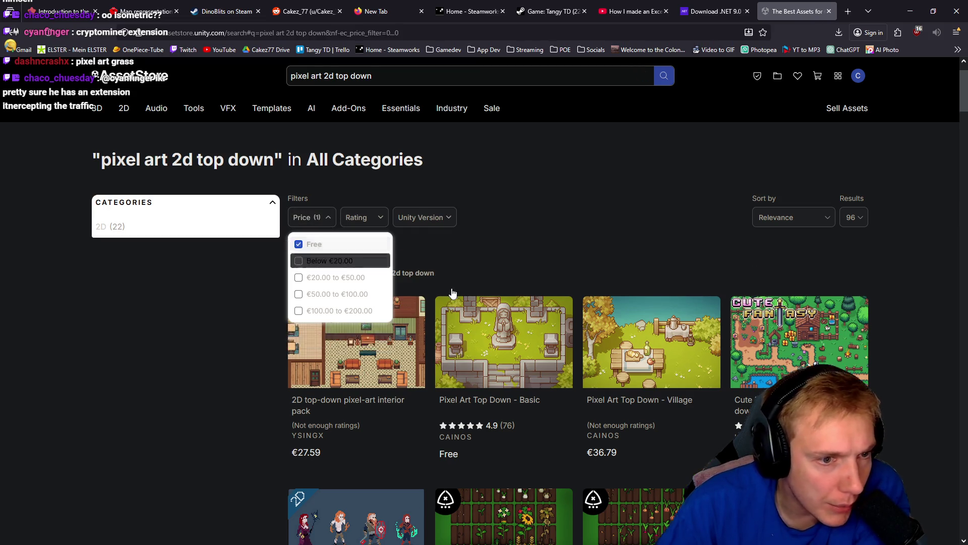
{"action": "left_click", "coordinate": [554, 211]}
Open Pixel Art Top Down - Basic in a new tab and switch to it
{"action": "middle_click", "coordinate": [354, 343]}
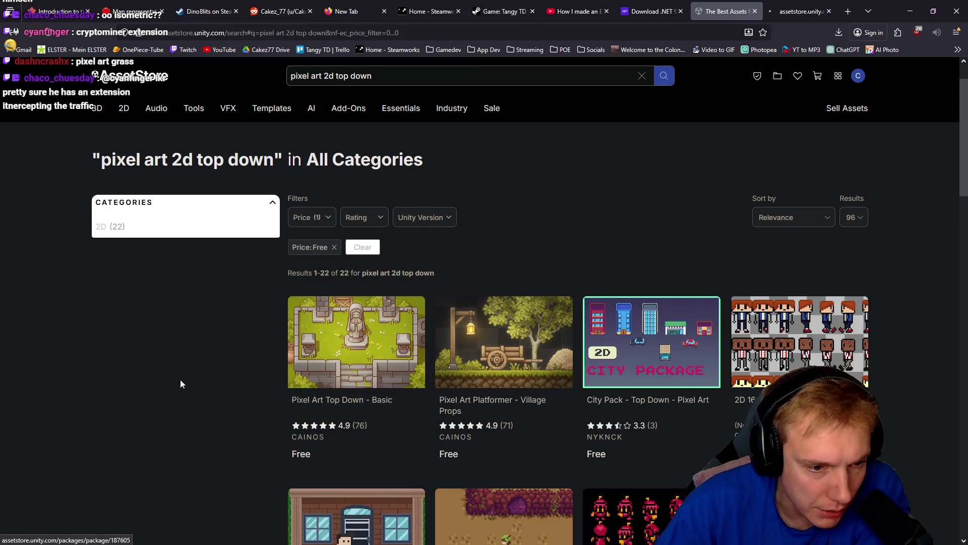
{"action": "scroll", "coordinate": [253, 308], "scroll_direction": "down", "scroll_amount": 1}
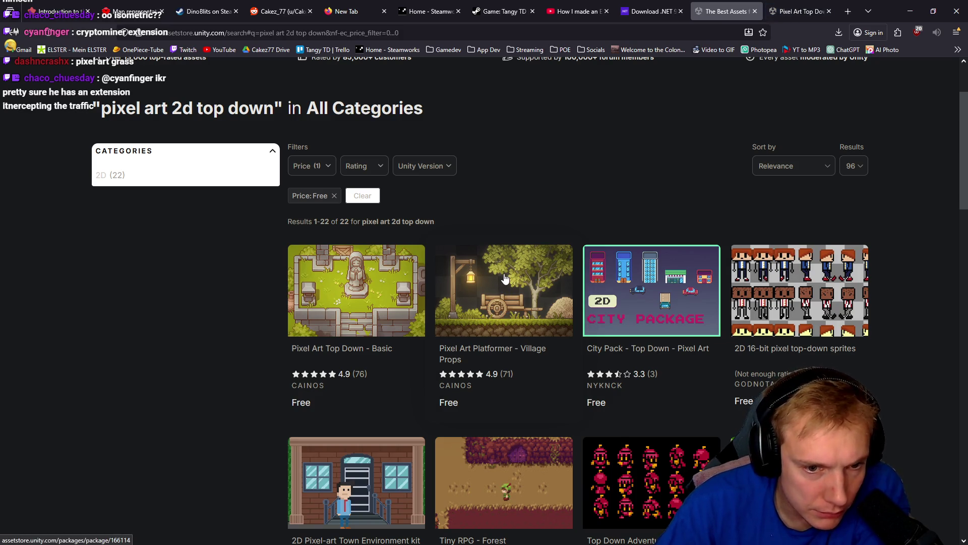
{"action": "scroll", "coordinate": [768, 246], "scroll_direction": "down", "scroll_amount": 4}
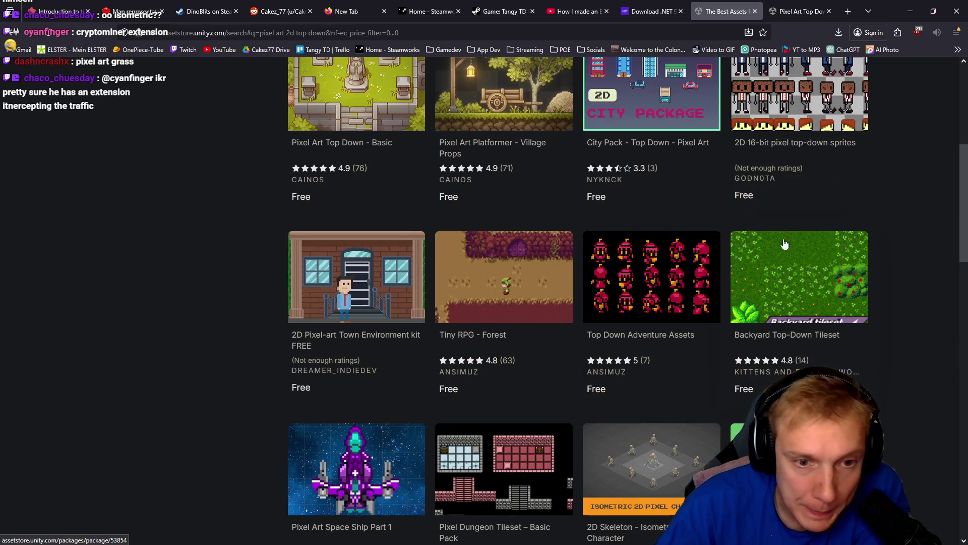
{"action": "scroll", "coordinate": [930, 281], "scroll_direction": "down", "scroll_amount": 10}
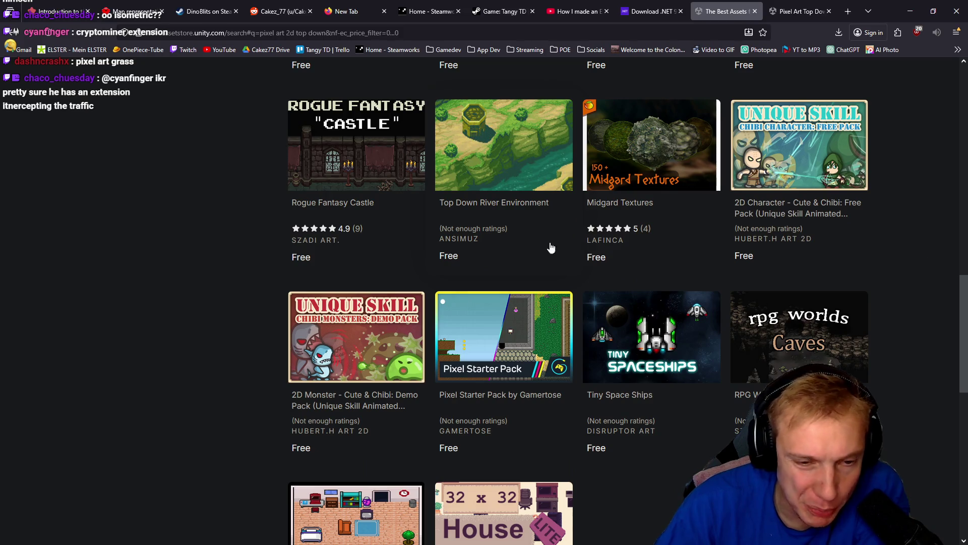
{"action": "scroll", "coordinate": [235, 239], "scroll_direction": "down", "scroll_amount": 6}
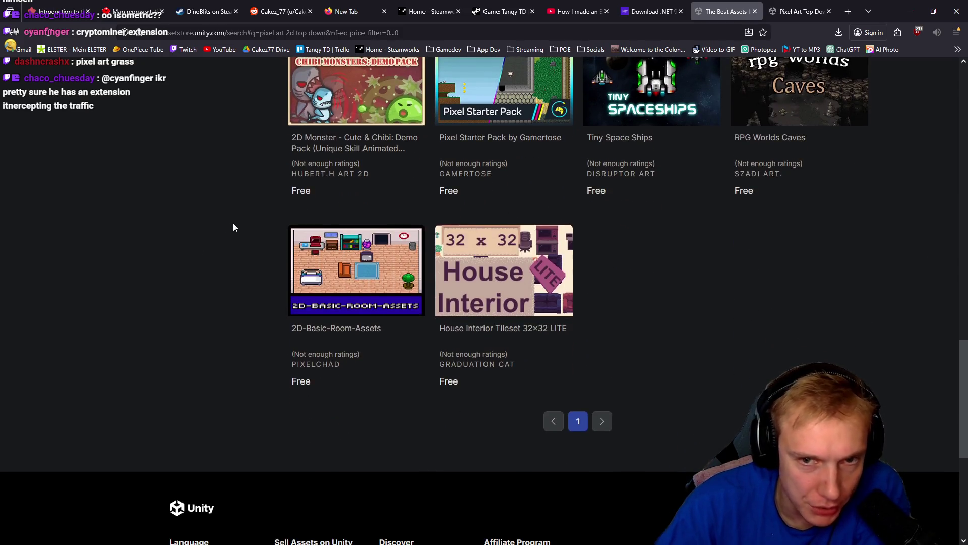
{"action": "scroll", "coordinate": [184, 255], "scroll_direction": "up", "scroll_amount": 8}
{"action": "scroll", "coordinate": [180, 250], "scroll_direction": "down", "scroll_amount": 4}
{"action": "scroll", "coordinate": [180, 250], "scroll_direction": "down", "scroll_amount": 5}
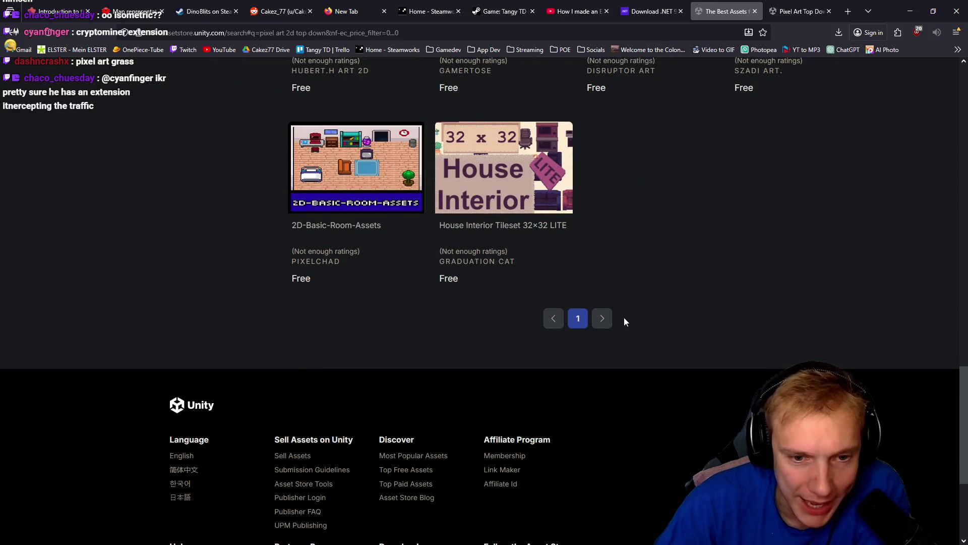
{"action": "scroll", "coordinate": [618, 323], "scroll_direction": "up", "scroll_amount": 10}
{"action": "scroll", "coordinate": [560, 295], "scroll_direction": "up", "scroll_amount": 1}
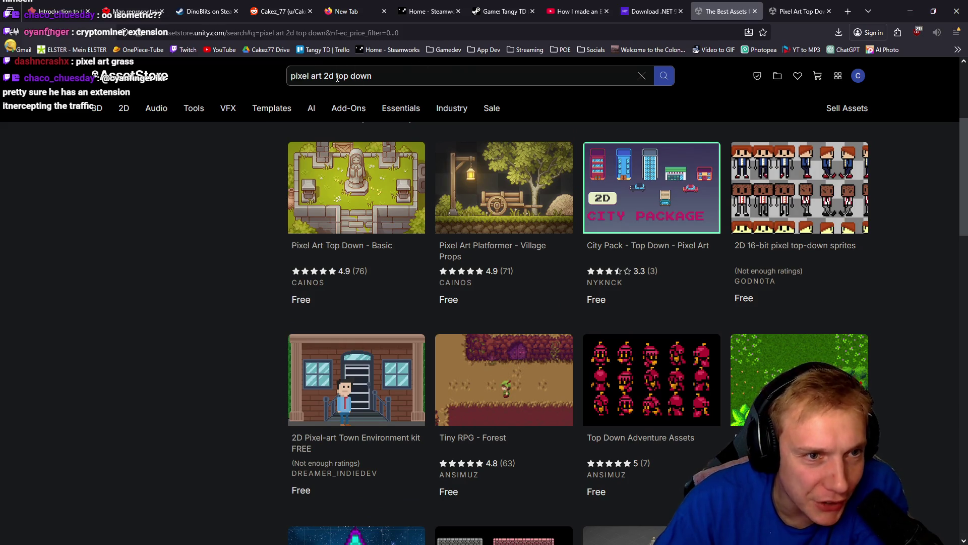
{"action": "key", "text": "ctrl+Tab"}
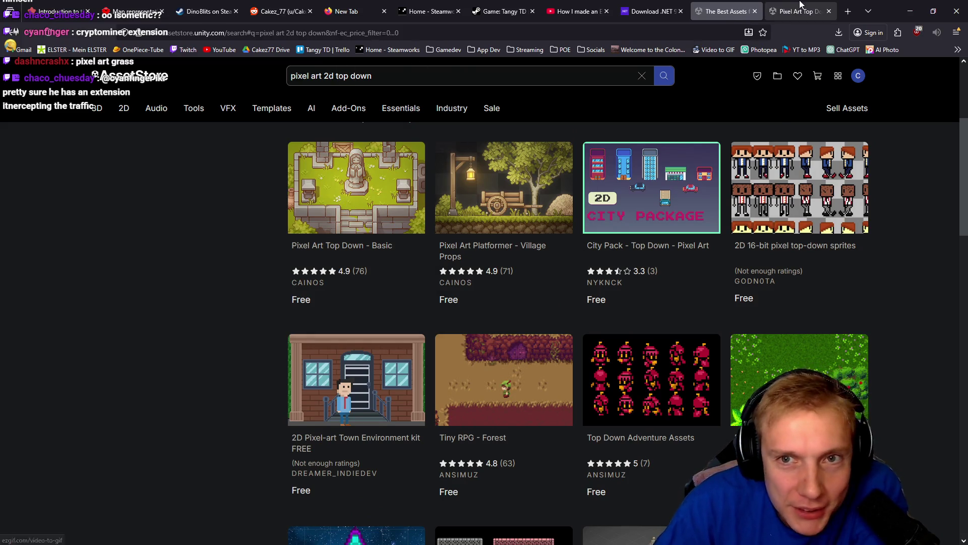
{"action": "scroll", "coordinate": [474, 301], "scroll_direction": "down", "scroll_amount": 1}
Browse the product's preview screenshots, map and sprite sheet in the gallery
{"action": "left_click", "coordinate": [260, 427]}
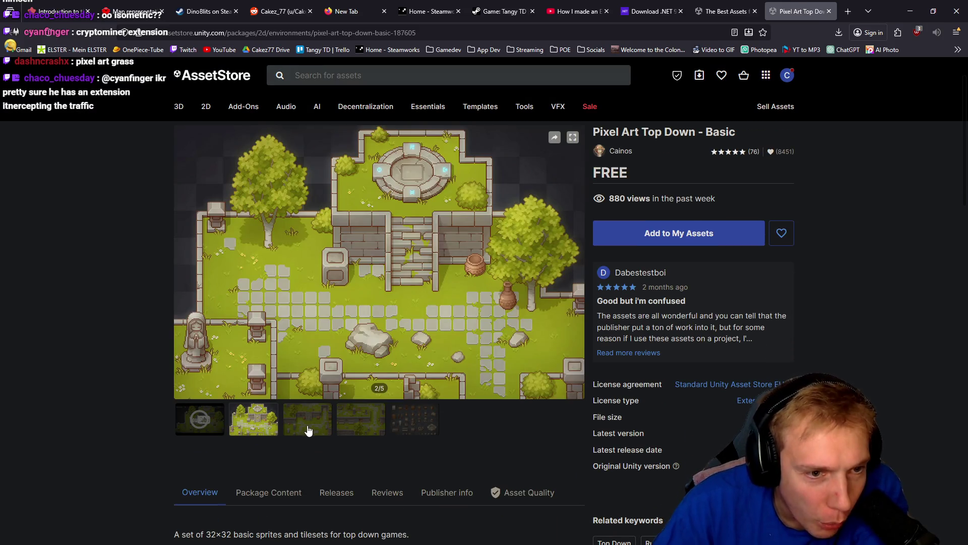
{"action": "left_click", "coordinate": [308, 426]}
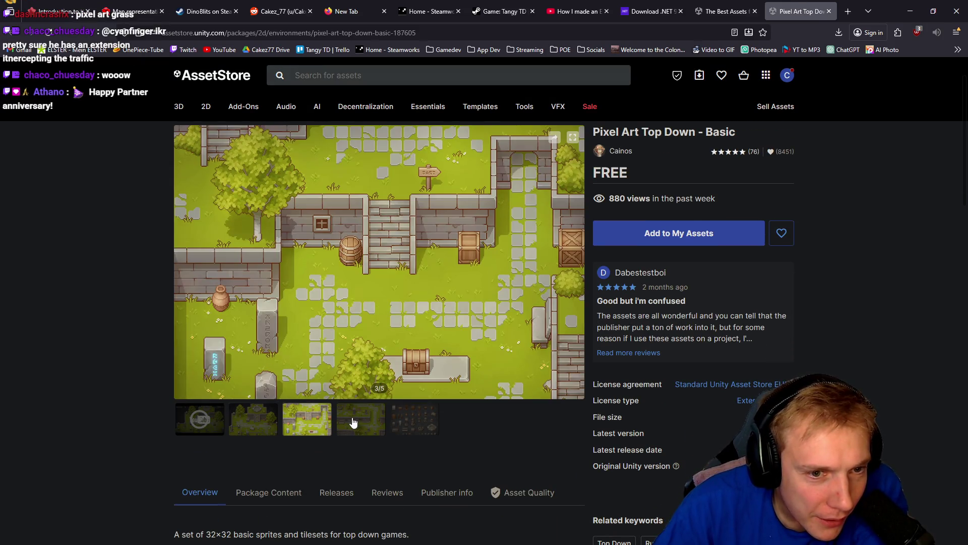
{"action": "left_click", "coordinate": [365, 426]}
{"action": "left_click", "coordinate": [407, 427]}
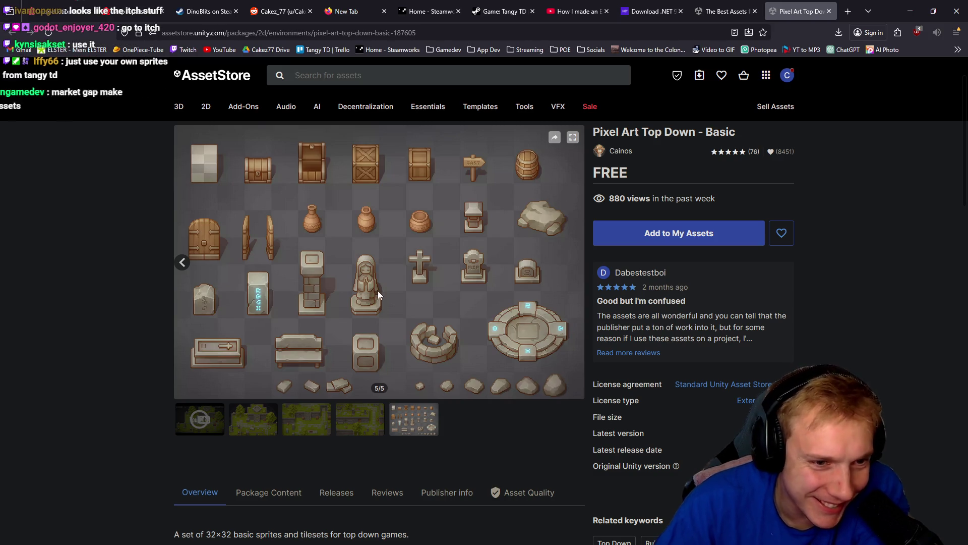
{"action": "left_click", "coordinate": [346, 430]}
{"action": "left_click", "coordinate": [309, 429]}
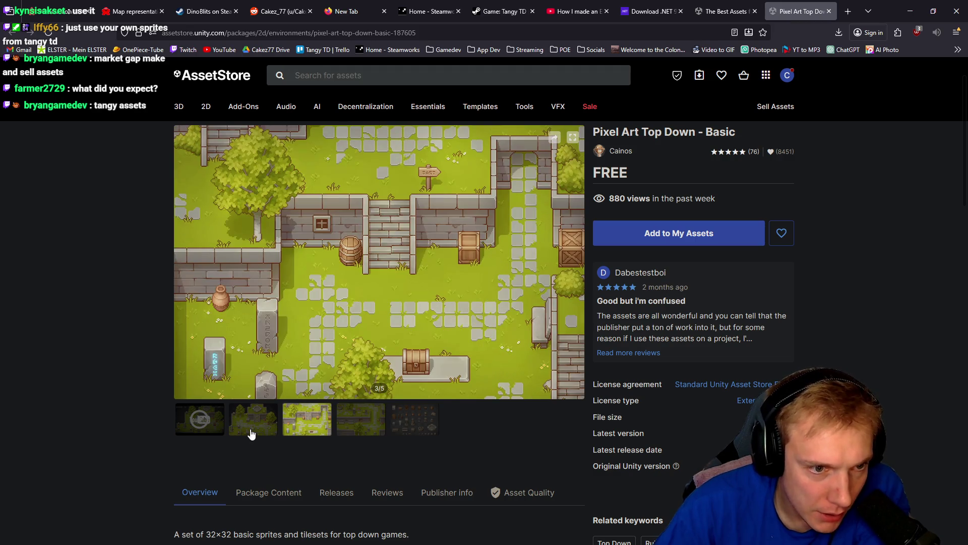
{"action": "left_click", "coordinate": [243, 429]}
{"action": "left_click", "coordinate": [181, 430]}
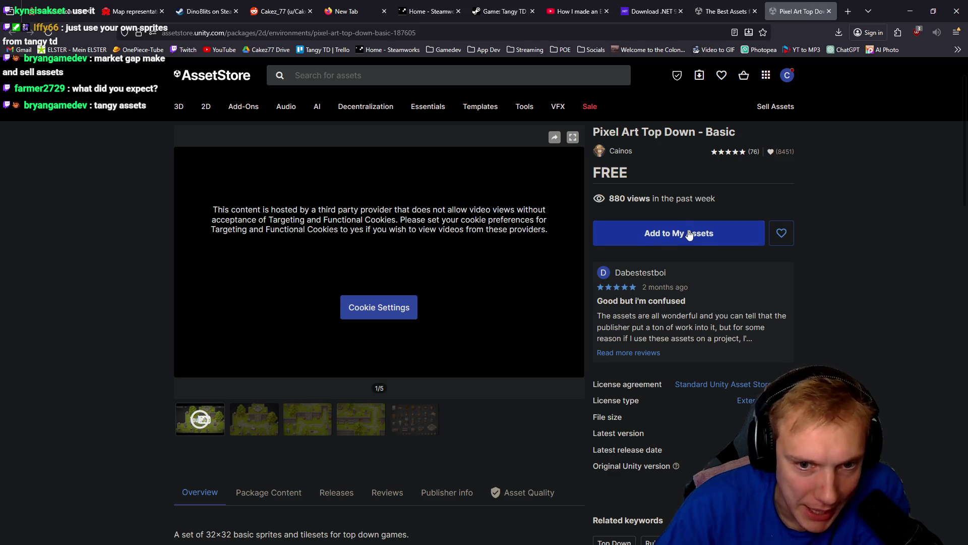
Review the package's file contents and size, then return to the description
{"action": "scroll", "coordinate": [630, 267], "scroll_direction": "down", "scroll_amount": 3}
{"action": "left_click", "coordinate": [272, 321]}
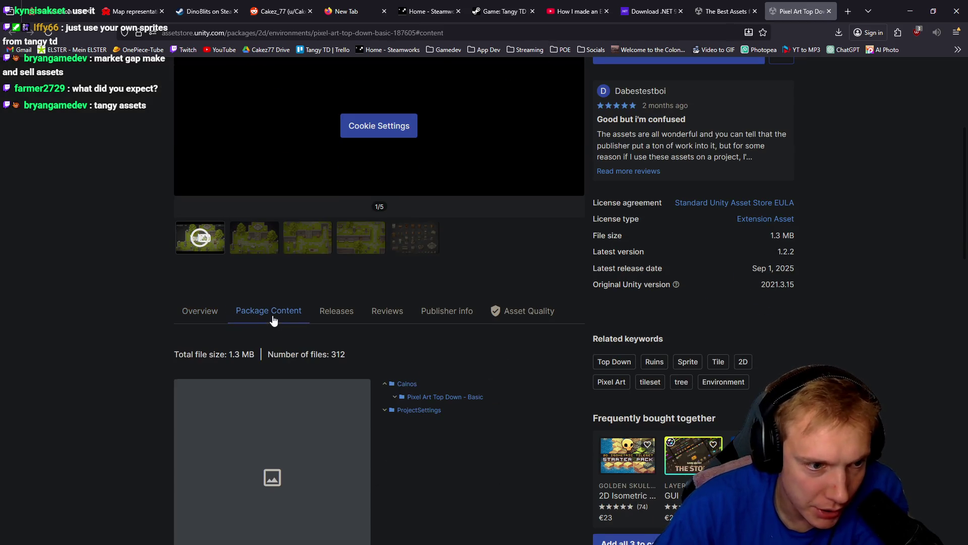
{"action": "left_click", "coordinate": [199, 316]}
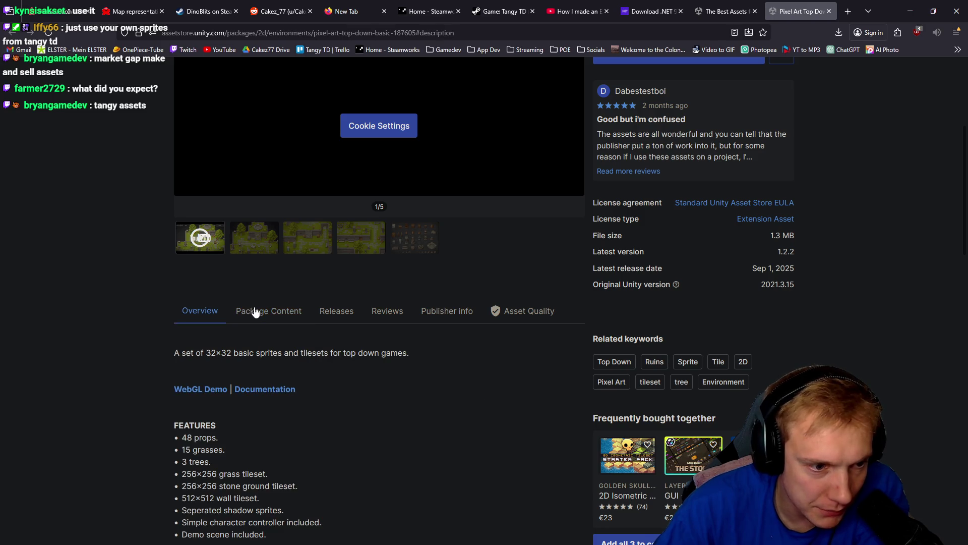
{"action": "scroll", "coordinate": [567, 255], "scroll_direction": "up", "scroll_amount": 3}
Add the pack to My Assets, accept the terms of service, and open it in Unity
{"action": "left_click", "coordinate": [686, 237]}
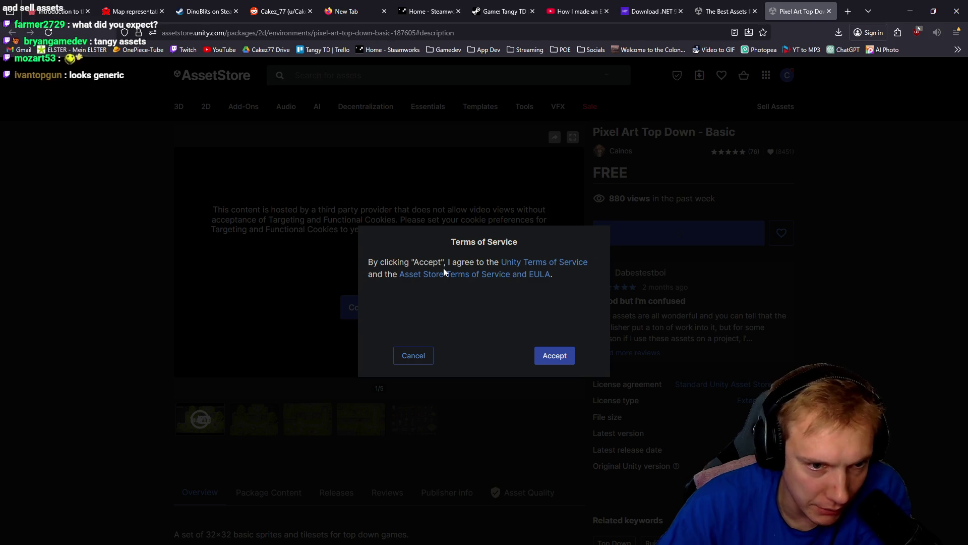
{"action": "left_click", "coordinate": [544, 356]}
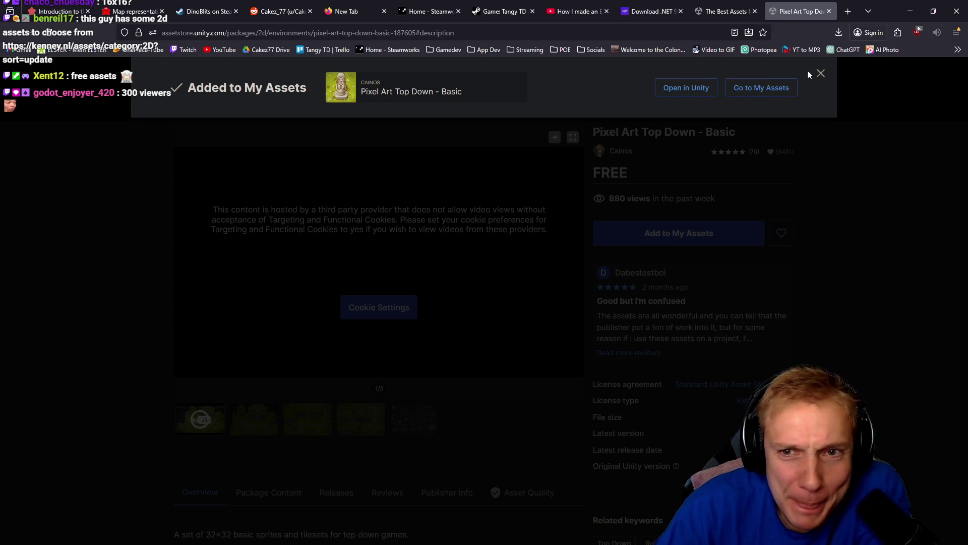
{"action": "left_click", "coordinate": [684, 89]}
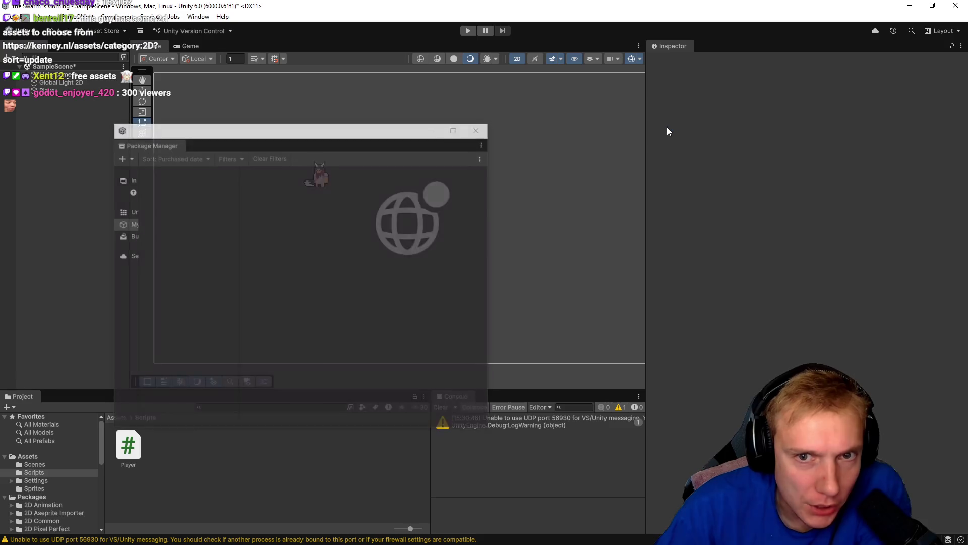
Reposition the Package Manager, widen its sidebar, and toggle between Unity Registry and My Assets
{"action": "mouse_move", "coordinate": [293, 132]}
{"action": "left_mouse_down"}
{"action": "mouse_move", "coordinate": [438, 104]}
{"action": "mouse_move", "coordinate": [430, 96]}
{"action": "mouse_move", "coordinate": [369, 106]}
{"action": "left_mouse_up"}
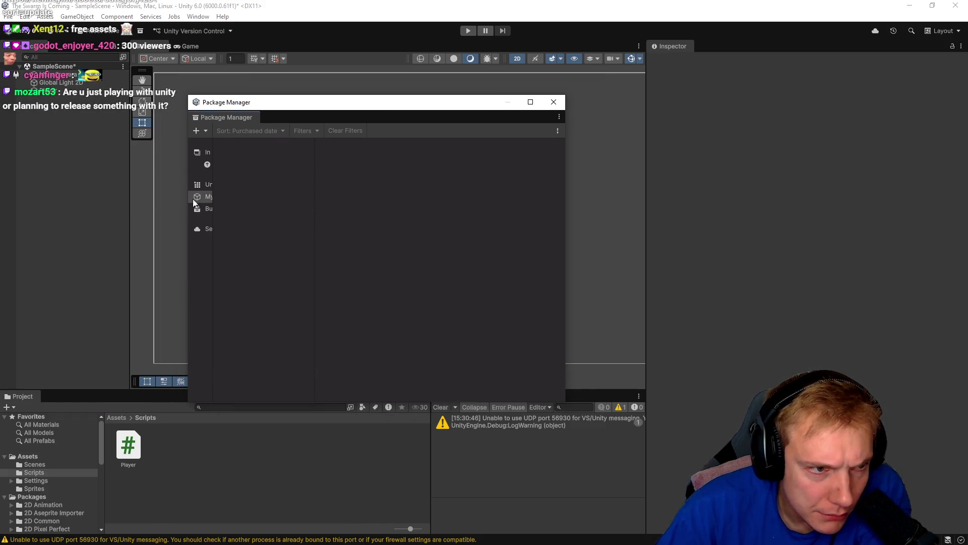
{"action": "mouse_move", "coordinate": [214, 195]}
{"action": "left_mouse_down"}
{"action": "mouse_move", "coordinate": [269, 182]}
{"action": "mouse_move", "coordinate": [258, 188]}
{"action": "left_mouse_up"}
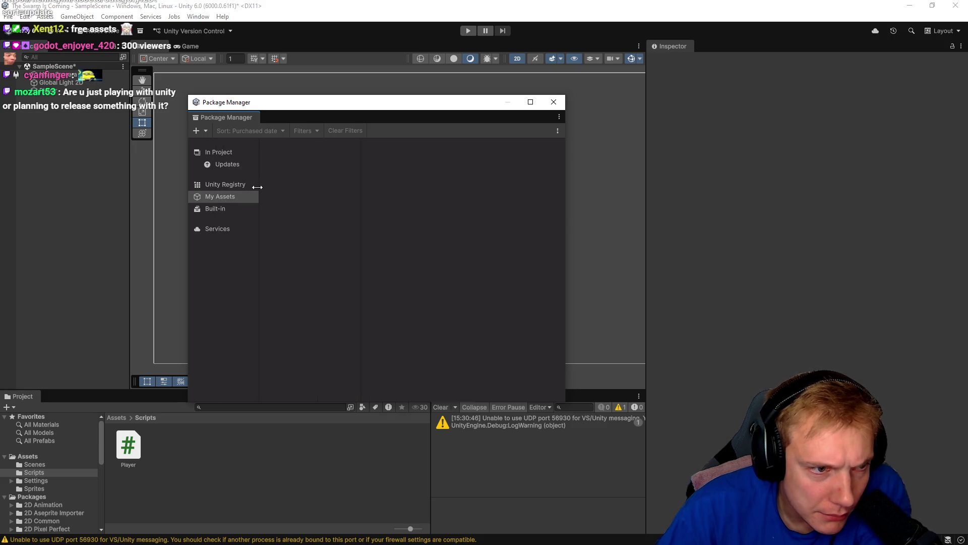
{"action": "left_click", "coordinate": [221, 185]}
{"action": "left_click", "coordinate": [215, 196]}
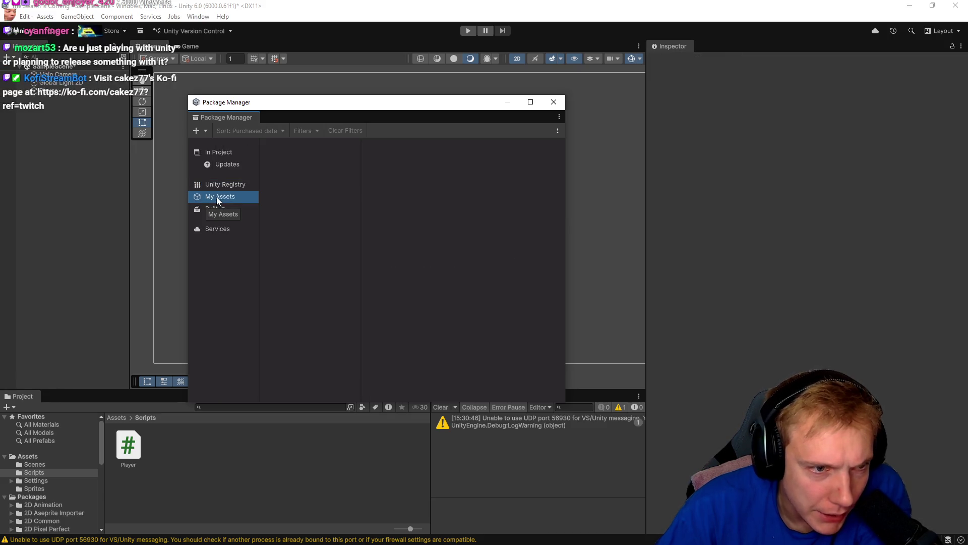
{"action": "left_click", "coordinate": [222, 188]}
{"action": "left_click", "coordinate": [220, 196]}
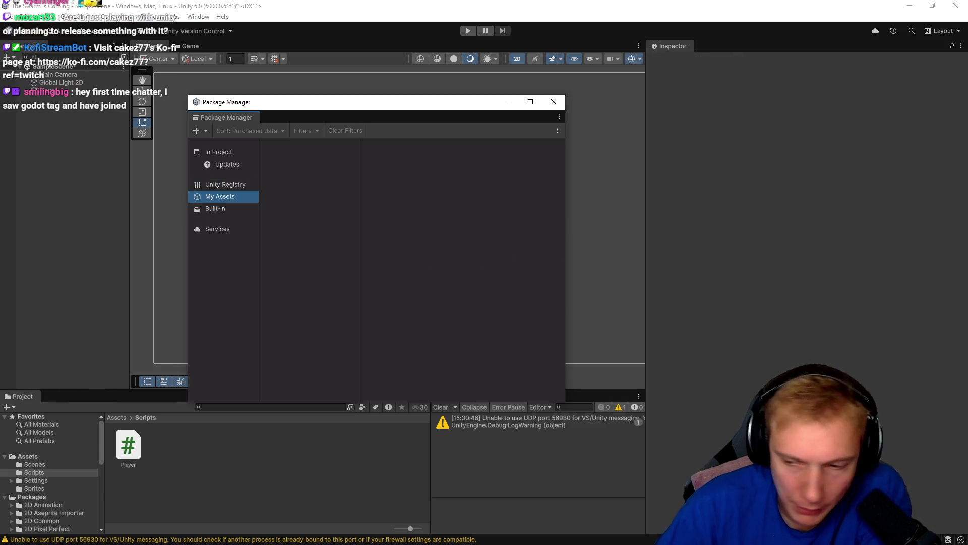
Reopen the pack in Unity from the browser and show the My Assets list
{"action": "key", "text": "alt+Tab"}
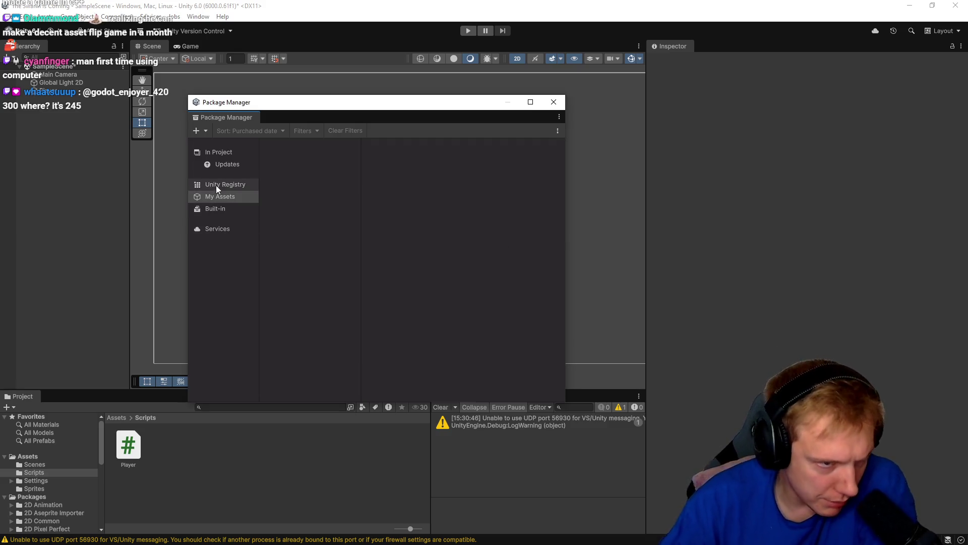
{"action": "left_click", "coordinate": [217, 185]}
{"action": "left_click", "coordinate": [220, 195]}
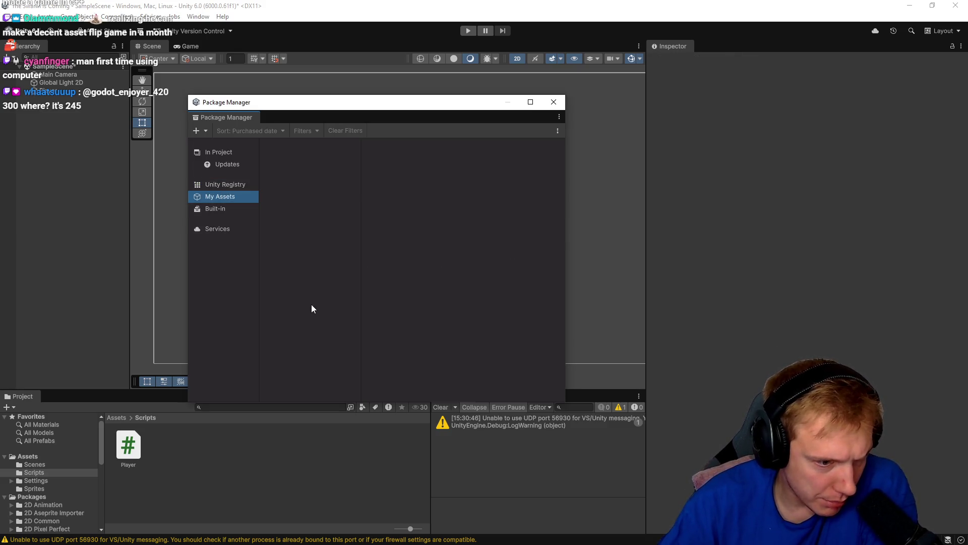
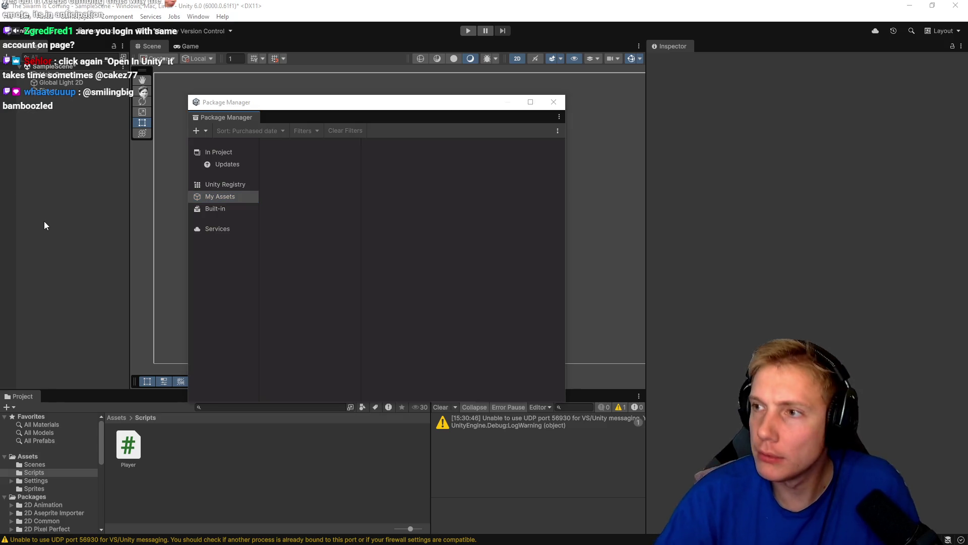
Dismiss the Added to My Assets confirmation and maximise the Asset Store browser window
{"action": "key", "text": "alt+Tab"}
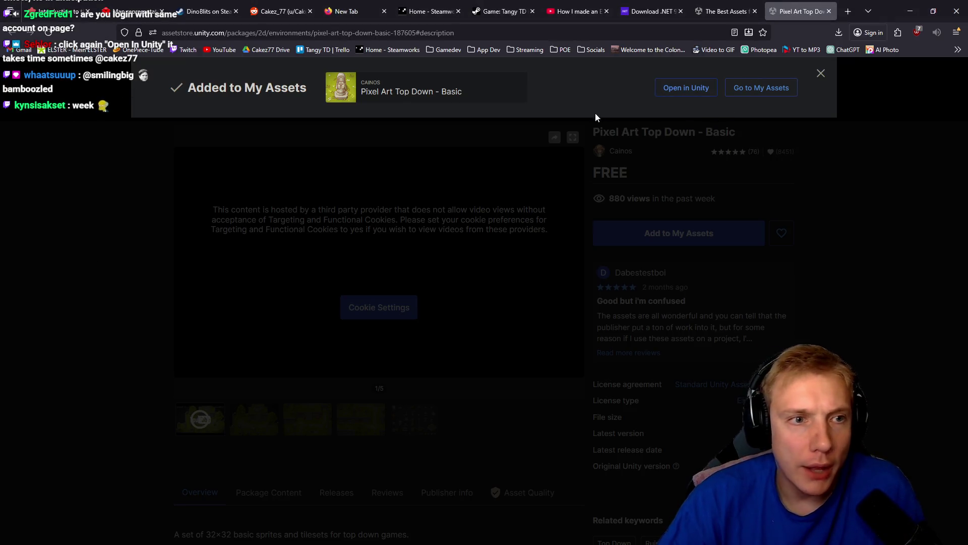
{"action": "left_click", "coordinate": [821, 74]}
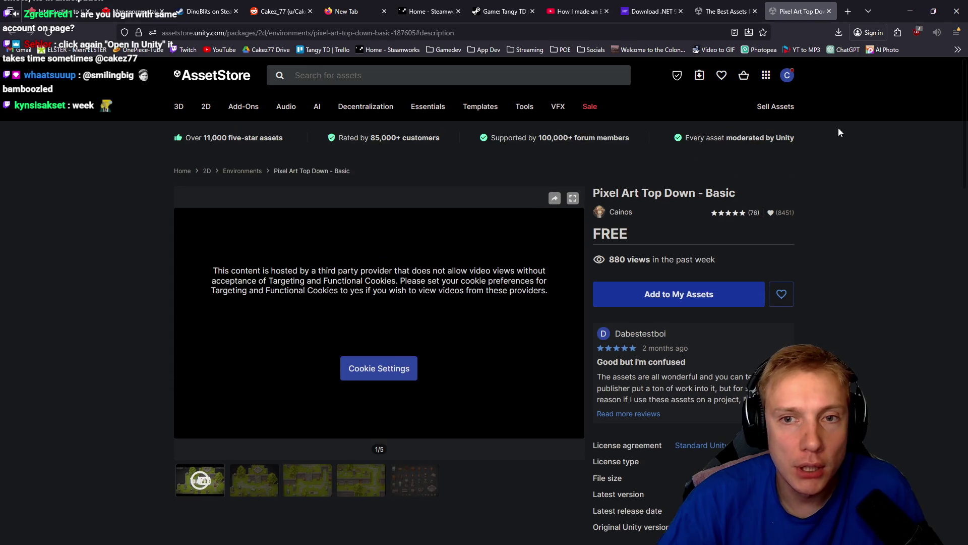
{"action": "key", "text": "alt+Tab"}
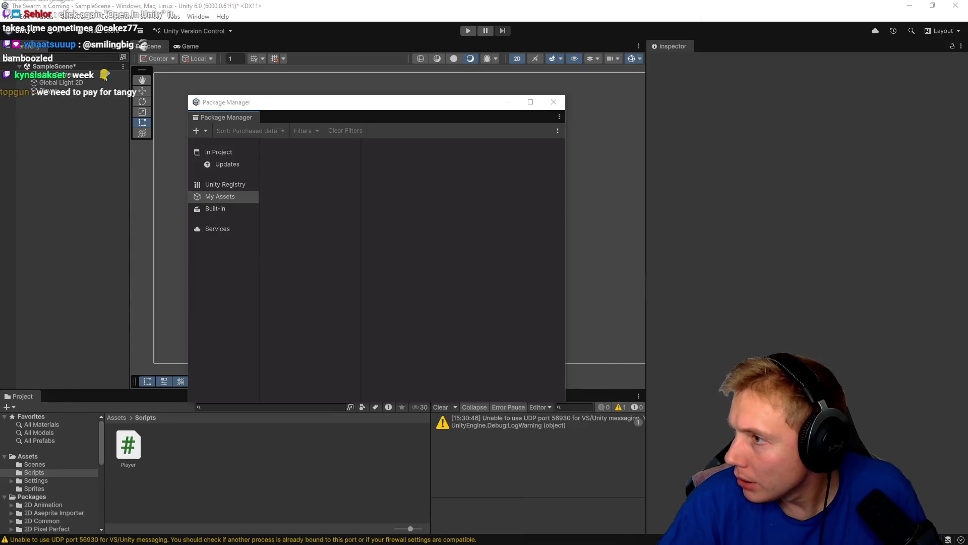
{"action": "key", "text": "alt+Tab"}
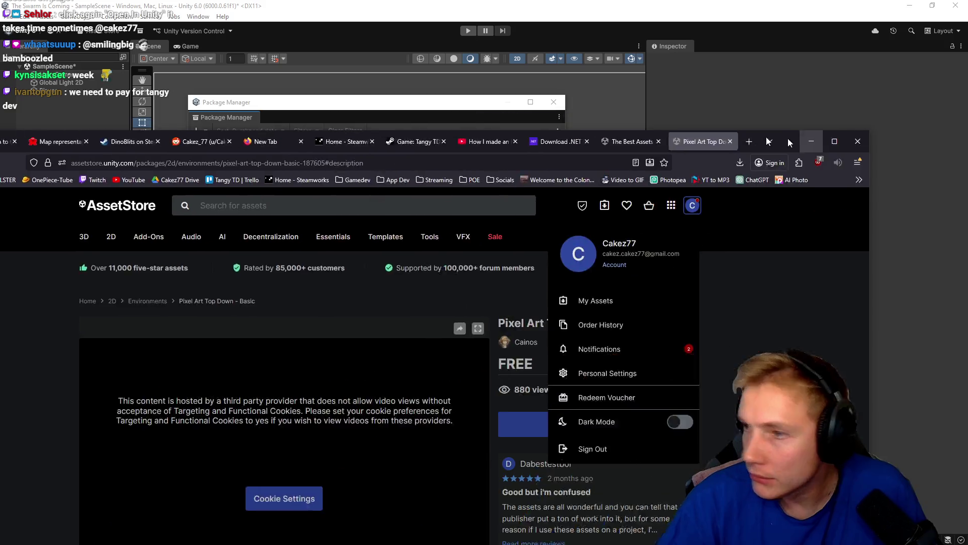
{"action": "left_click_drag", "start_coordinate": [850, 138], "coordinate": [692, 60]}
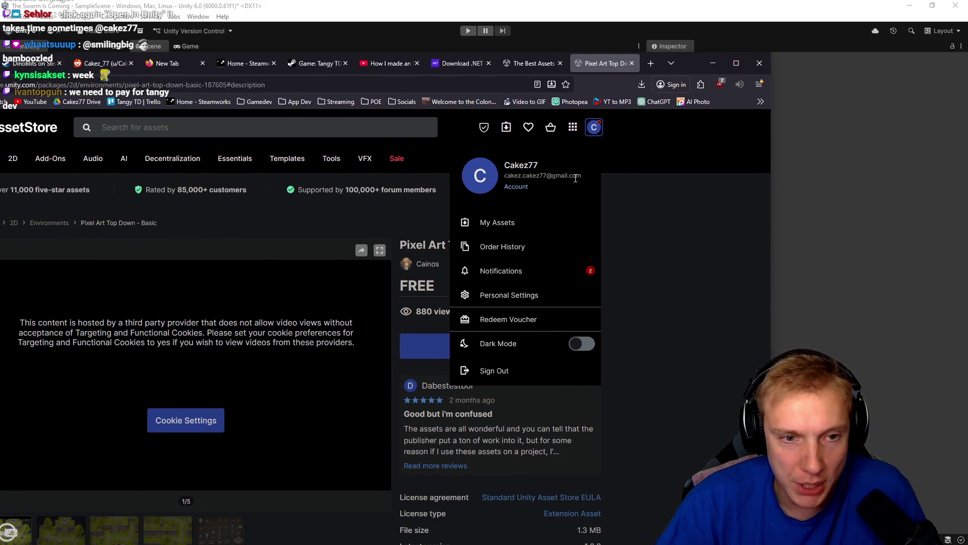
{"action": "double_click", "coordinate": [695, 59]}
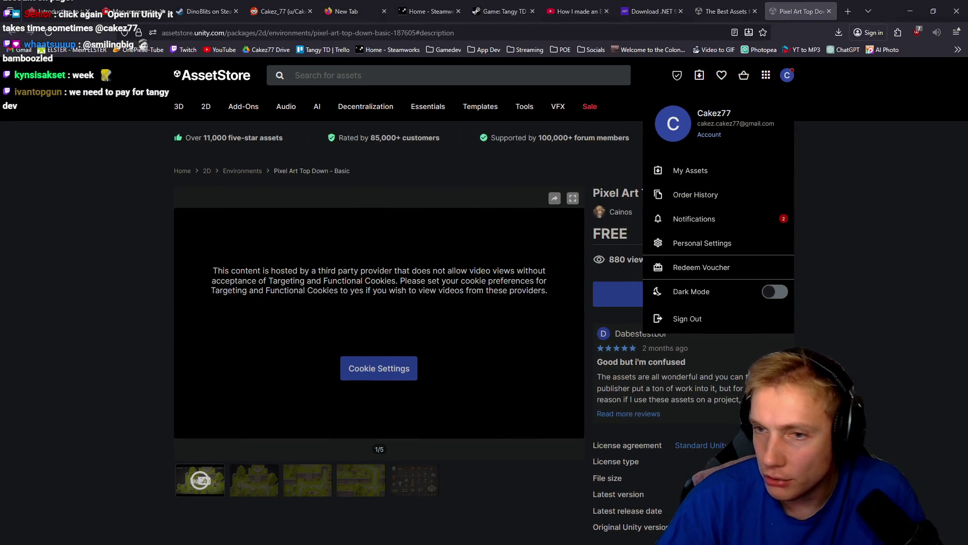
{"action": "key", "text": "alt+Tab"}
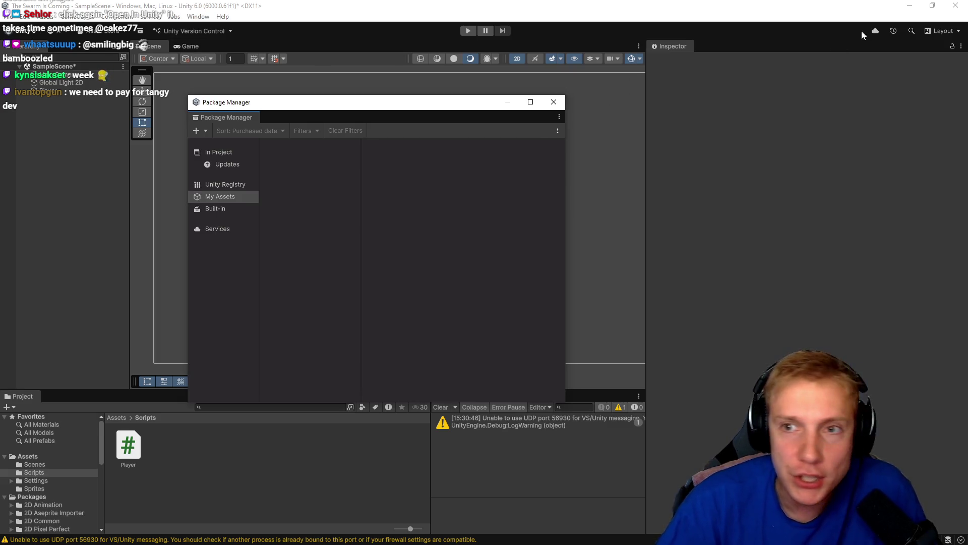
Open the account's Asset Store page from Unity, then close the store's account menu
{"action": "left_click", "coordinate": [69, 33]}
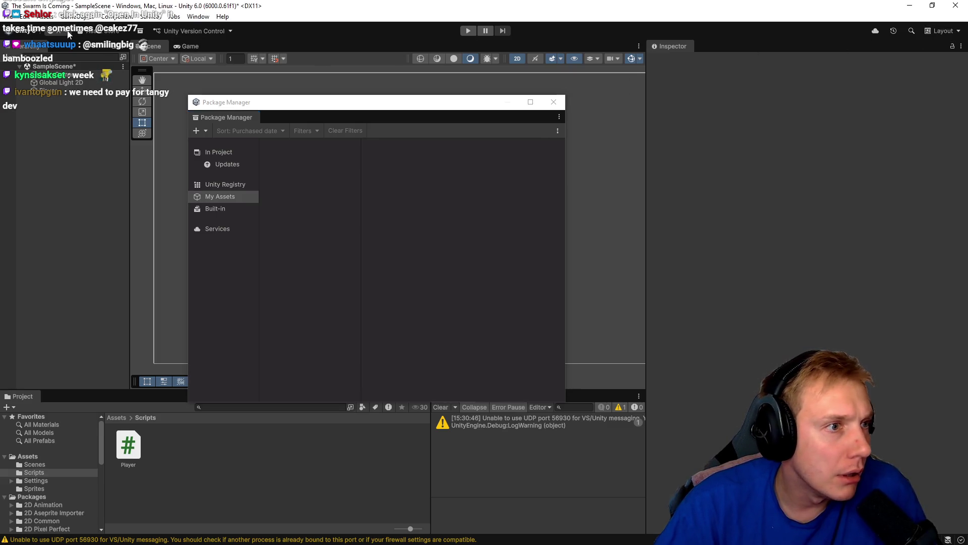
{"action": "left_click", "coordinate": [93, 70]}
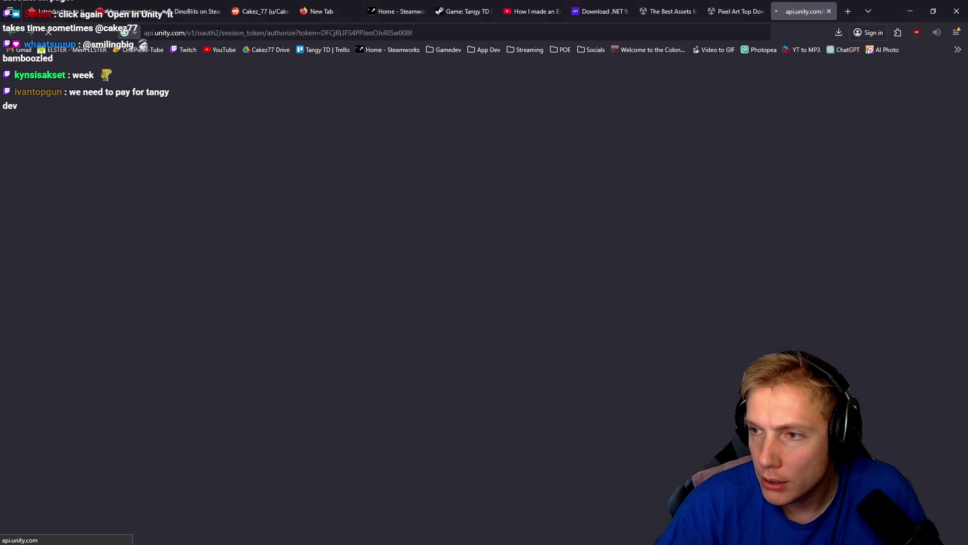
{"action": "left_click", "coordinate": [910, 12]}
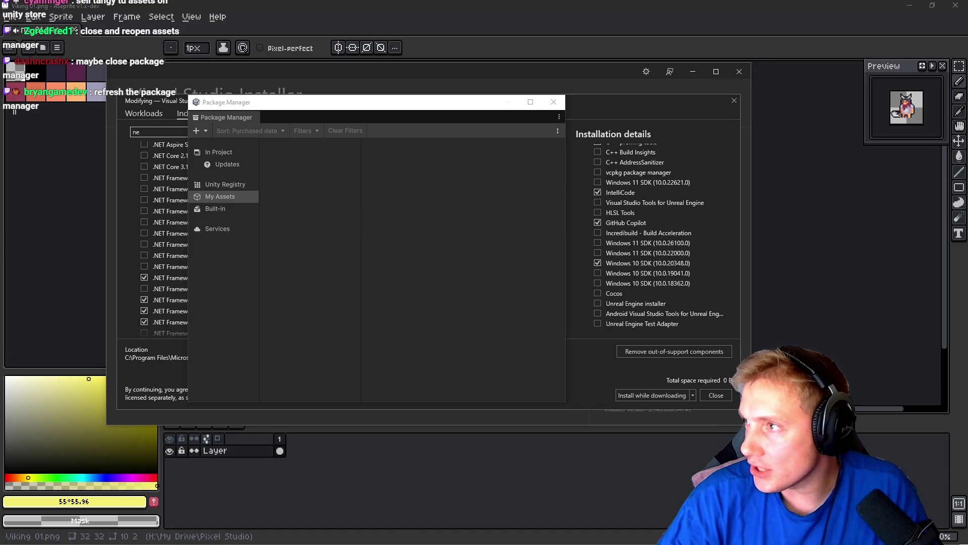
{"action": "key", "text": "alt+Tab"}
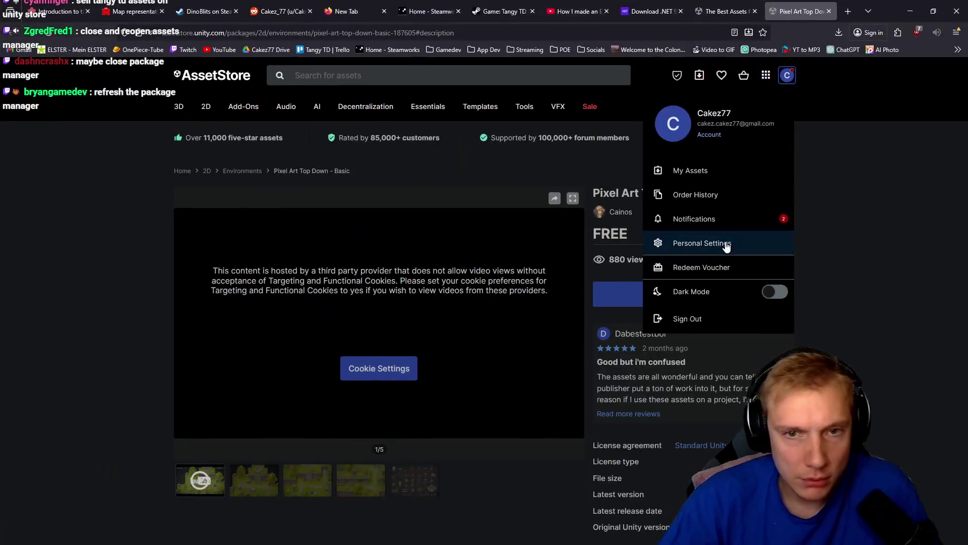
{"action": "left_click", "coordinate": [917, 208]}
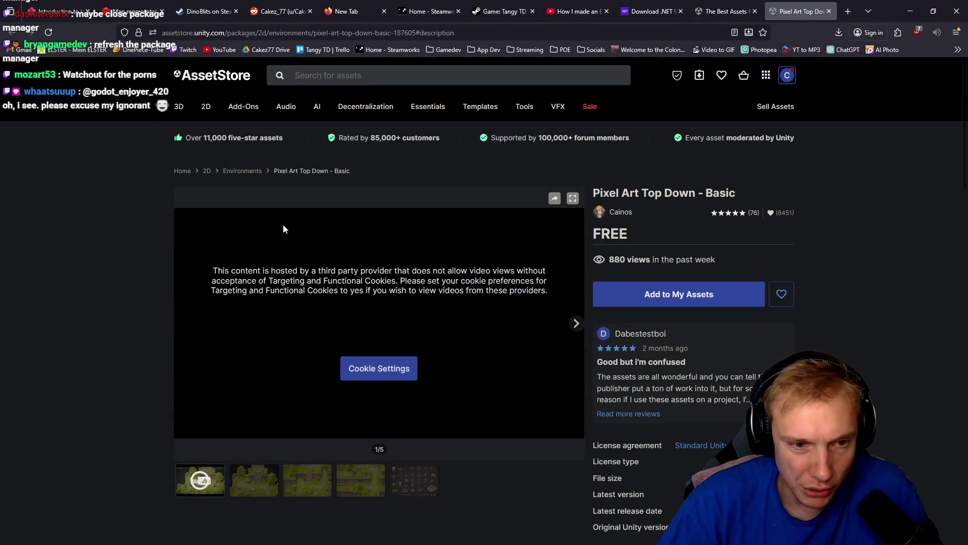
{"action": "key", "text": "alt+Tab"}
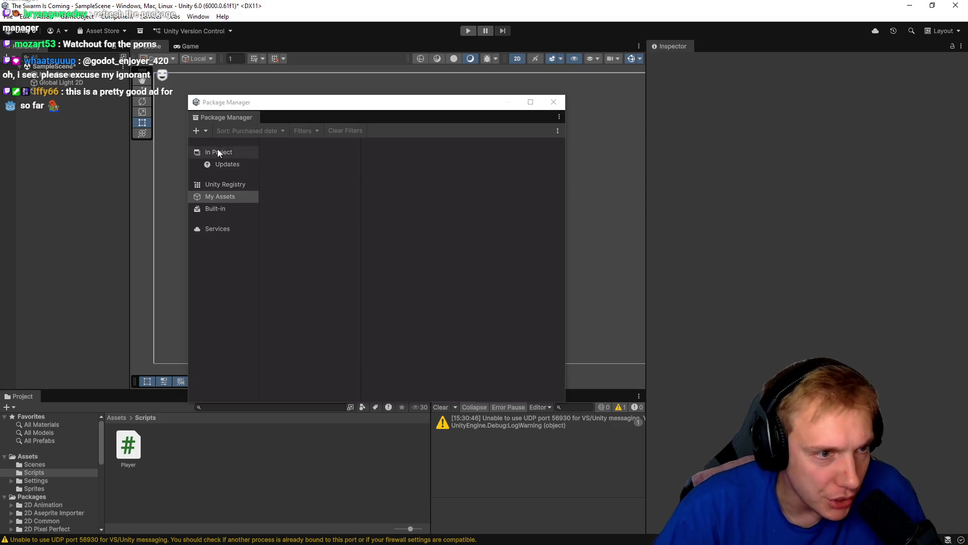
Close the Package Manager window and look through the asset-related menu commands
{"action": "left_click", "coordinate": [231, 267]}
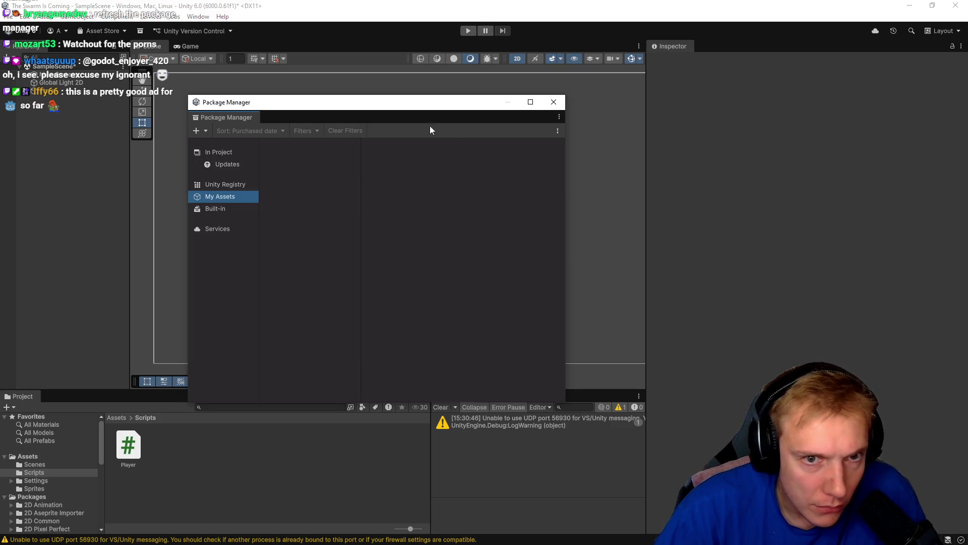
{"action": "left_click", "coordinate": [559, 116]}
{"action": "left_click", "coordinate": [487, 202]}
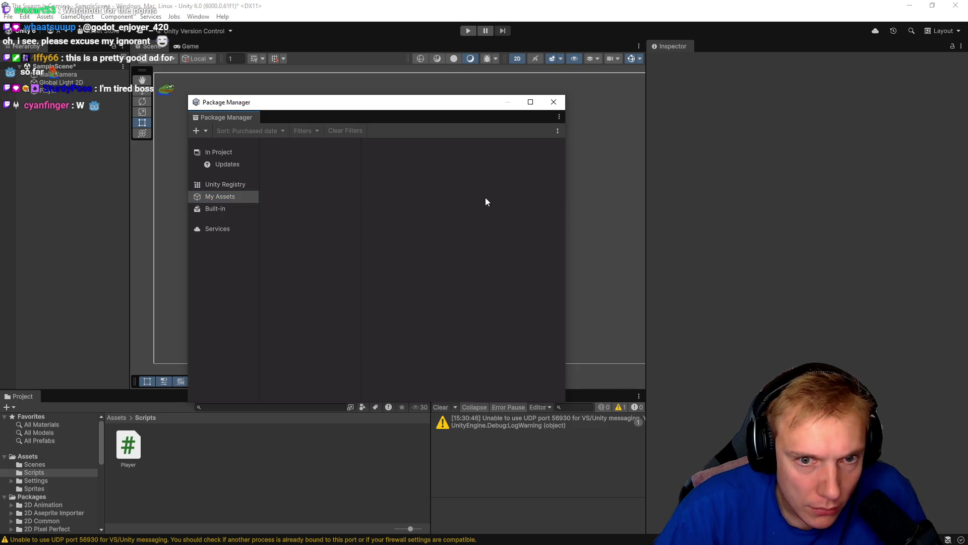
{"action": "left_click", "coordinate": [553, 102]}
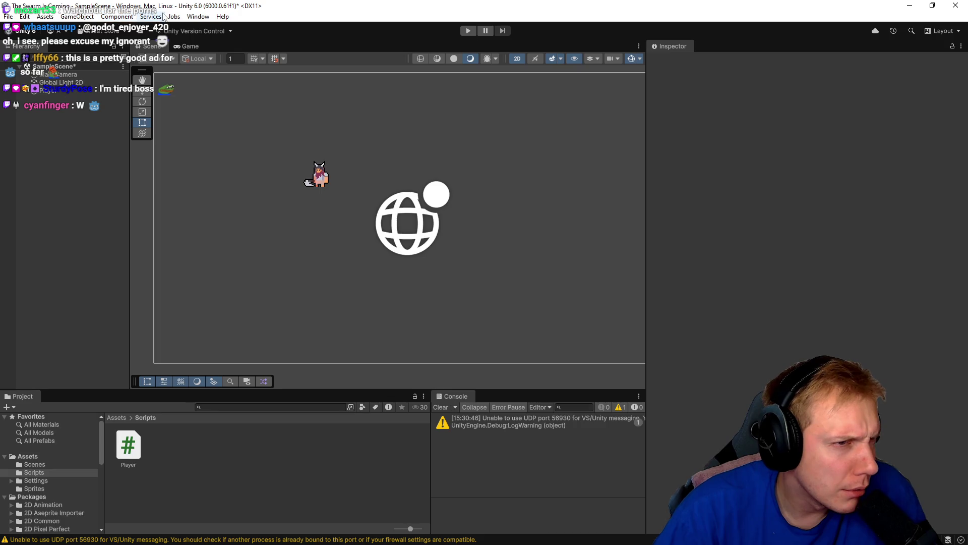
{"action": "left_click", "coordinate": [45, 17]}
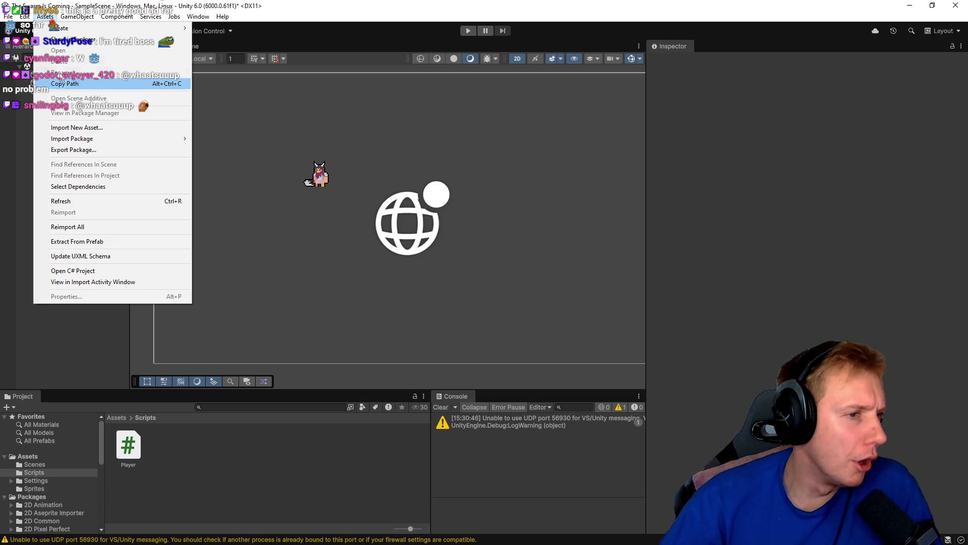
{"action": "mouse_move", "coordinate": [118, 18]}
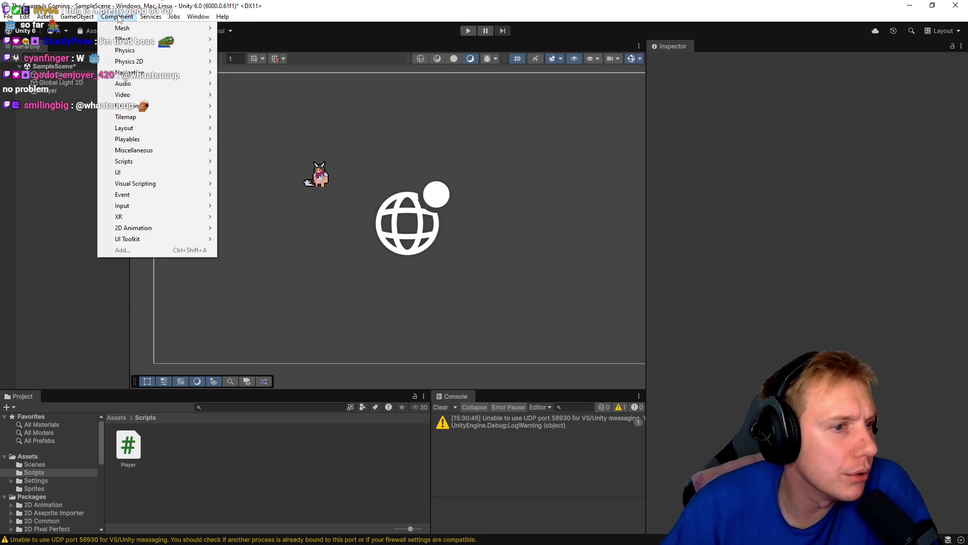
{"action": "mouse_move", "coordinate": [150, 17]}
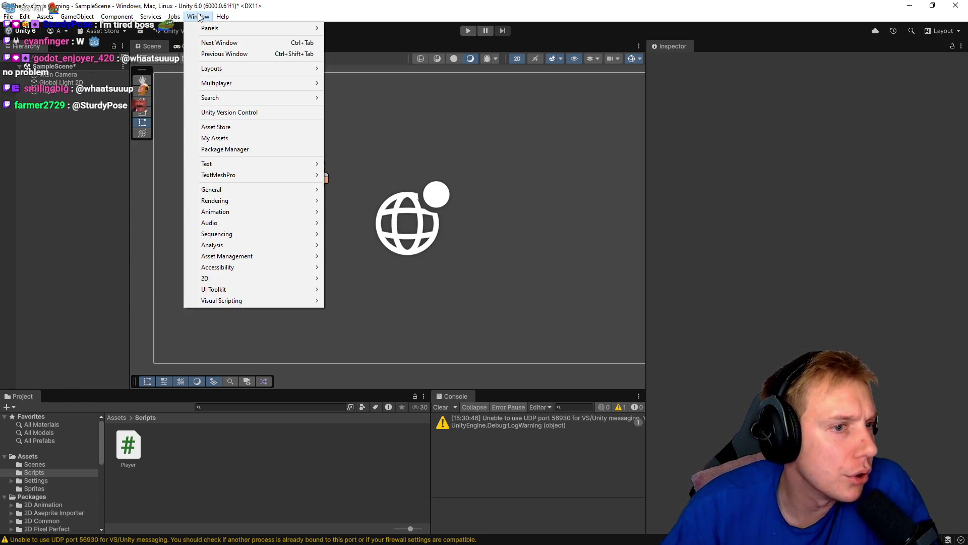
{"action": "mouse_move", "coordinate": [25, 18]}
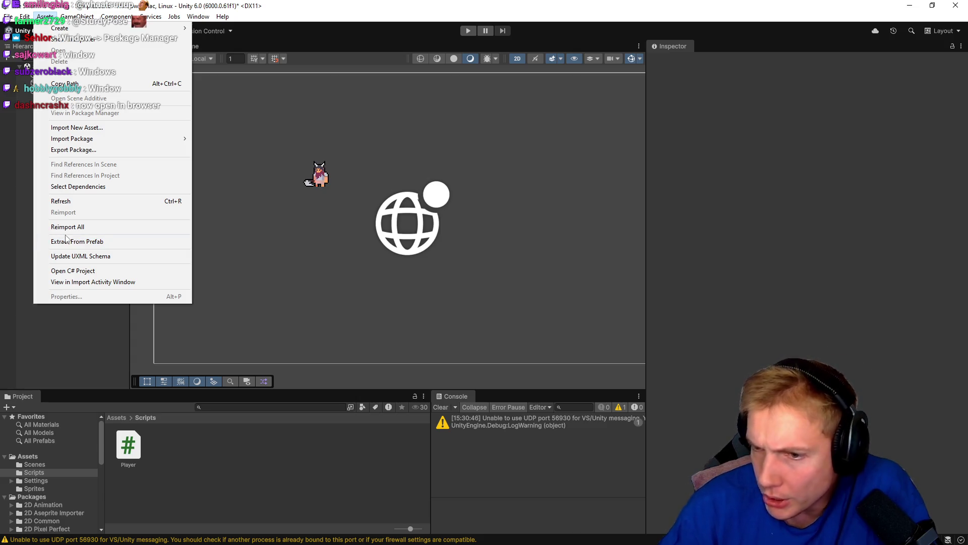
Reopen Package Manager on My Assets, reload the store page, and send Pixel Art Top Down - Basic to Unity
{"action": "left_click", "coordinate": [198, 16]}
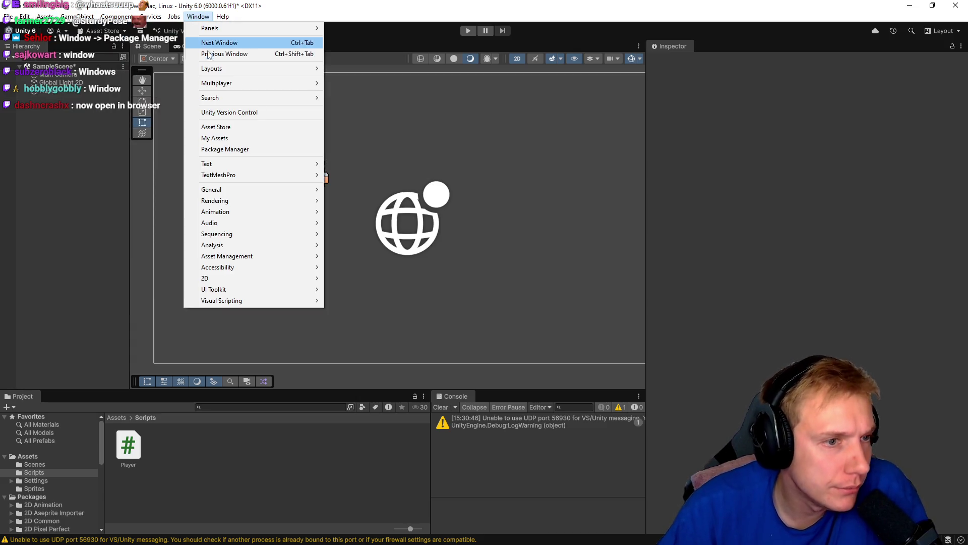
{"action": "left_click", "coordinate": [225, 149]}
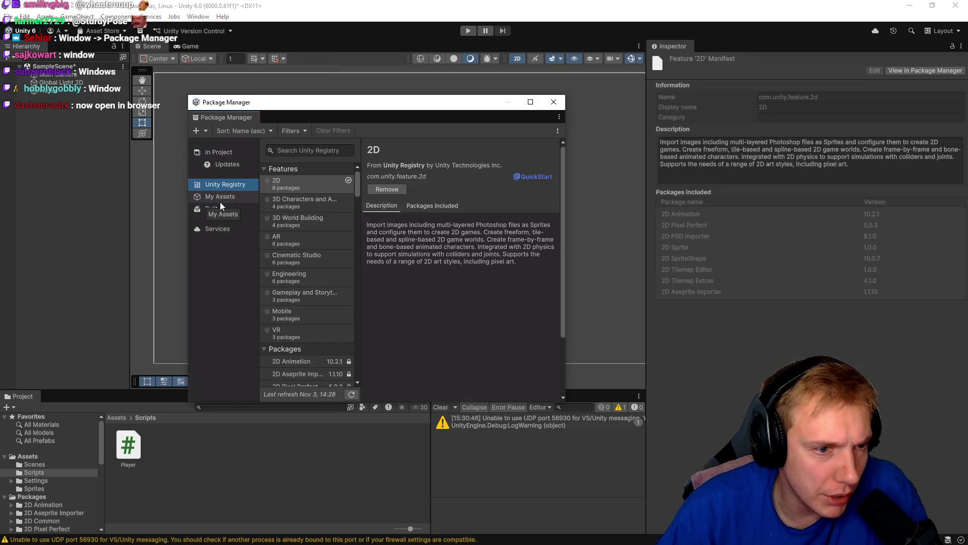
{"action": "left_click", "coordinate": [221, 197]}
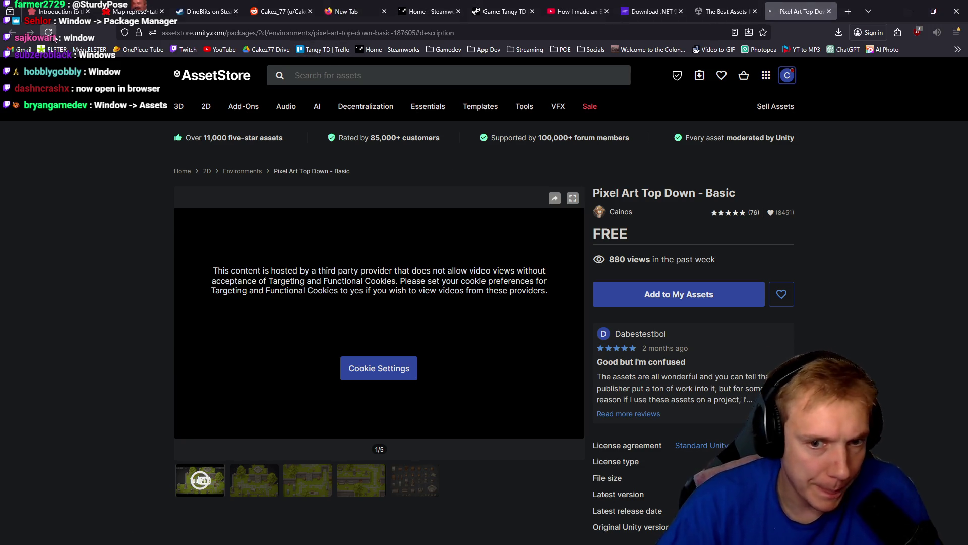
{"action": "left_click", "coordinate": [49, 33]}
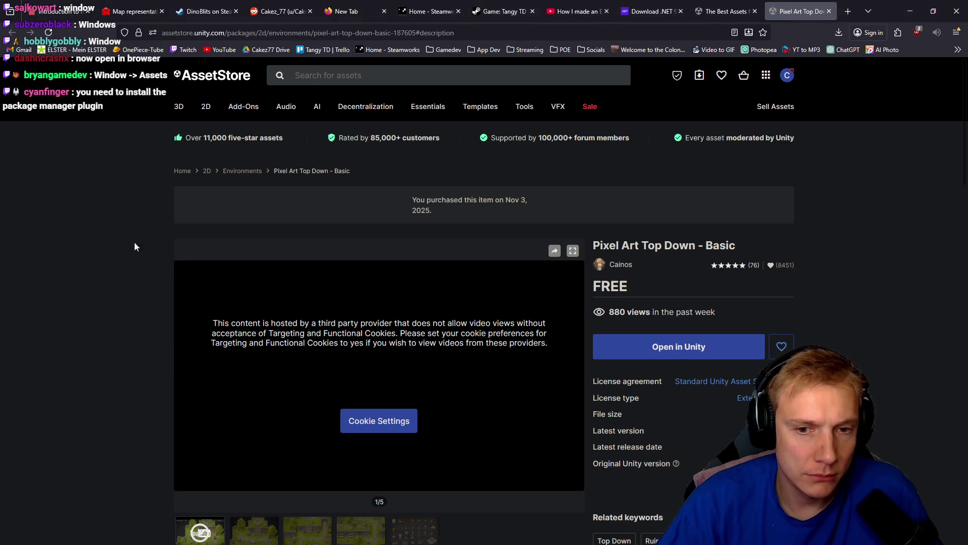
{"action": "left_click", "coordinate": [671, 355]}
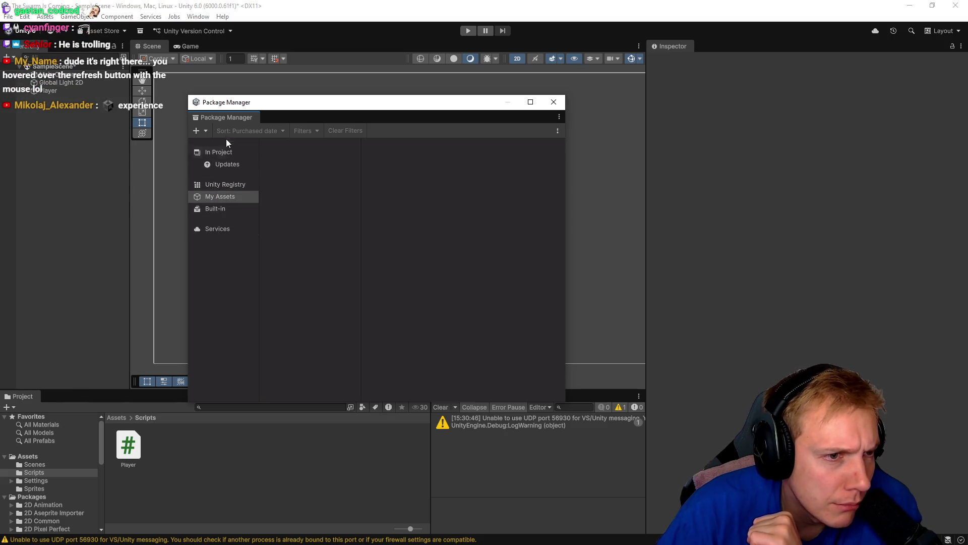
Manually resolve and reinstall the project's packages from the Package Manager's options
{"action": "left_click", "coordinate": [559, 117]}
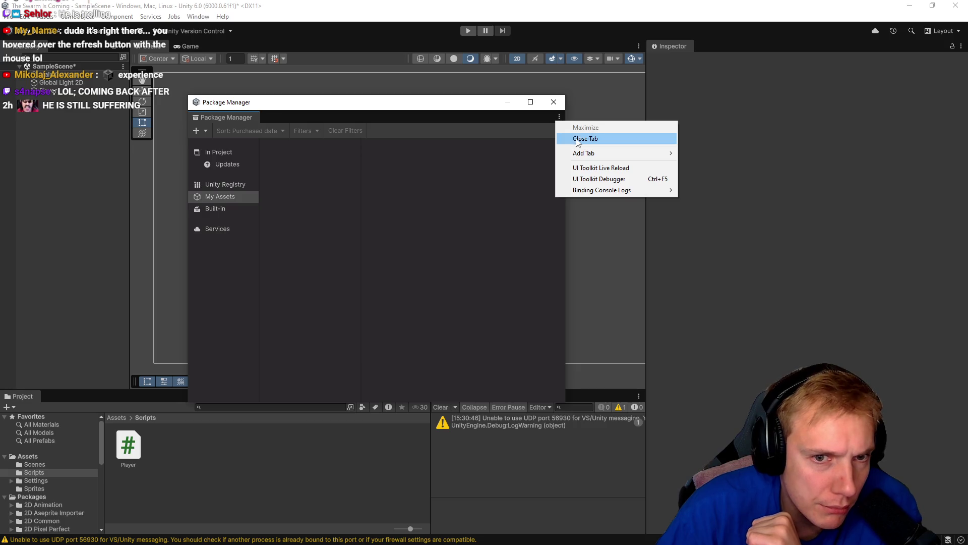
{"action": "mouse_move", "coordinate": [587, 193]}
{"action": "left_click", "coordinate": [494, 175]}
{"action": "left_click", "coordinate": [557, 131]}
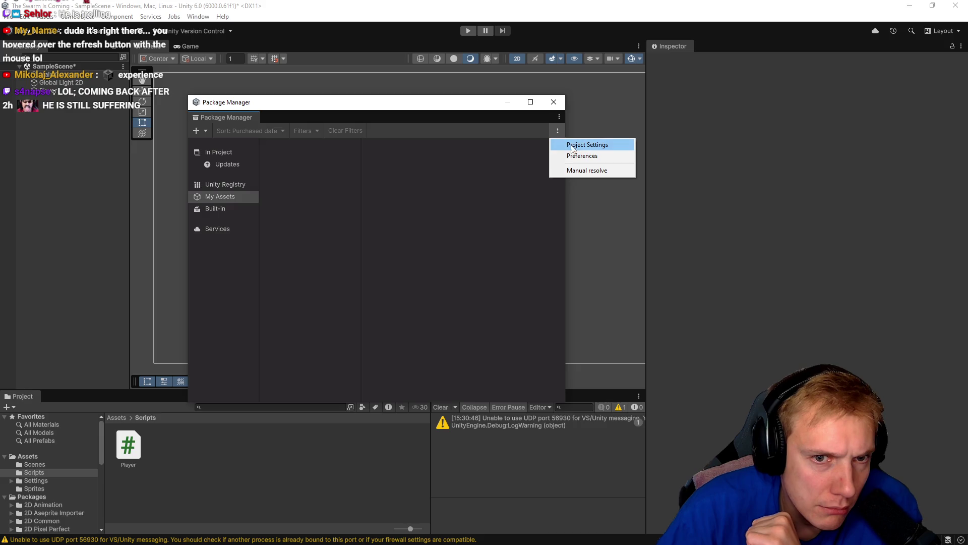
{"action": "left_click", "coordinate": [578, 171]}
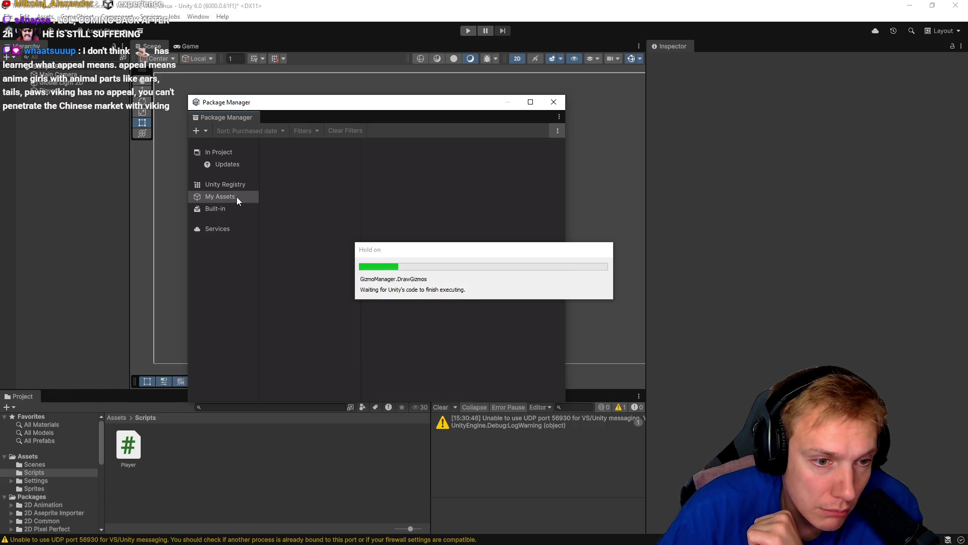
Show My Assets and make the Package Manager window wider and taller
{"action": "left_click", "coordinate": [225, 184]}
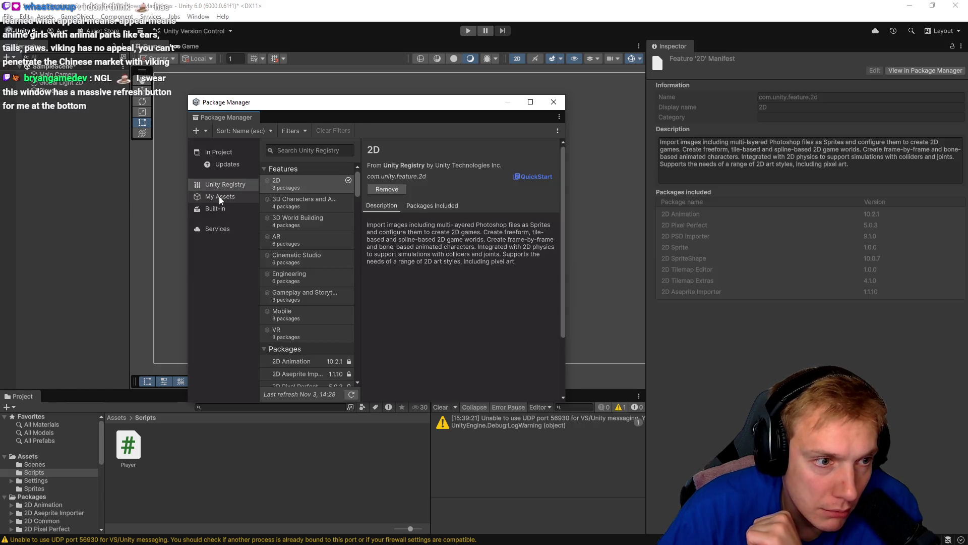
{"action": "left_click", "coordinate": [219, 196]}
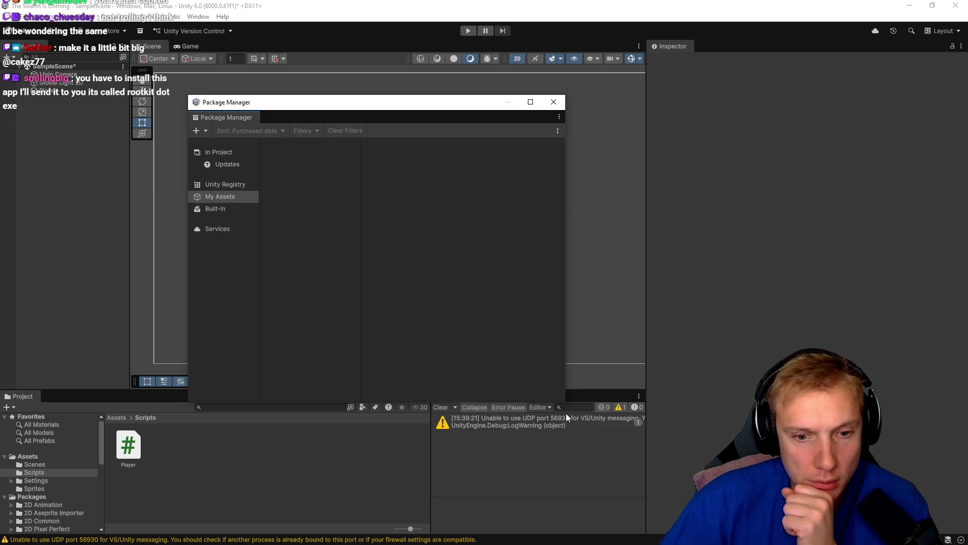
{"action": "mouse_move", "coordinate": [565, 402]}
{"action": "left_mouse_down"}
{"action": "mouse_move", "coordinate": [770, 456]}
{"action": "mouse_move", "coordinate": [727, 452]}
{"action": "left_mouse_up"}
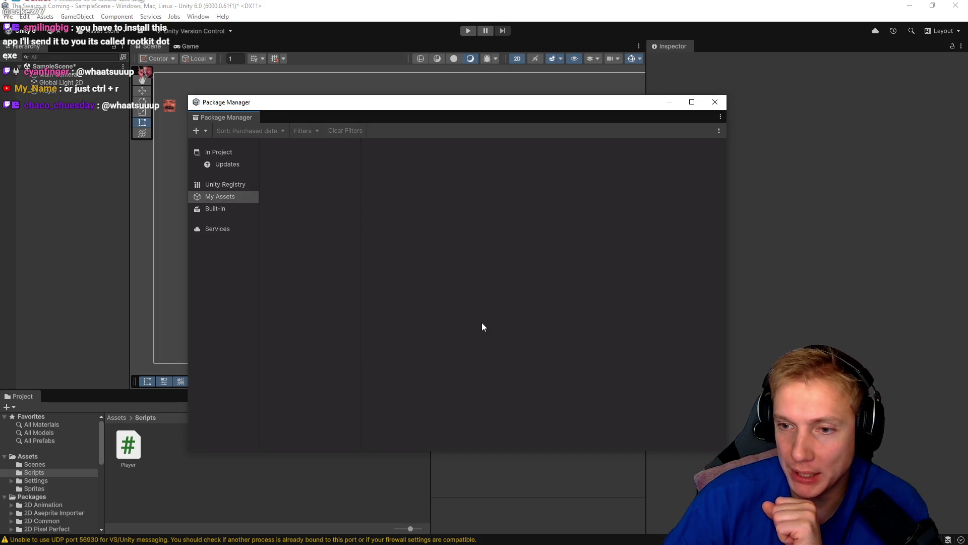
{"action": "mouse_move", "coordinate": [334, 454]}
{"action": "left_mouse_down"}
{"action": "mouse_move", "coordinate": [335, 501]}
{"action": "mouse_move", "coordinate": [336, 481]}
{"action": "left_mouse_up"}
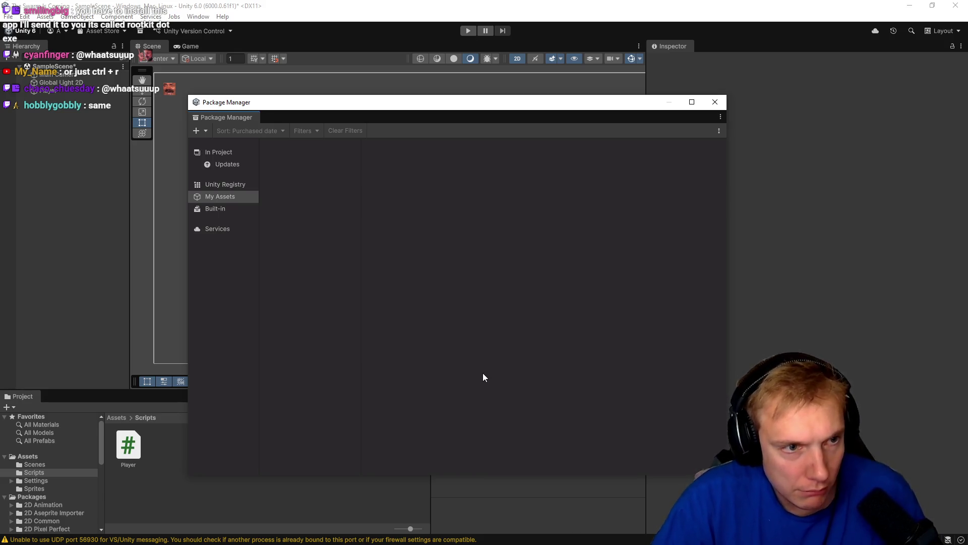
Check the Built-in and My Assets lists, then show the packages In Project
{"action": "left_click", "coordinate": [219, 208]}
{"action": "left_click", "coordinate": [222, 196]}
{"action": "left_click", "coordinate": [217, 207]}
{"action": "left_click", "coordinate": [225, 197]}
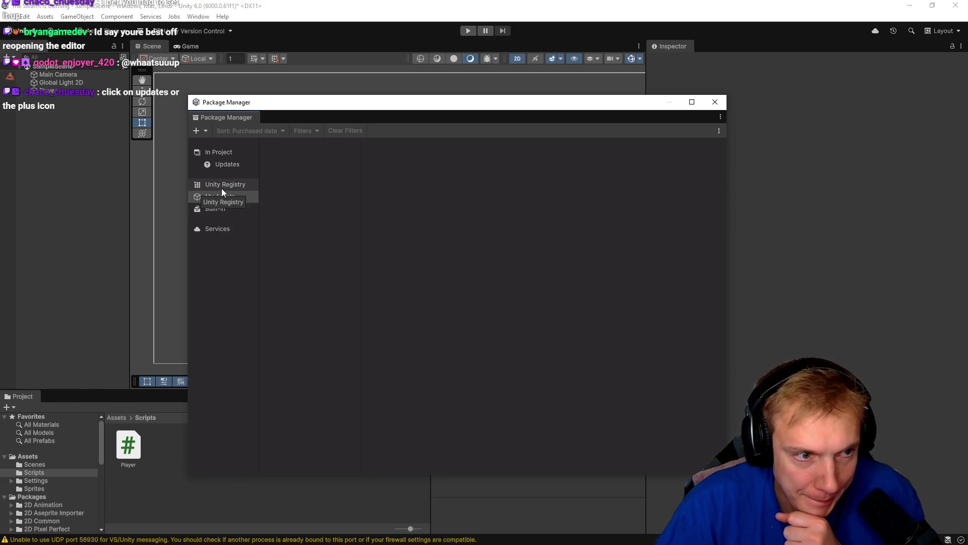
{"action": "left_click", "coordinate": [226, 154]}
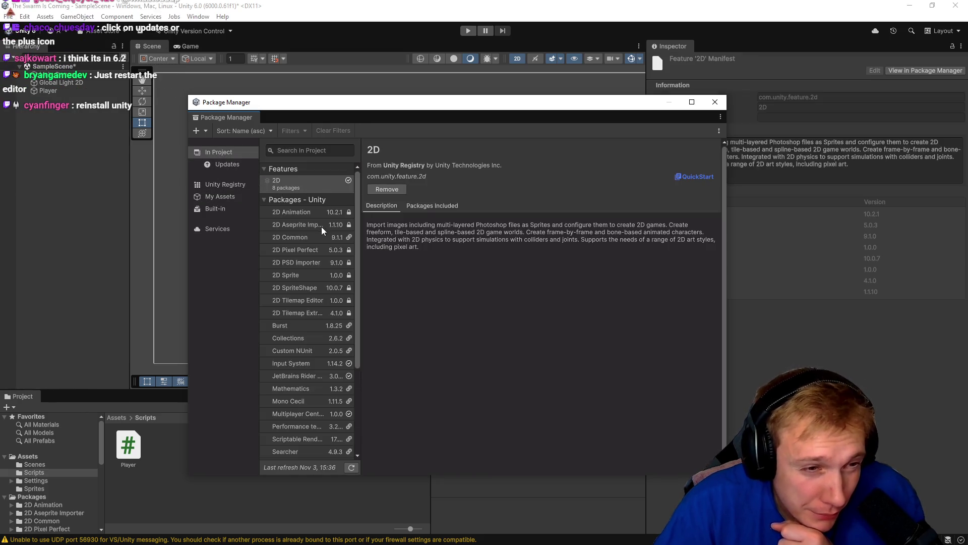
{"action": "scroll", "coordinate": [297, 275], "scroll_direction": "down", "scroll_amount": 5}
{"action": "scroll", "coordinate": [299, 285], "scroll_direction": "up", "scroll_amount": 7}
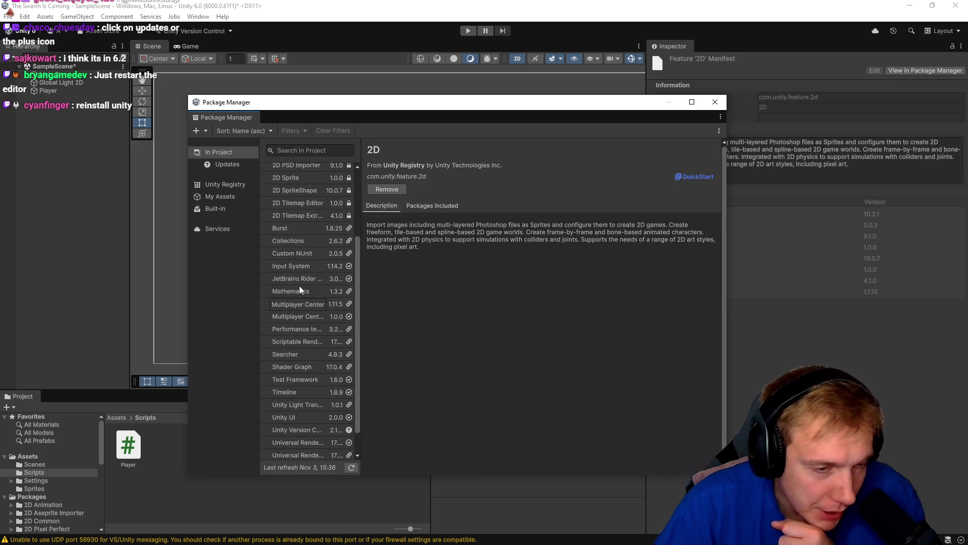
View the Assets folder contents, then open a new tab in the web browser
{"action": "left_click", "coordinate": [28, 456]}
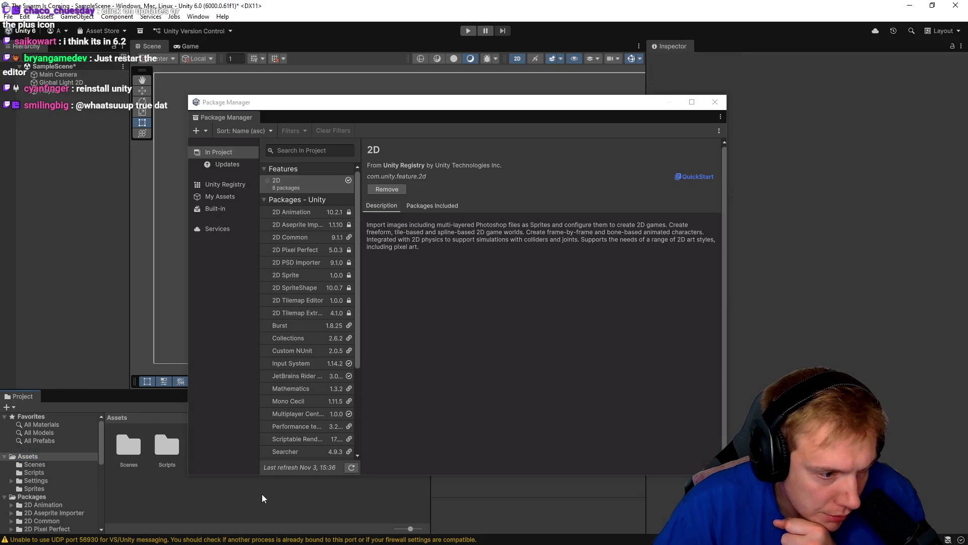
{"action": "scroll", "coordinate": [47, 498], "scroll_direction": "down", "scroll_amount": 6}
{"action": "scroll", "coordinate": [46, 497], "scroll_direction": "up", "scroll_amount": 2}
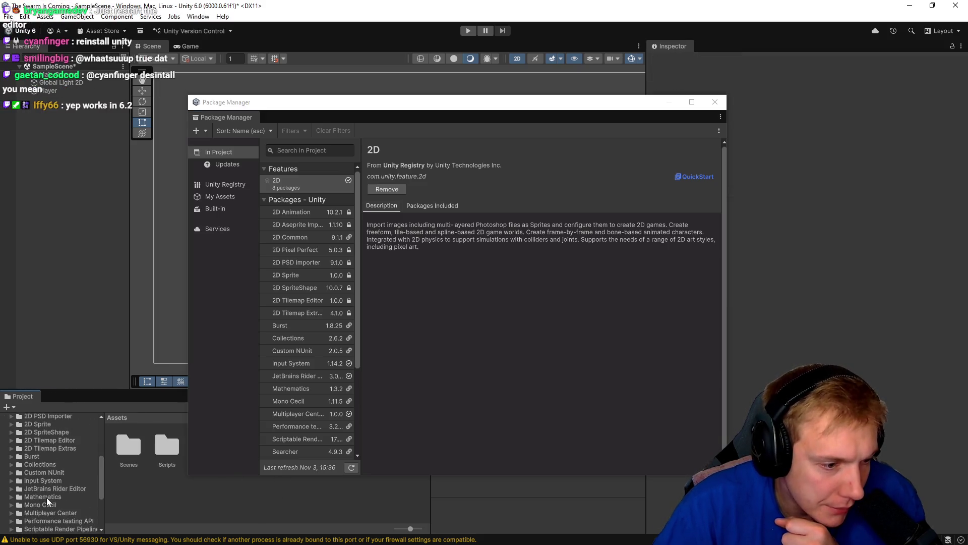
{"action": "scroll", "coordinate": [46, 497], "scroll_direction": "up", "scroll_amount": 5}
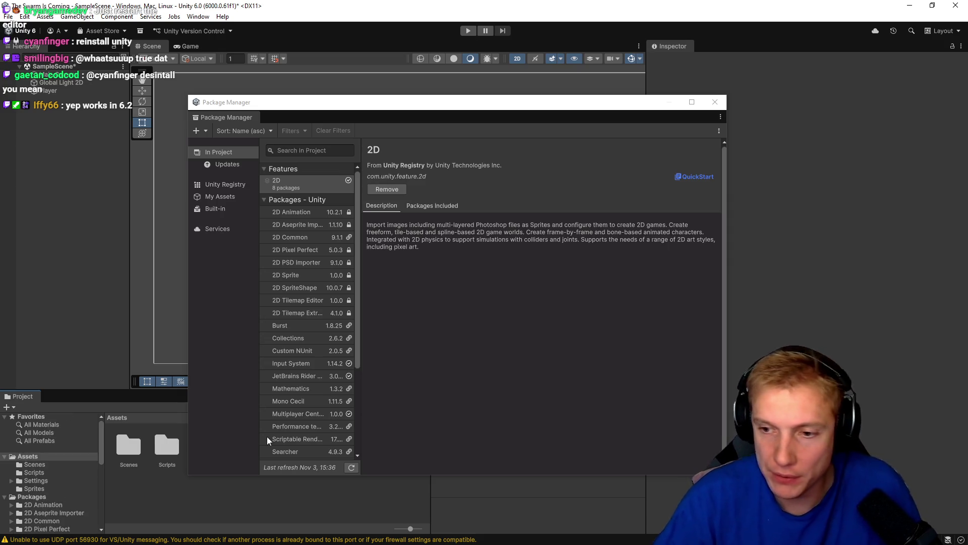
{"action": "key", "text": "alt+Tab"}
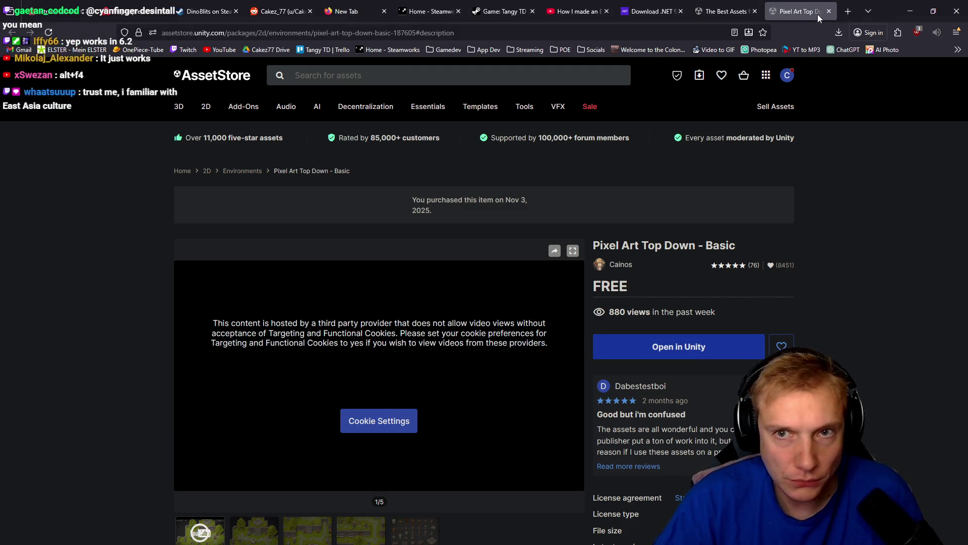
{"action": "left_click", "coordinate": [850, 12]}
Search Google for 'itch io top down tileset' and open itch.io's top-down assets page
{"action": "type", "text": "itchio/"}
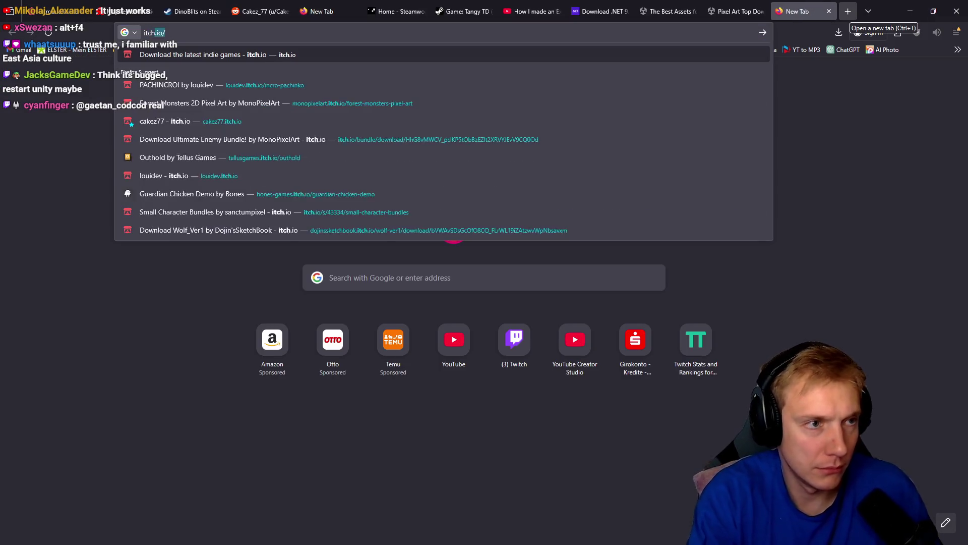
{"action": "key", "text": "BackSpace"}
{"action": "key", "text": "BackSpace"}
{"action": "type", "text": "io "}
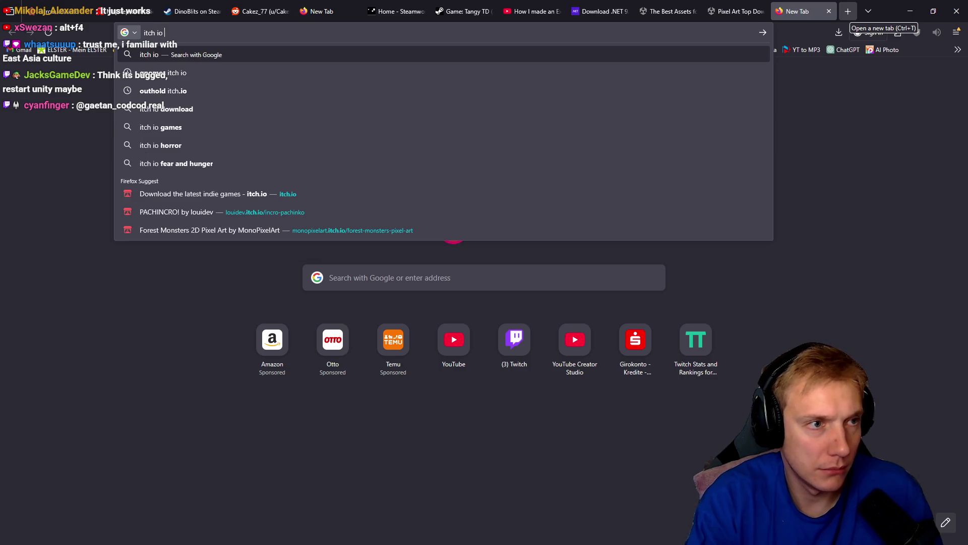
{"action": "type", "text": "top"}
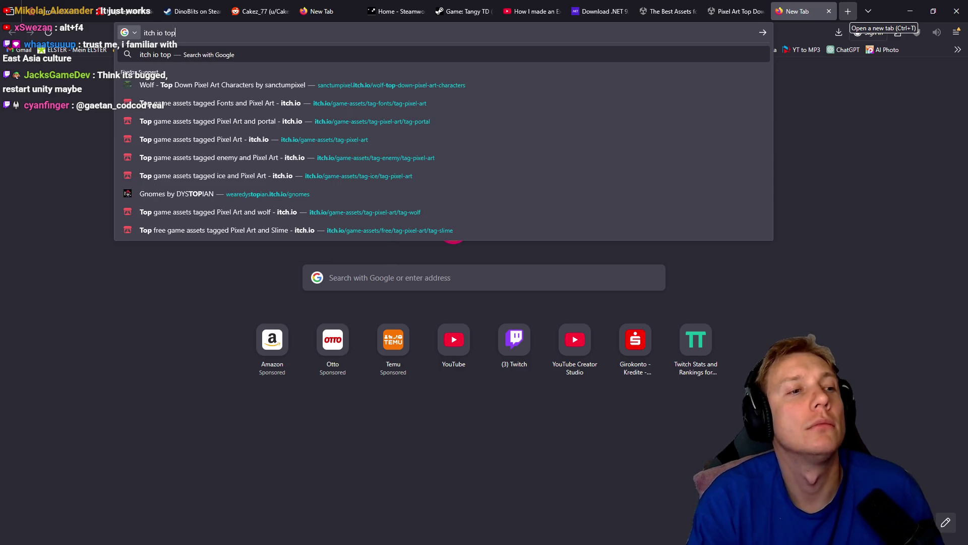
{"action": "type", "text": " down tileset"}
{"action": "key", "text": "Return"}
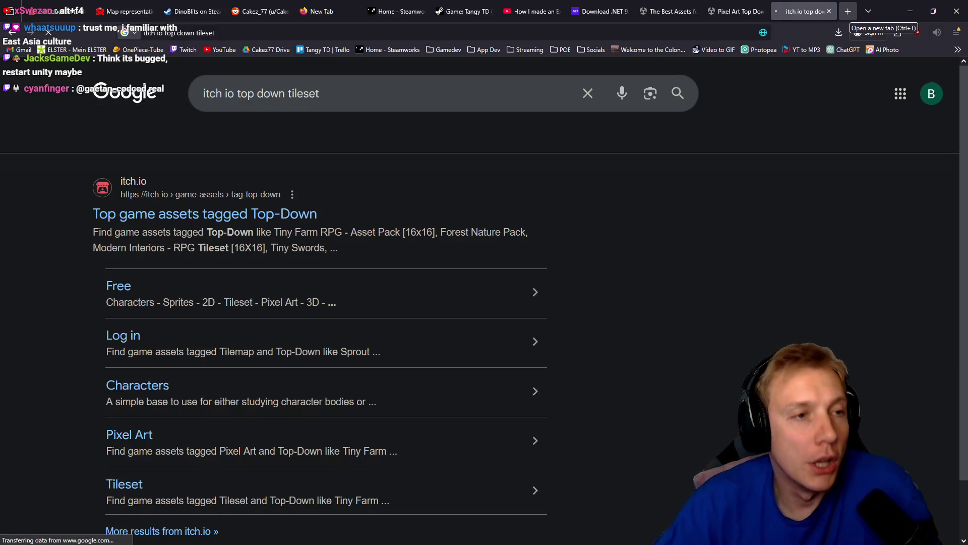
{"action": "left_click", "coordinate": [315, 217]}
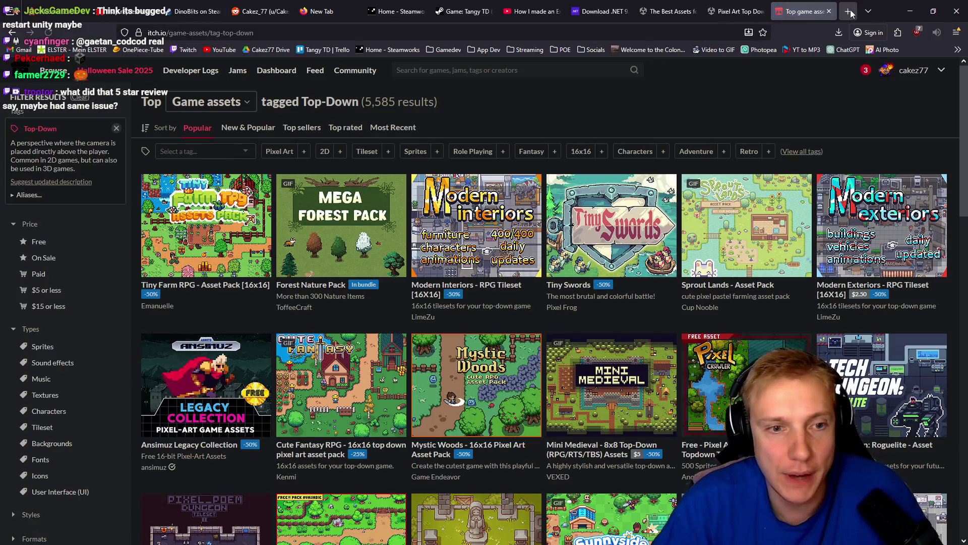
In a new tab, search 'viking hut pixel art' and open itch.io's Pixel Art + viking listing
{"action": "left_click", "coordinate": [854, 13]}
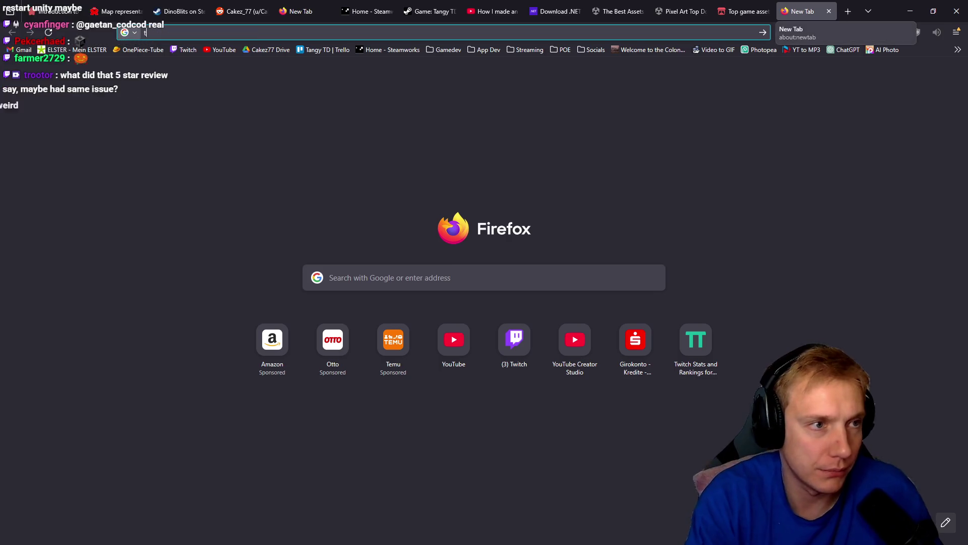
{"action": "type", "text": "ti"}
{"action": "key", "text": "BackSpace"}
{"action": "key", "text": "BackSpace"}
{"action": "type", "text": "viking hut "}
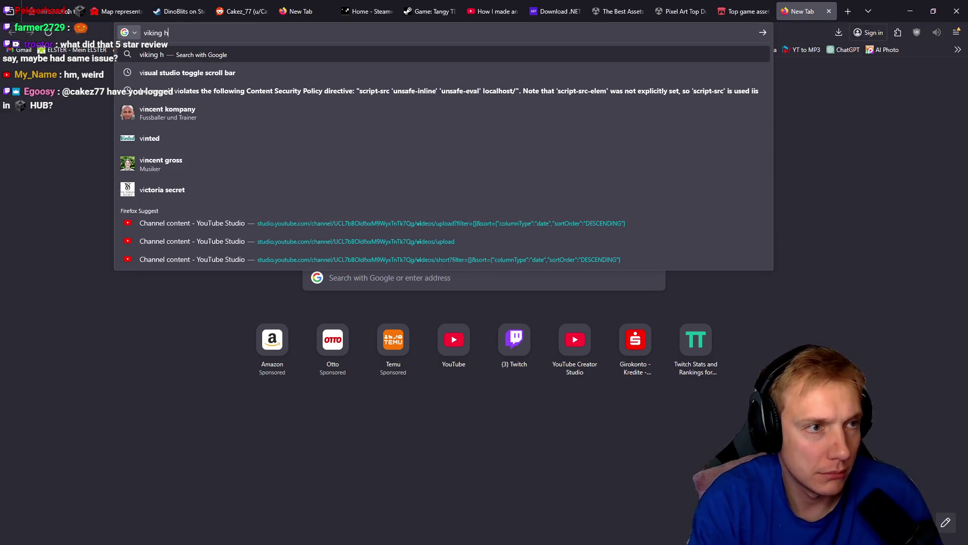
{"action": "type", "text": "pixel art"}
{"action": "key", "text": "Return"}
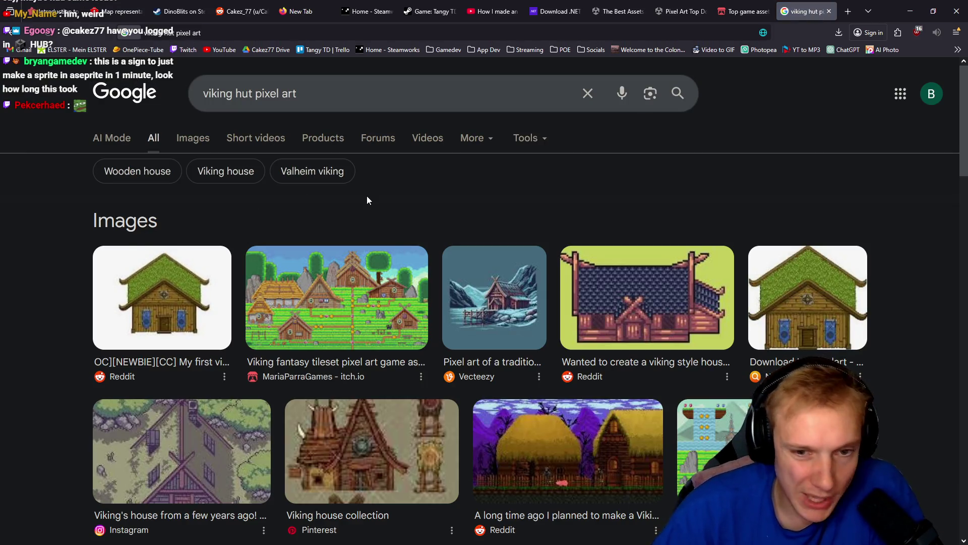
{"action": "scroll", "coordinate": [400, 197], "scroll_direction": "down", "scroll_amount": 5}
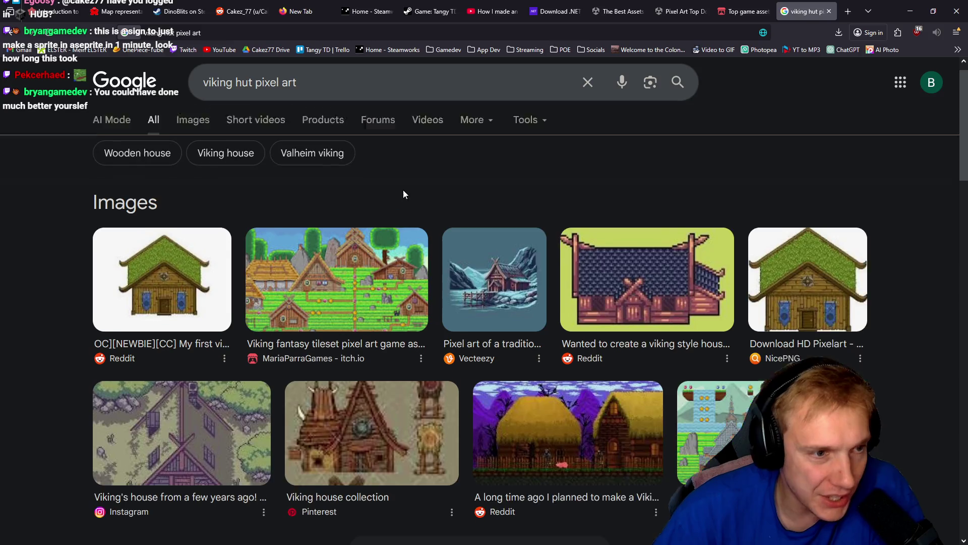
{"action": "scroll", "coordinate": [396, 222], "scroll_direction": "down", "scroll_amount": 4}
{"action": "scroll", "coordinate": [409, 274], "scroll_direction": "up", "scroll_amount": 1}
{"action": "scroll", "coordinate": [409, 274], "scroll_direction": "down", "scroll_amount": 1}
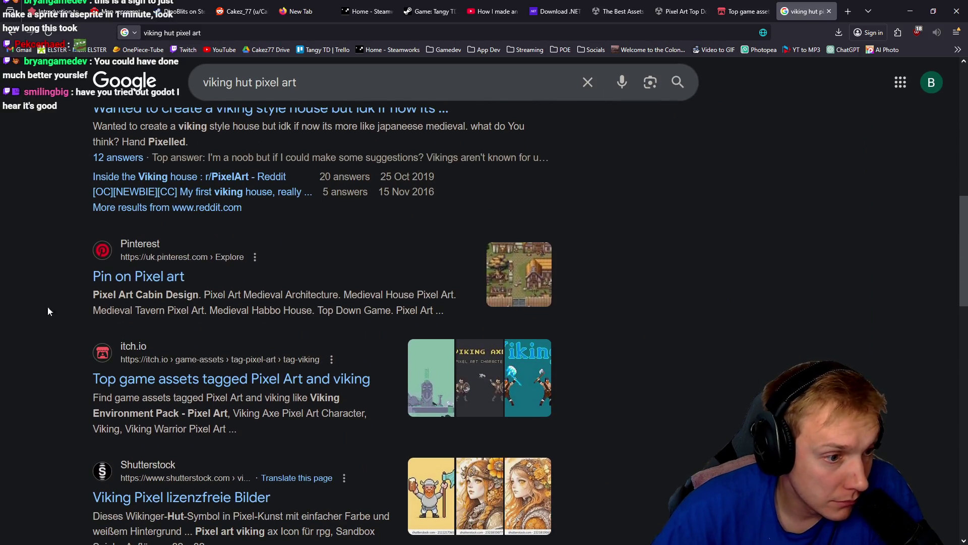
{"action": "middle_click", "coordinate": [176, 377]}
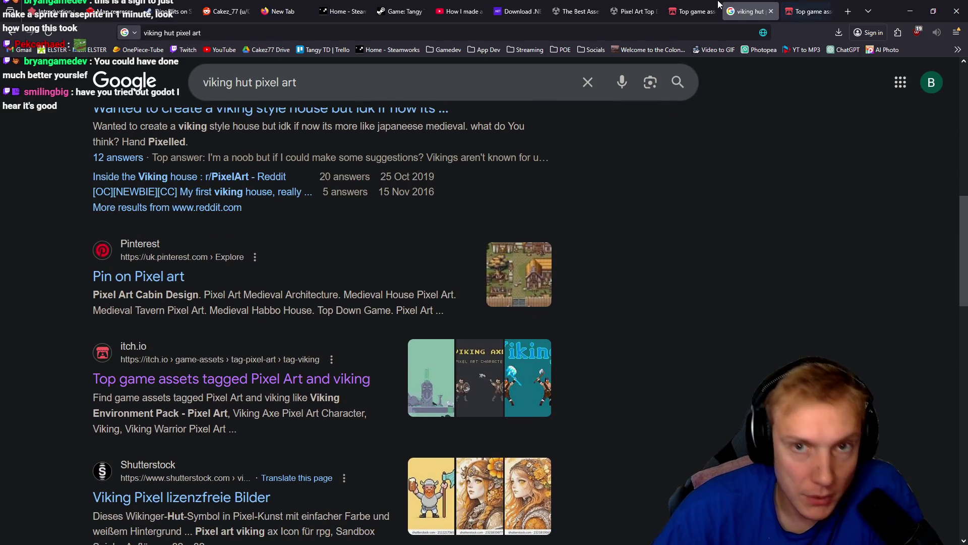
{"action": "left_click", "coordinate": [822, 6]}
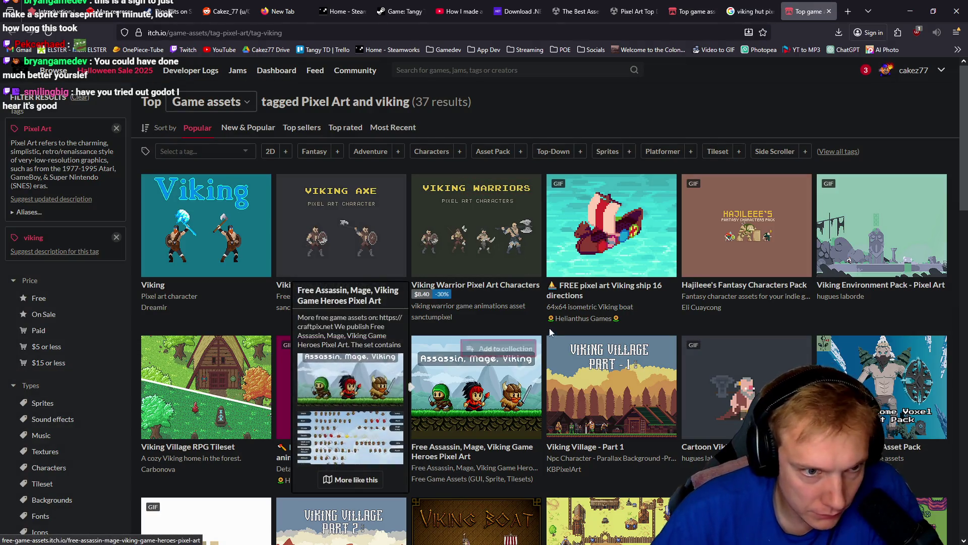
Open the Viking Axe character and Viking Village RPG Tileset pages in background tabs
{"action": "mouse_move", "coordinate": [333, 237]}
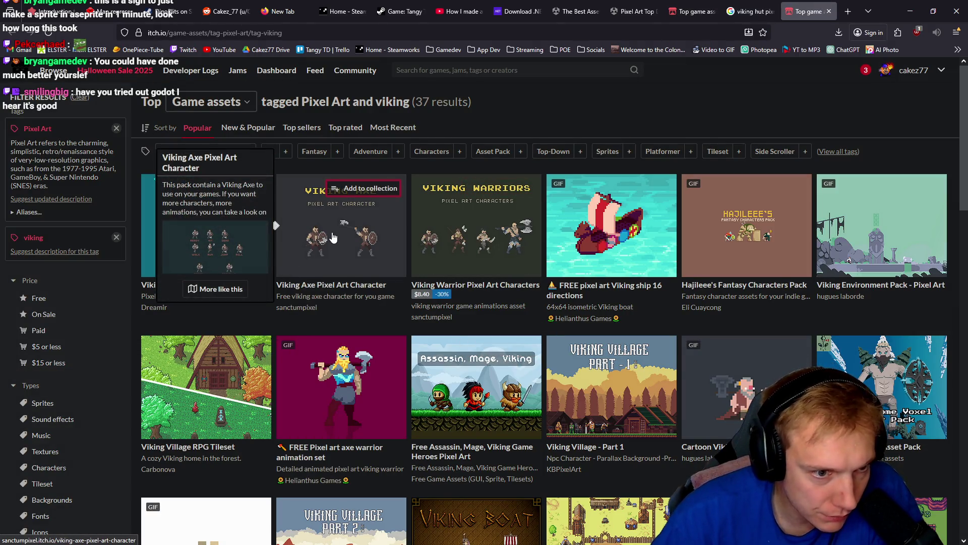
{"action": "middle_click", "coordinate": [333, 237]}
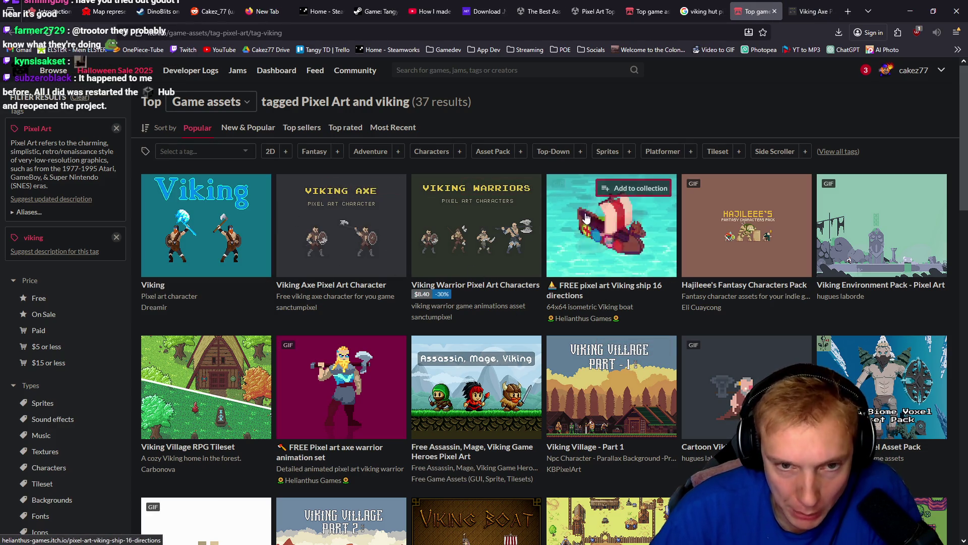
{"action": "mouse_move", "coordinate": [609, 214]}
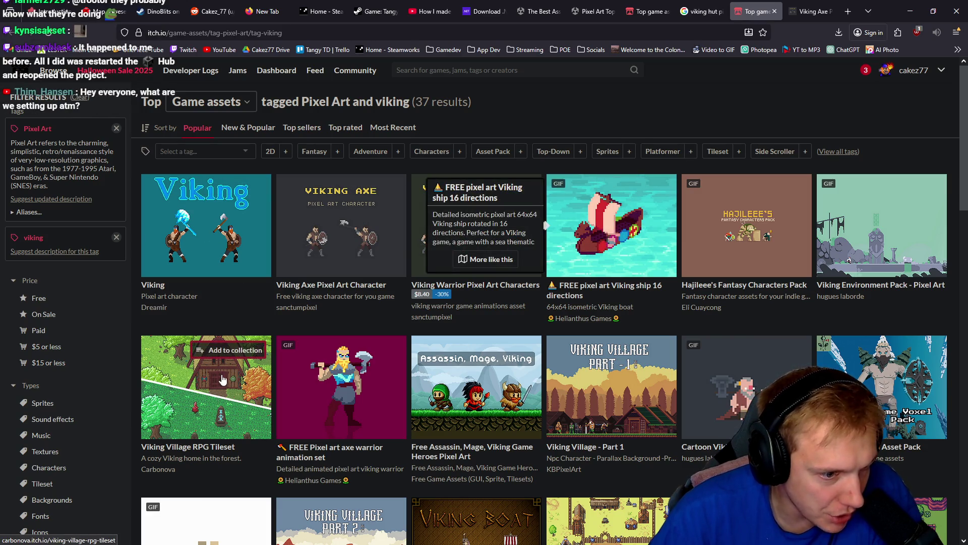
{"action": "mouse_move", "coordinate": [213, 391]}
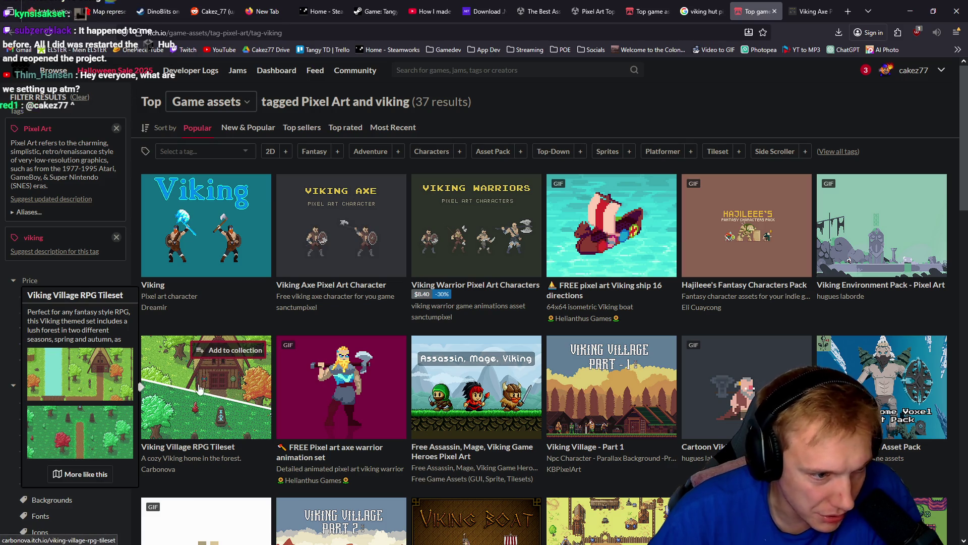
{"action": "middle_click", "coordinate": [216, 393]}
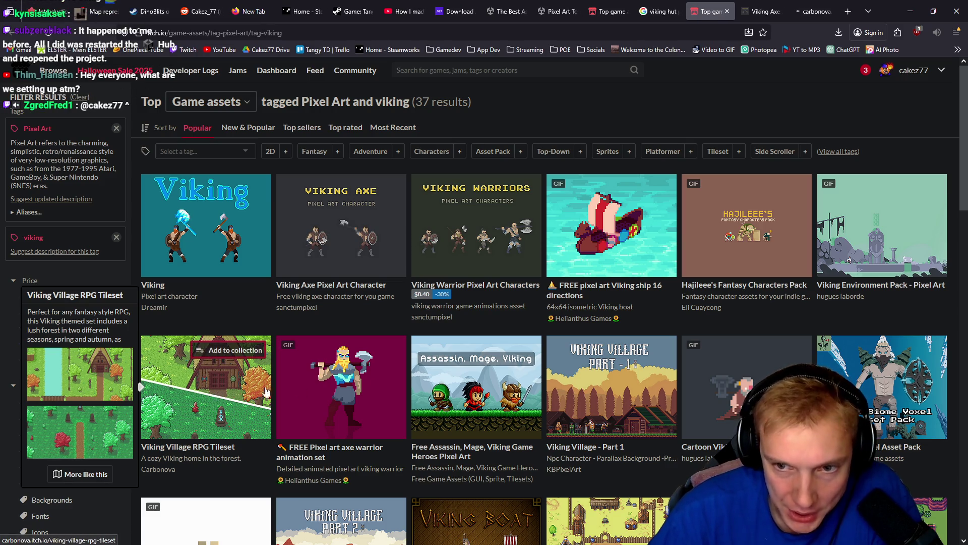
Scroll through the remaining Pixel Art + viking results, then switch to the Viking Axe page
{"action": "scroll", "coordinate": [564, 321], "scroll_direction": "down", "scroll_amount": 4}
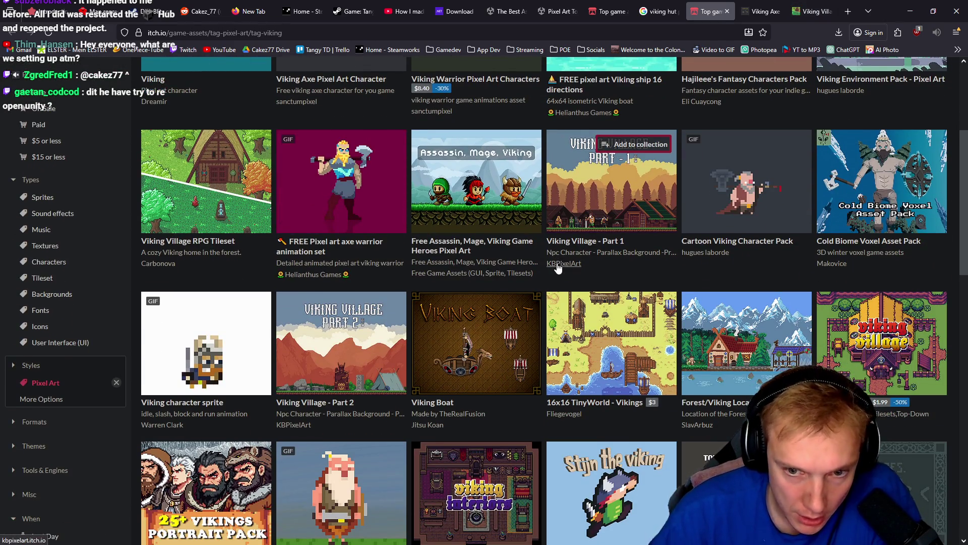
{"action": "mouse_move", "coordinate": [725, 313]}
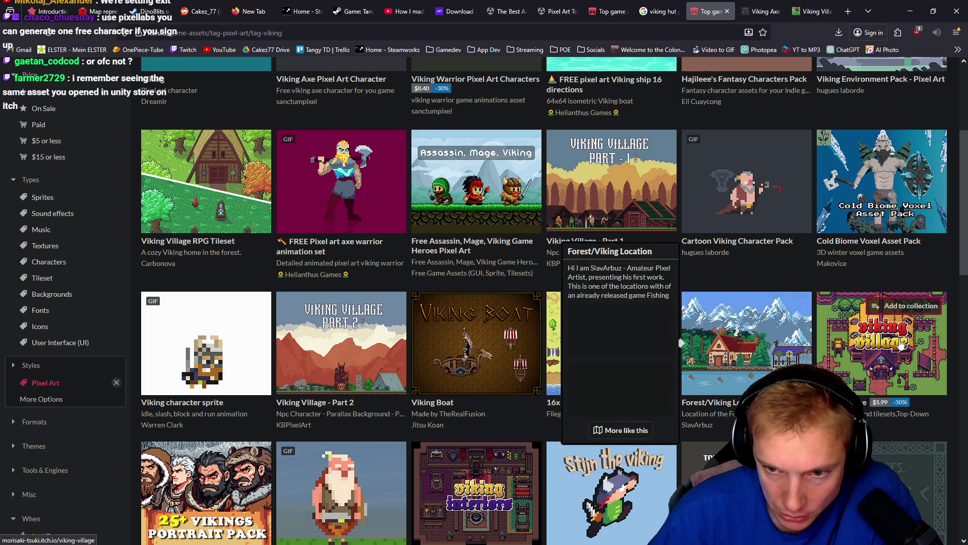
{"action": "scroll", "coordinate": [892, 318], "scroll_direction": "down", "scroll_amount": 1}
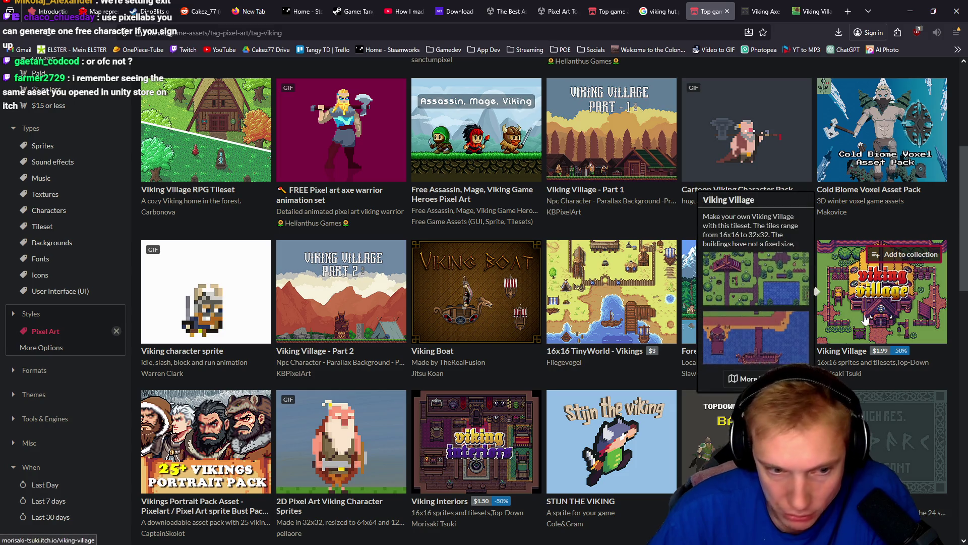
{"action": "scroll", "coordinate": [371, 304], "scroll_direction": "down", "scroll_amount": 4}
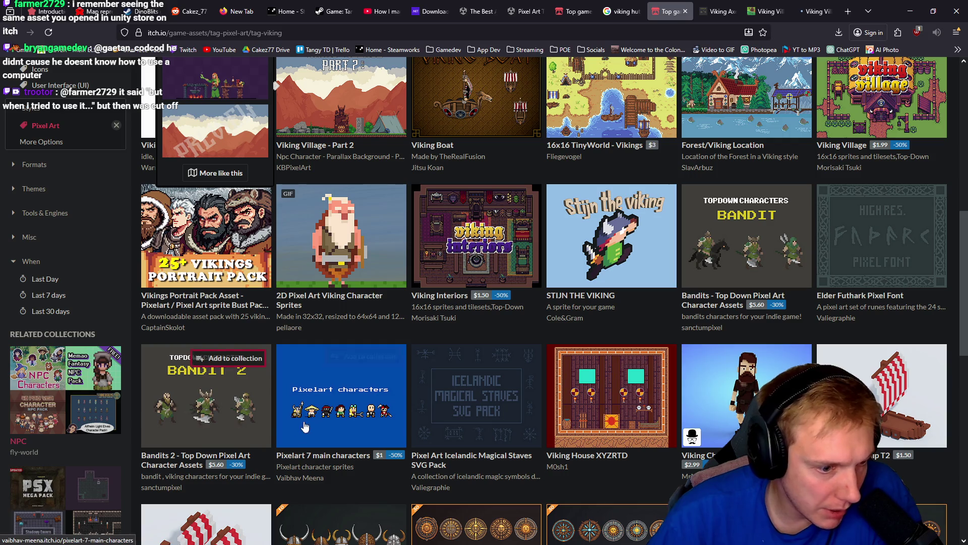
{"action": "scroll", "coordinate": [577, 313], "scroll_direction": "down", "scroll_amount": 3}
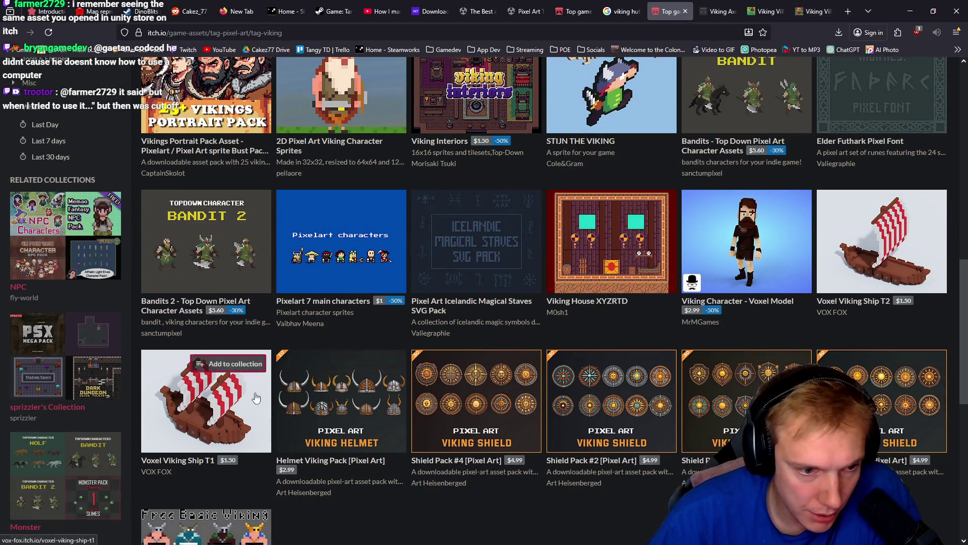
{"action": "scroll", "coordinate": [282, 396], "scroll_direction": "down", "scroll_amount": 2}
{"action": "scroll", "coordinate": [389, 381], "scroll_direction": "up", "scroll_amount": 10}
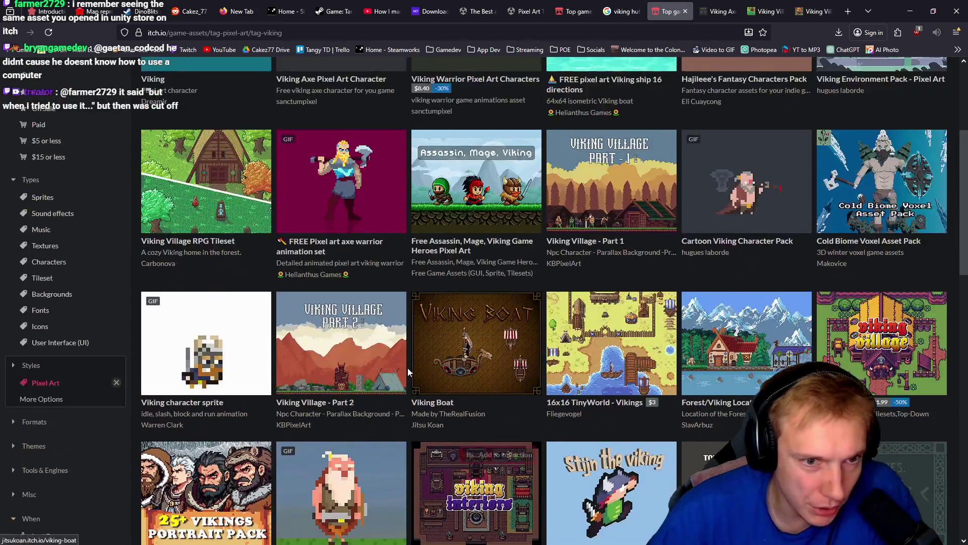
{"action": "scroll", "coordinate": [407, 368], "scroll_direction": "up", "scroll_amount": 5}
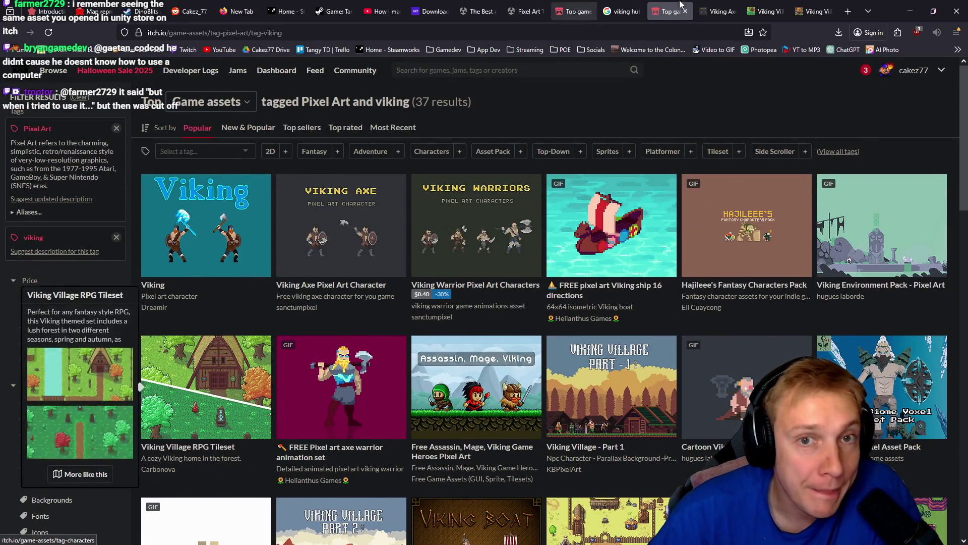
{"action": "left_click", "coordinate": [719, 11]}
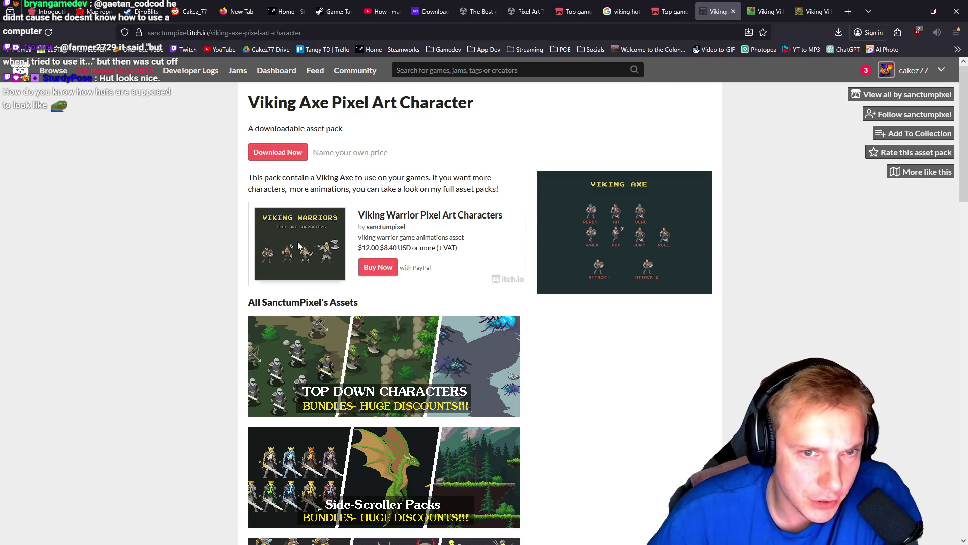
Switch to the Viking Village tileset tab and enlarge one of its village screenshots
{"action": "left_click", "coordinate": [767, 11]}
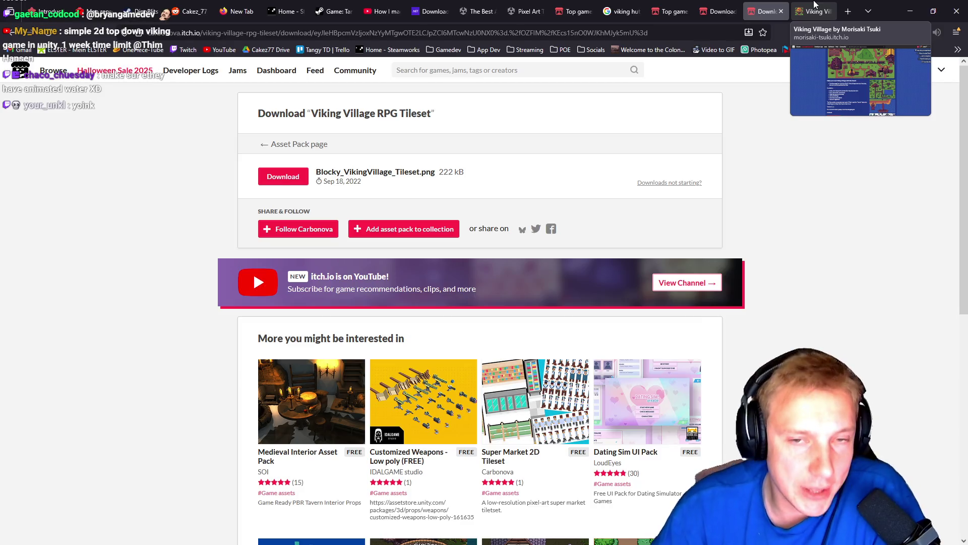
{"action": "left_click", "coordinate": [814, 11]}
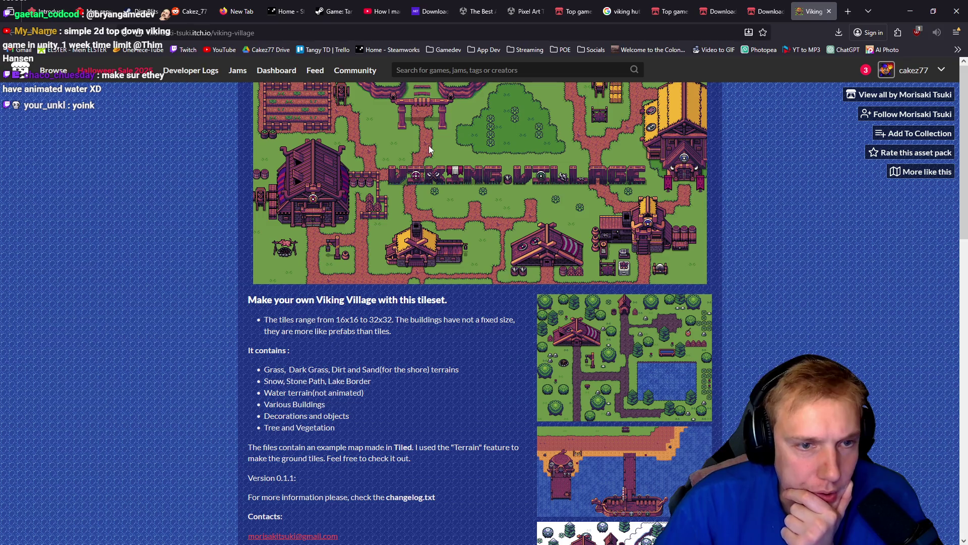
{"action": "scroll", "coordinate": [404, 277], "scroll_direction": "down", "scroll_amount": 8}
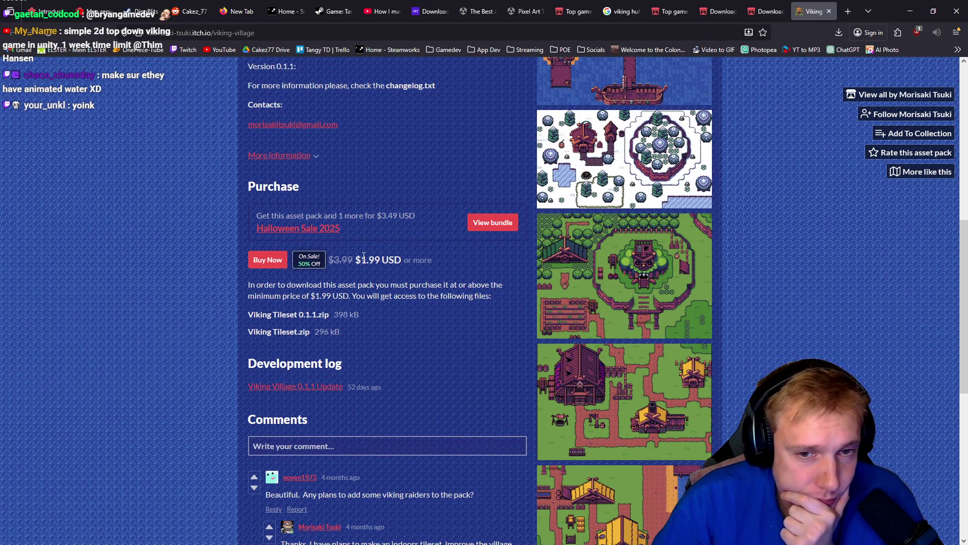
{"action": "left_click", "coordinate": [626, 273]}
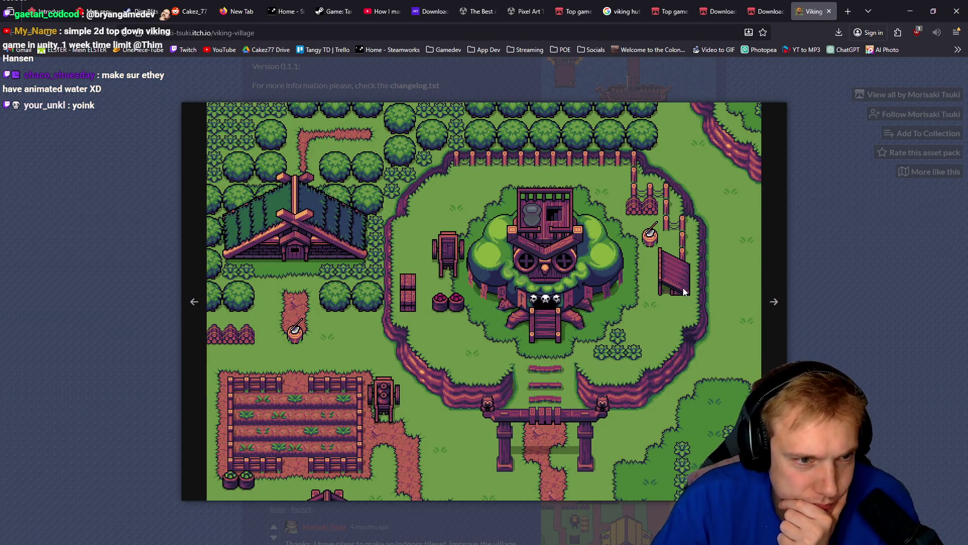
Step through four more Viking Village screenshots, then close the enlarged view
{"action": "left_click", "coordinate": [774, 302]}
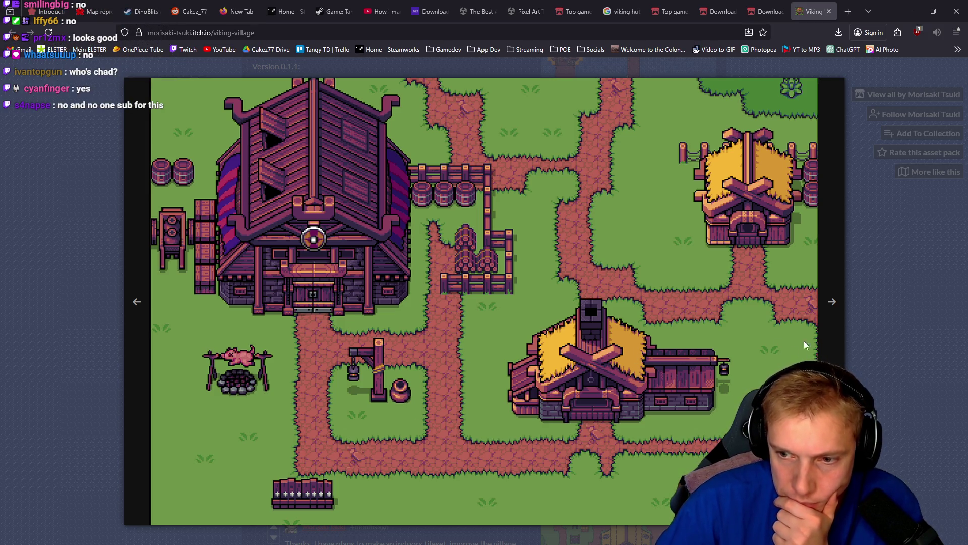
{"action": "left_click", "coordinate": [831, 300]}
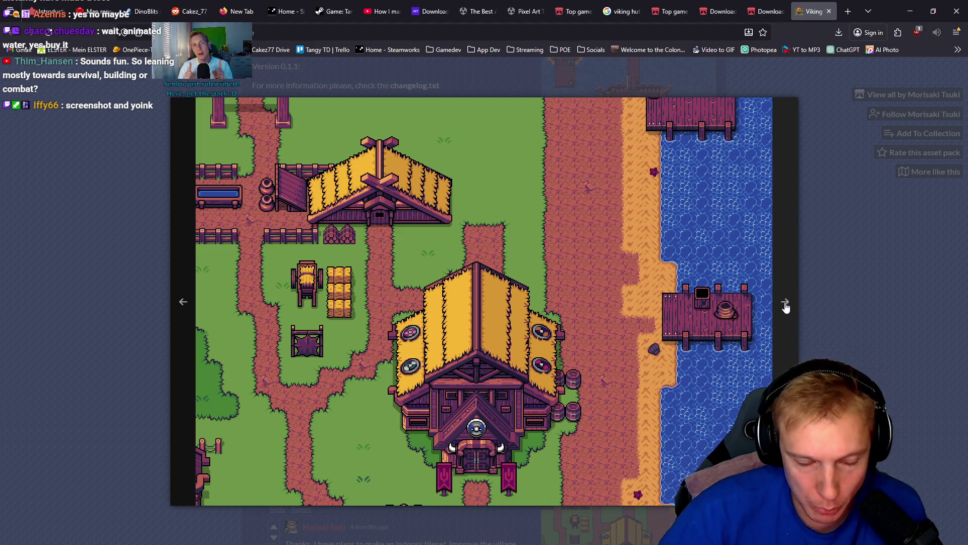
{"action": "left_click", "coordinate": [785, 305]}
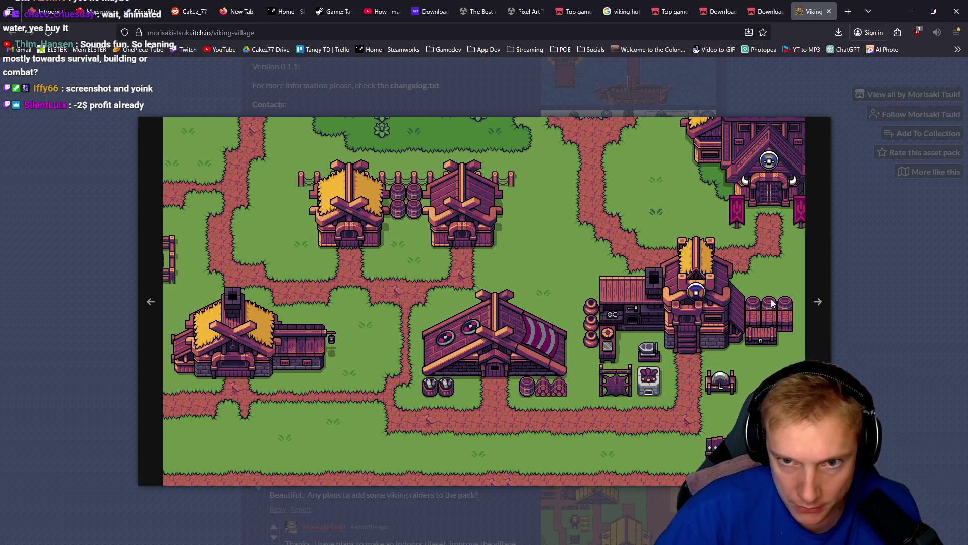
{"action": "left_click", "coordinate": [818, 301]}
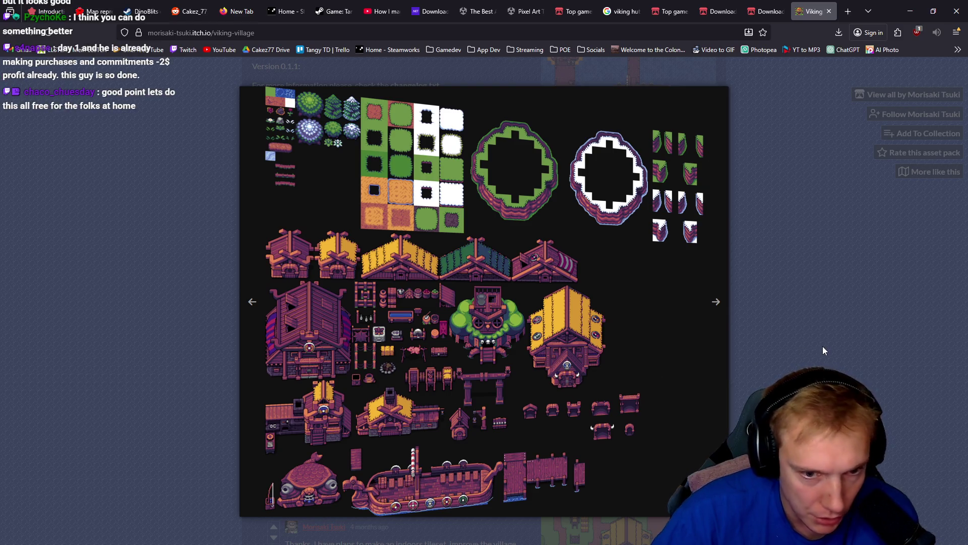
{"action": "left_click", "coordinate": [846, 317]}
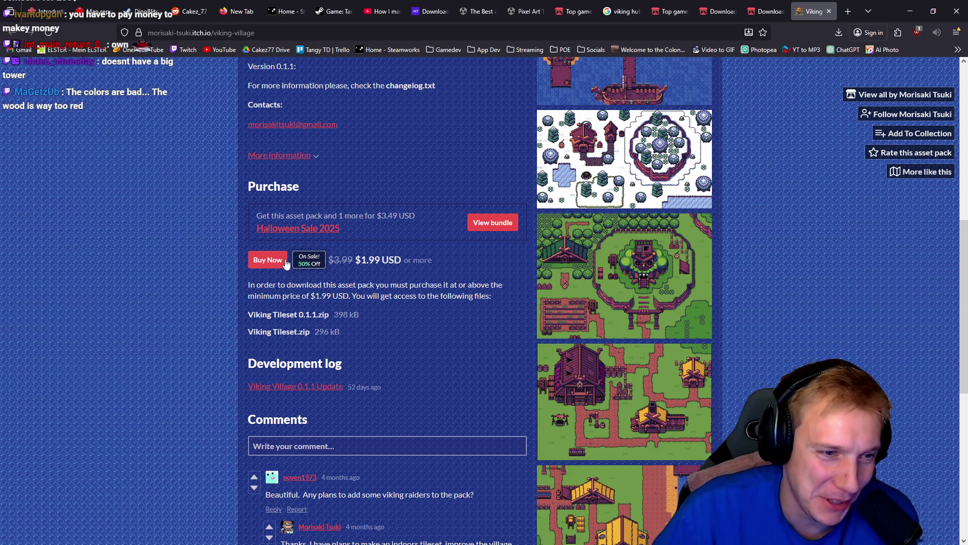
Minimise the browser to reveal the code editor showing vk_renderer.cpp
{"action": "left_click", "coordinate": [909, 11]}
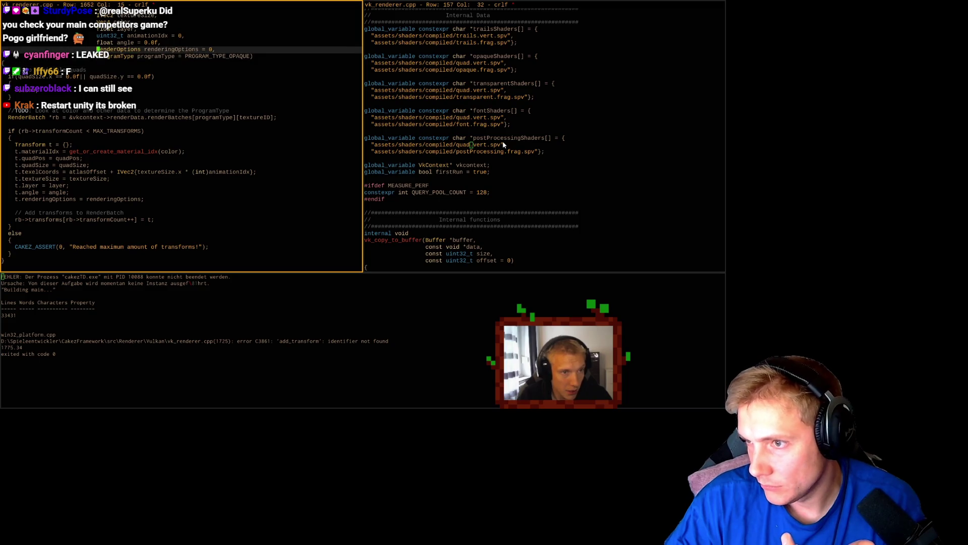
Adjust the blank lines above add_transform, then save and rebuild with Alt+M
{"action": "key", "text": "Down"}
{"action": "key", "text": "Down"}
{"action": "key", "text": "Down"}
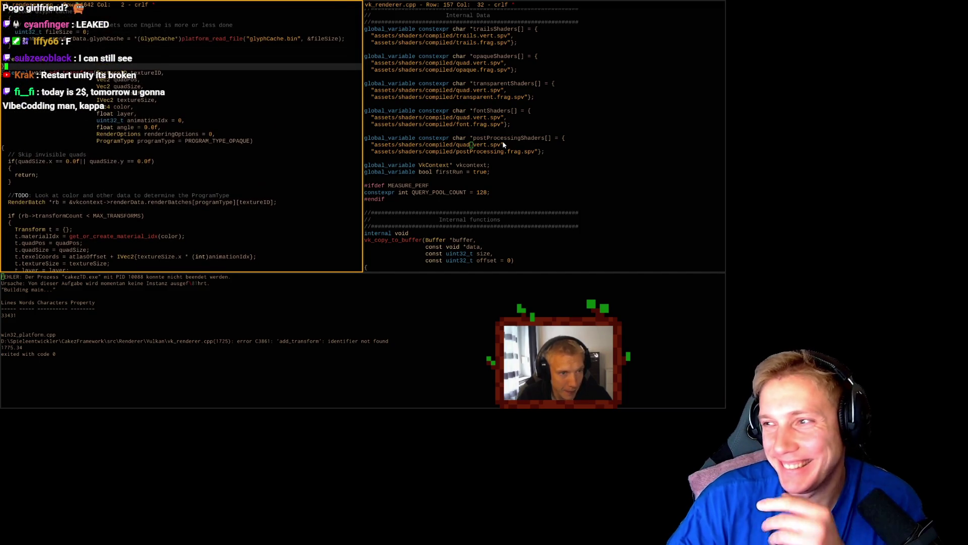
{"action": "key", "text": "End"}
{"action": "key", "text": "Return"}
{"action": "key", "text": "Return"}
{"action": "key", "text": "Delete"}
{"action": "key", "text": "alt+m"}
{"action": "key", "text": "Down"}
{"action": "key", "text": "Down"}
{"action": "key", "text": "Down"}
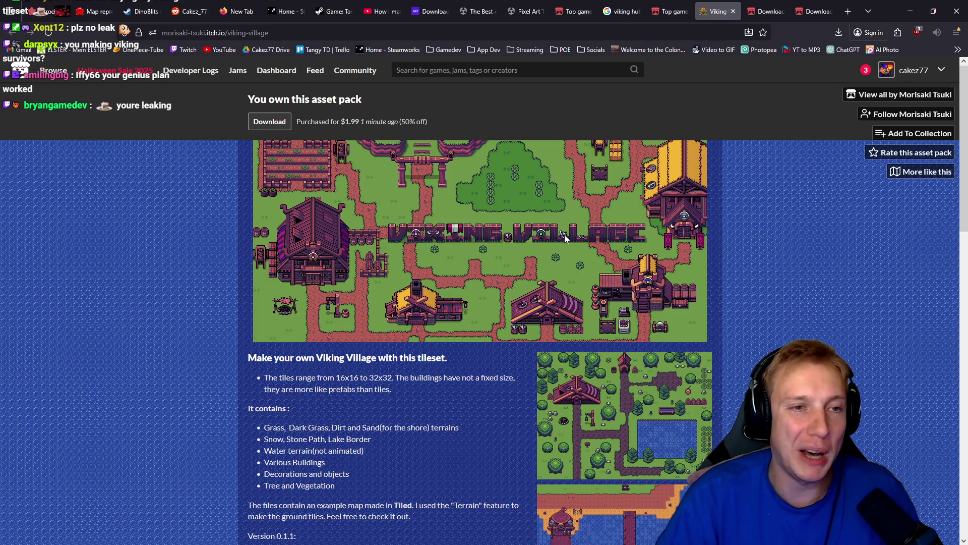
Scroll the owned Viking Village page, then start a new tab typing 'the 13th varrrio'
{"action": "scroll", "coordinate": [729, 202], "scroll_direction": "down", "scroll_amount": 2}
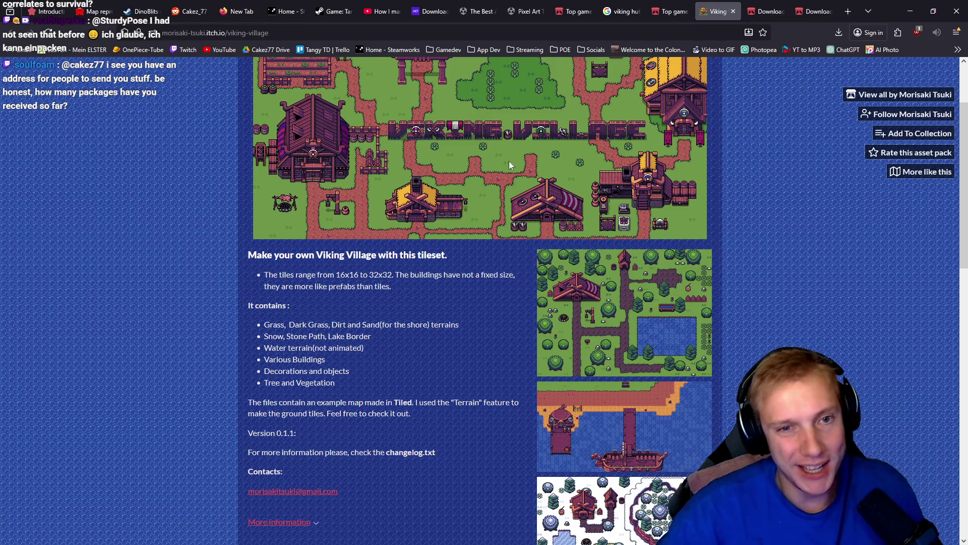
{"action": "scroll", "coordinate": [516, 175], "scroll_direction": "up", "scroll_amount": 2}
{"action": "scroll", "coordinate": [432, 149], "scroll_direction": "up", "scroll_amount": 2}
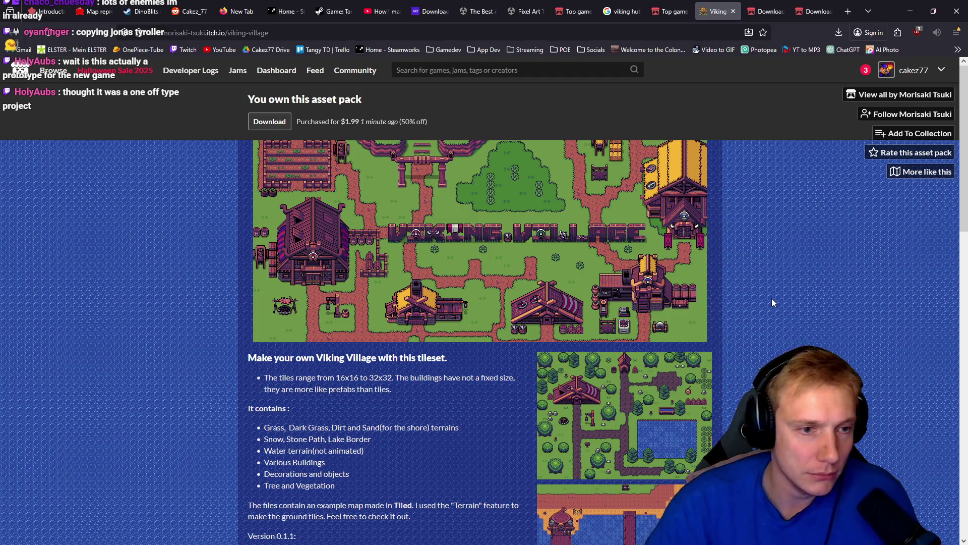
{"action": "left_click", "coordinate": [848, 12]}
{"action": "type", "text": "the 1"}
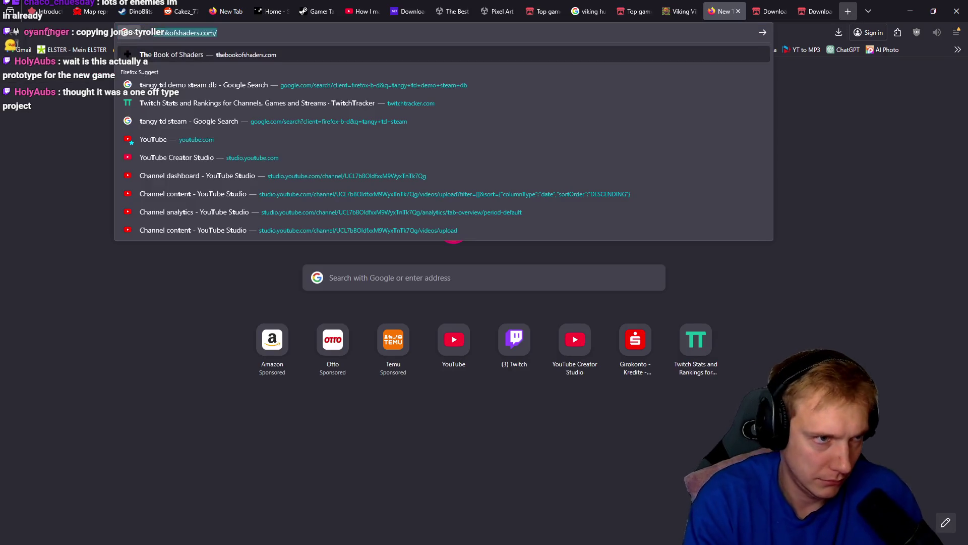
{"action": "type", "text": "3th varrrio"}
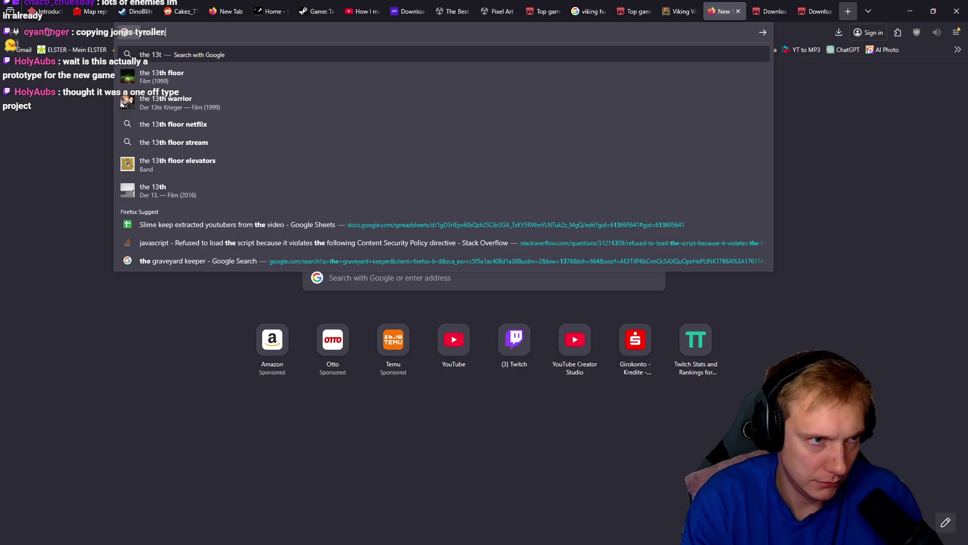
Search Google for the suggested 'the 13th warrior' and scroll its image results
{"action": "key", "text": "Down"}
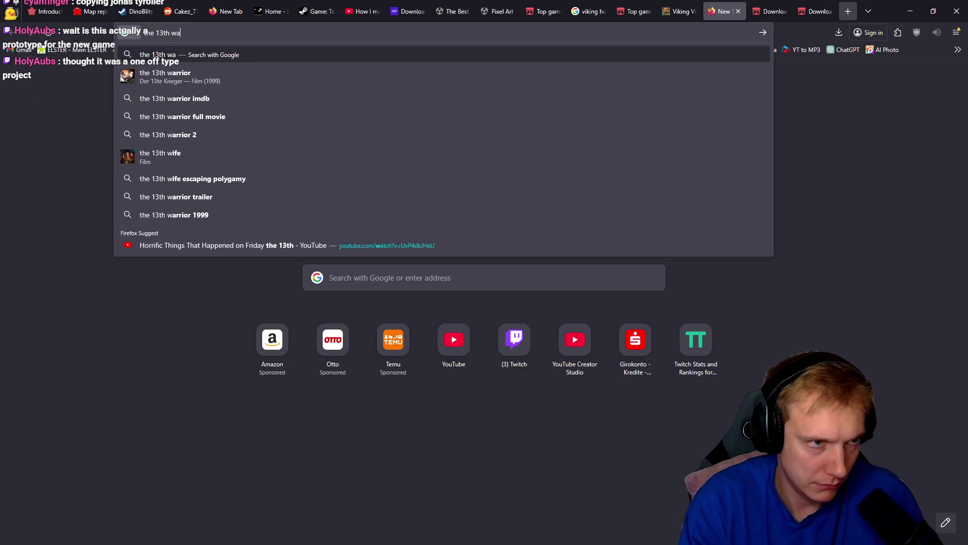
{"action": "key", "text": "Return"}
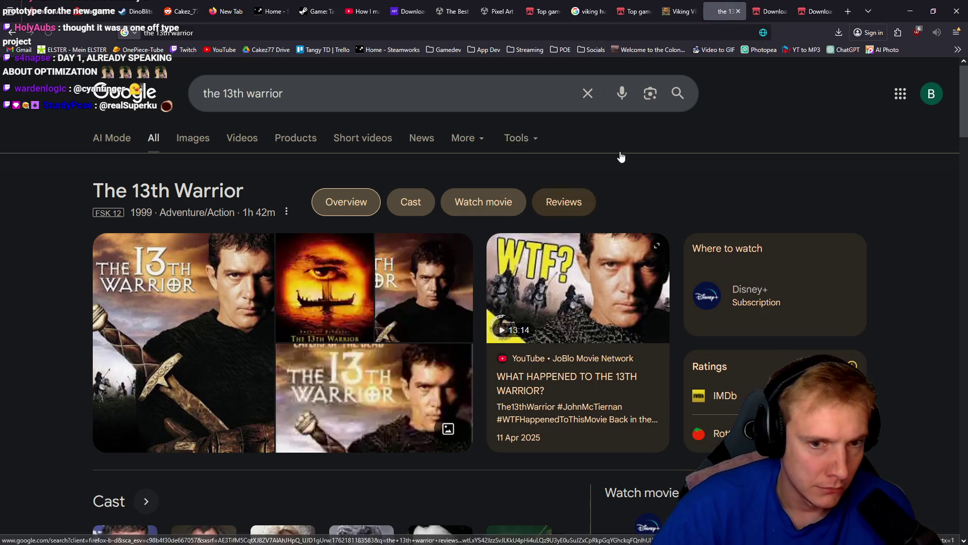
{"action": "left_click", "coordinate": [196, 146]}
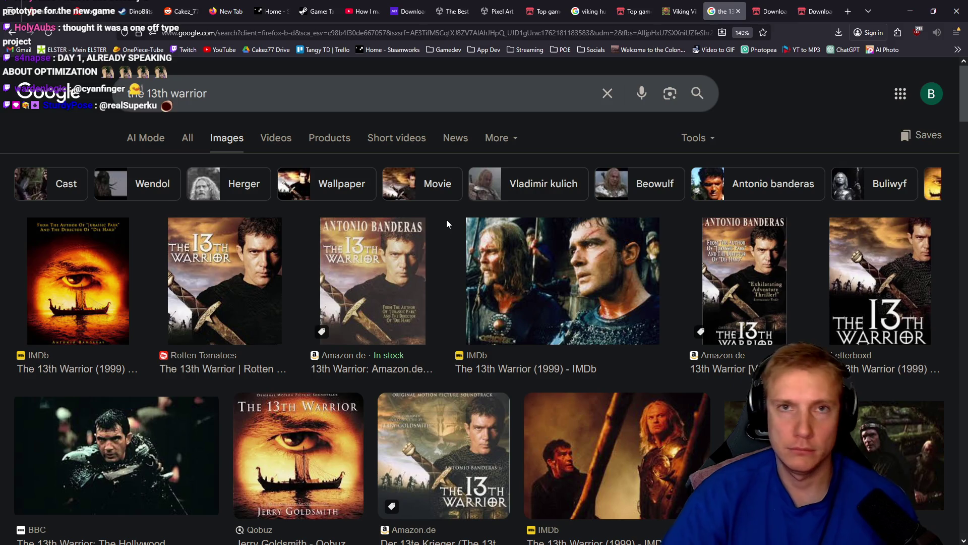
{"action": "scroll", "coordinate": [484, 273], "scroll_direction": "down", "scroll_amount": 10}
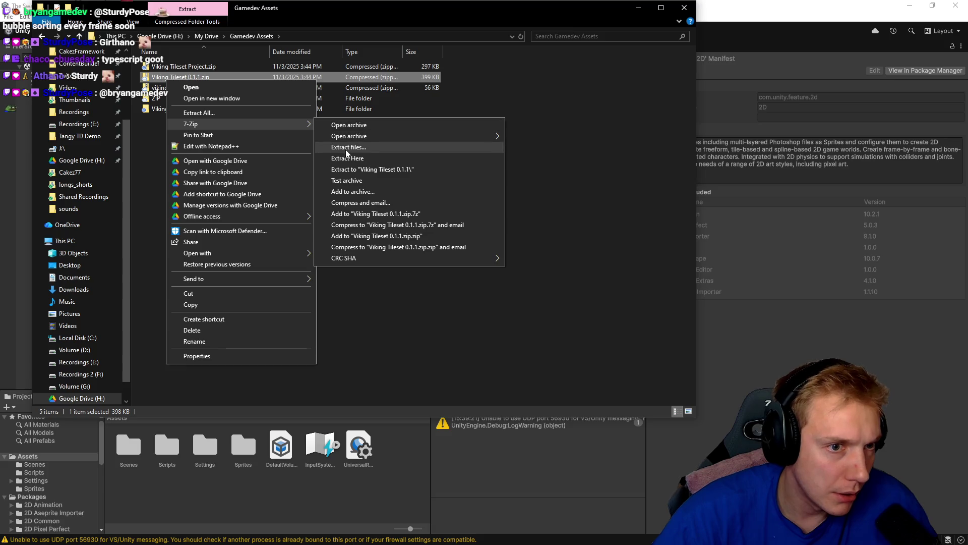
Extract the Viking Tileset 0.1.1 and viking_axe_pack.zip archives into the Gamedev Assets folder
{"action": "left_click", "coordinate": [347, 157]}
{"action": "right_click", "coordinate": [184, 89]}
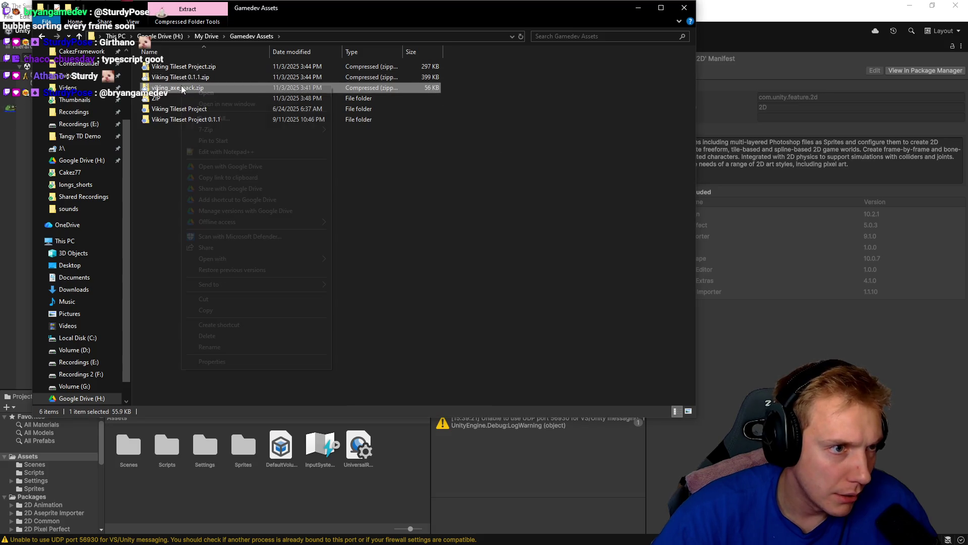
{"action": "mouse_move", "coordinate": [282, 129]}
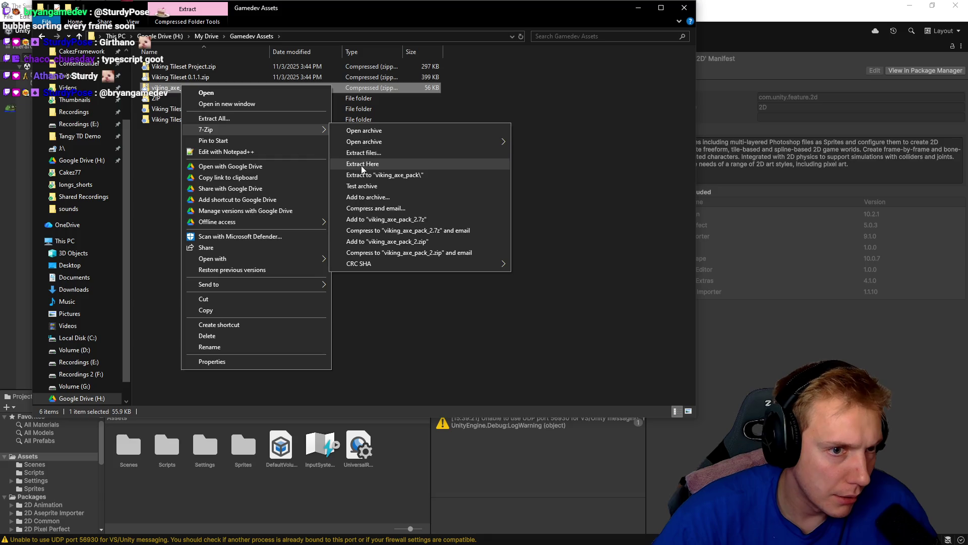
{"action": "left_click", "coordinate": [362, 163]}
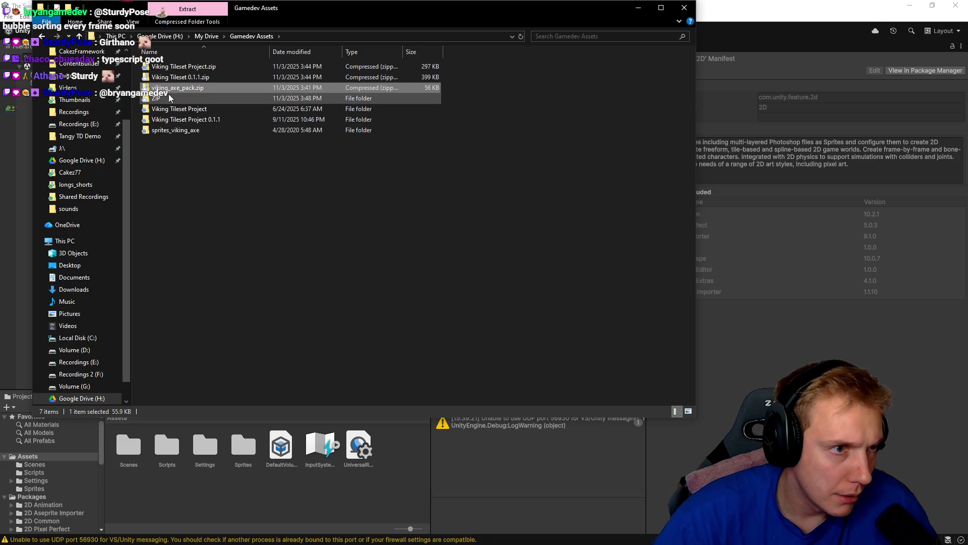
Delete the three zip archives and open the Viking Tileset Project folder
{"action": "key", "text": "shift+Up"}
{"action": "key", "text": "shift+Up"}
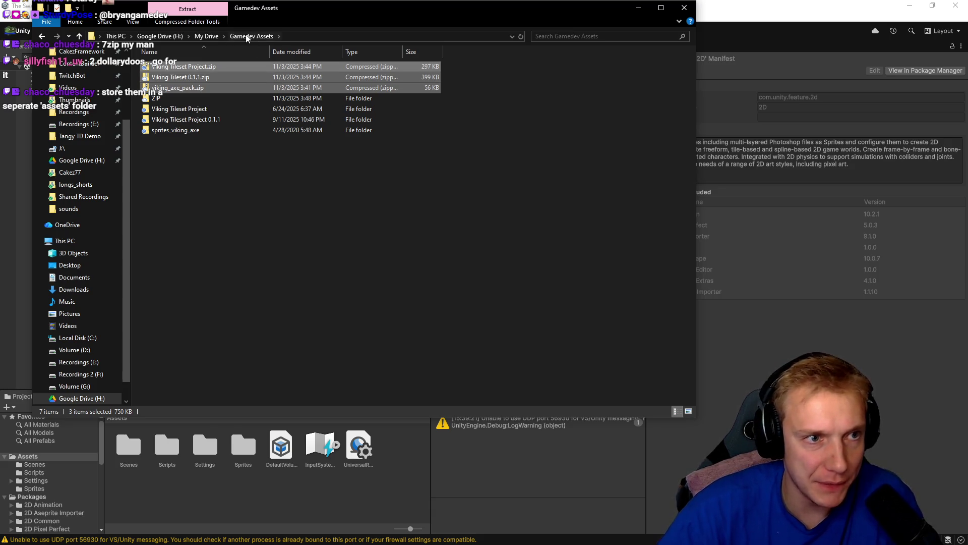
{"action": "key", "text": "Delete"}
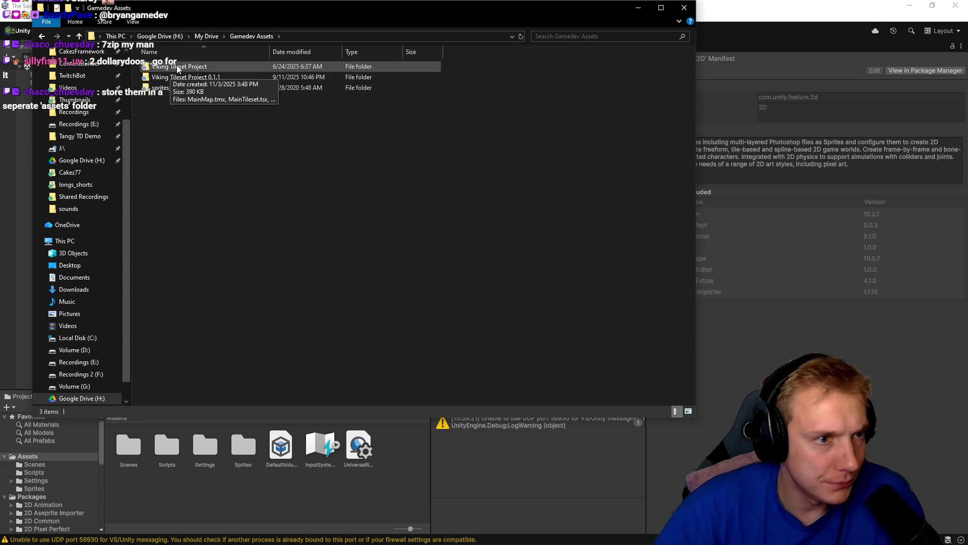
{"action": "double_click", "coordinate": [224, 78]}
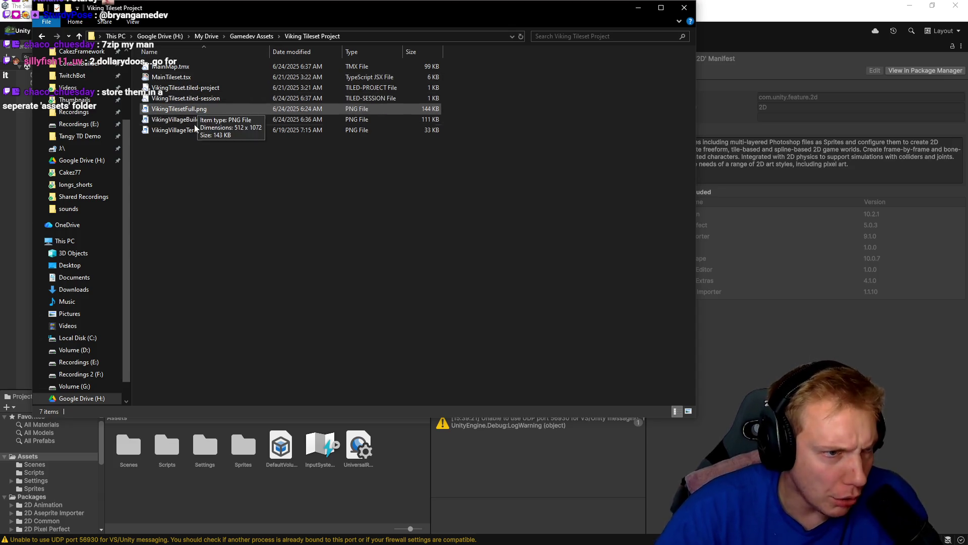
Preview VikingVillageTerrain.png in Photos, then close it
{"action": "left_click", "coordinate": [174, 132]}
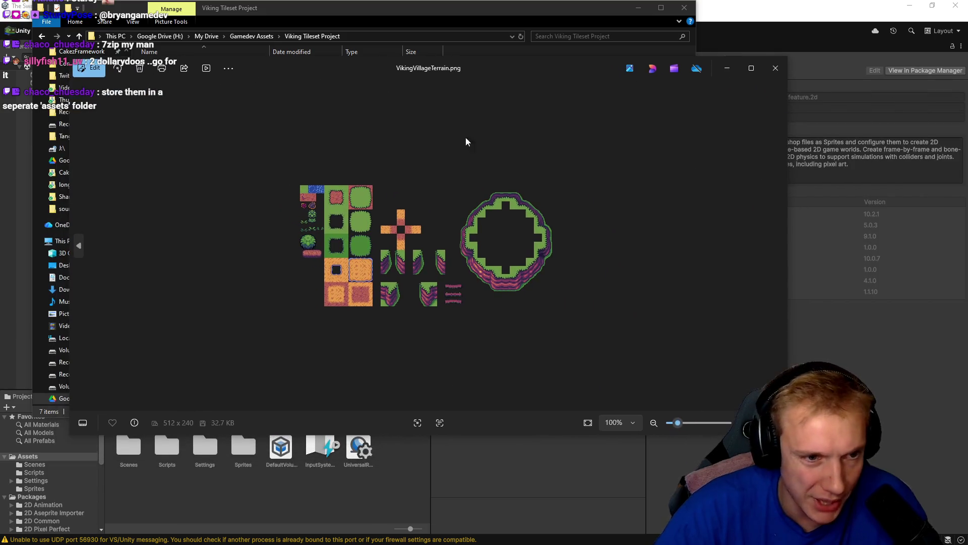
{"action": "scroll", "coordinate": [330, 251], "scroll_direction": "up", "scroll_amount": 5}
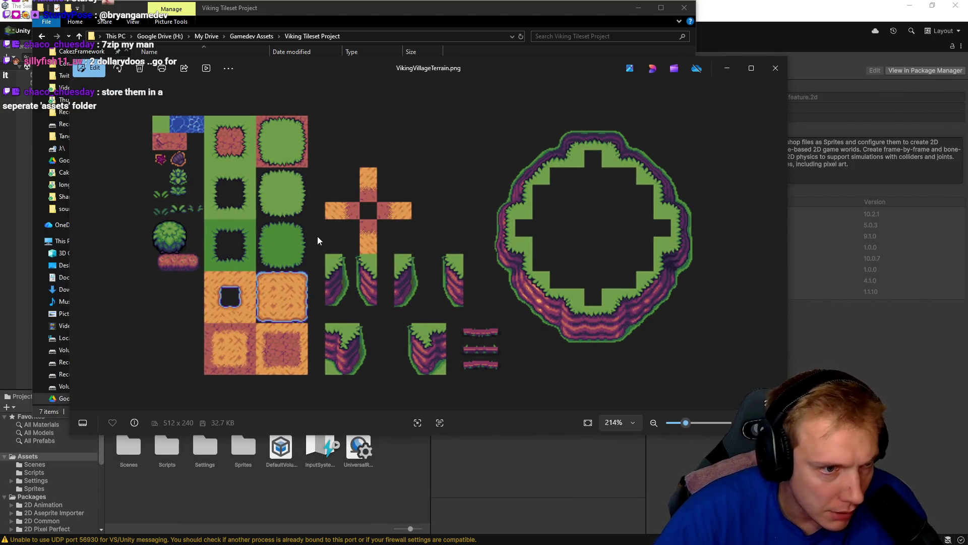
{"action": "scroll", "coordinate": [186, 187], "scroll_direction": "up", "scroll_amount": 3}
{"action": "scroll", "coordinate": [158, 180], "scroll_direction": "down", "scroll_amount": 2}
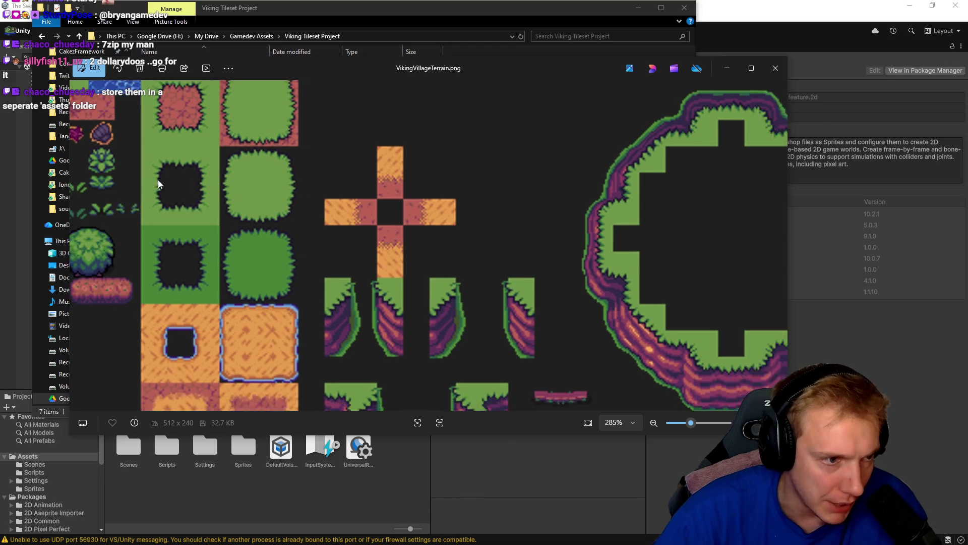
{"action": "scroll", "coordinate": [167, 185], "scroll_direction": "down", "scroll_amount": 1}
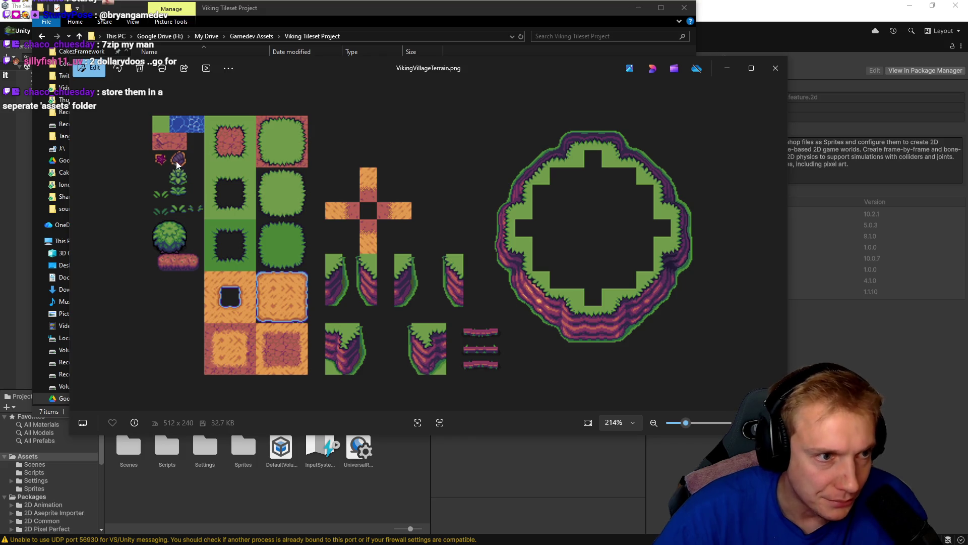
{"action": "left_click", "coordinate": [775, 68]}
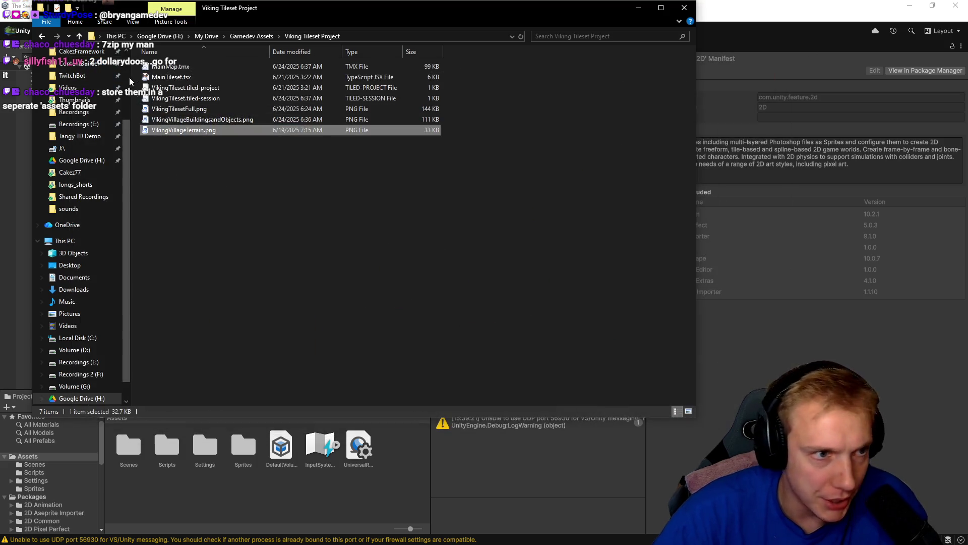
Preview VikingTilesetFull.png in Photos, then close the viewer
{"action": "double_click", "coordinate": [171, 113]}
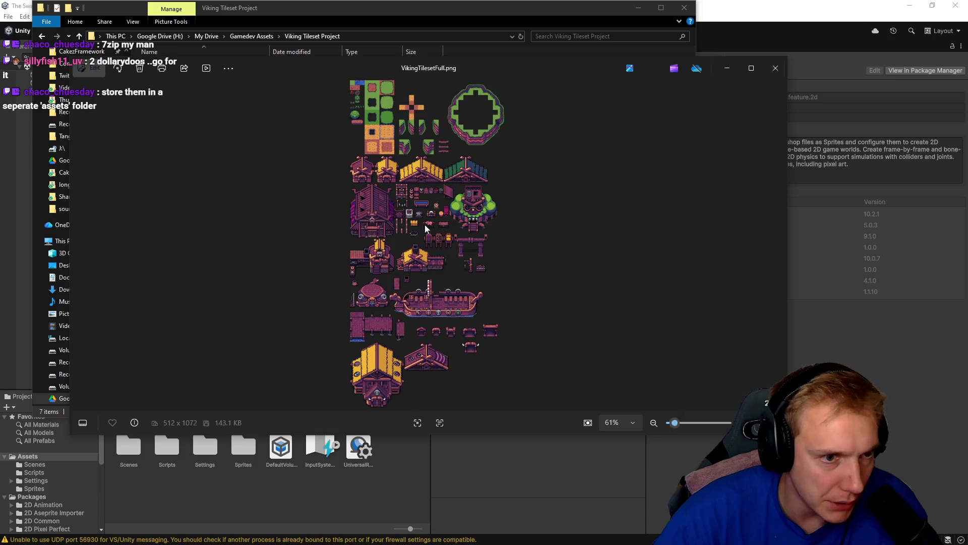
{"action": "scroll", "coordinate": [414, 148], "scroll_direction": "down", "scroll_amount": 2}
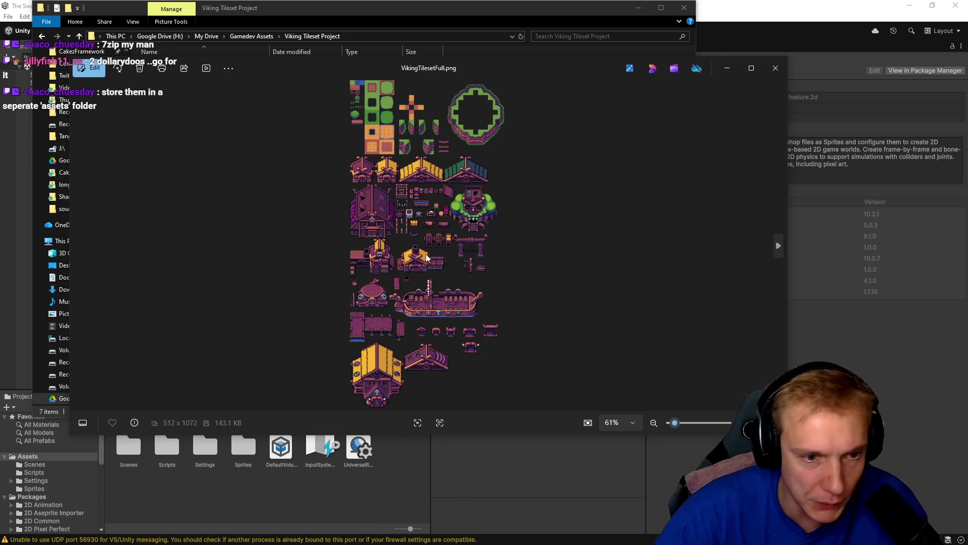
{"action": "scroll", "coordinate": [419, 292], "scroll_direction": "up", "scroll_amount": 1}
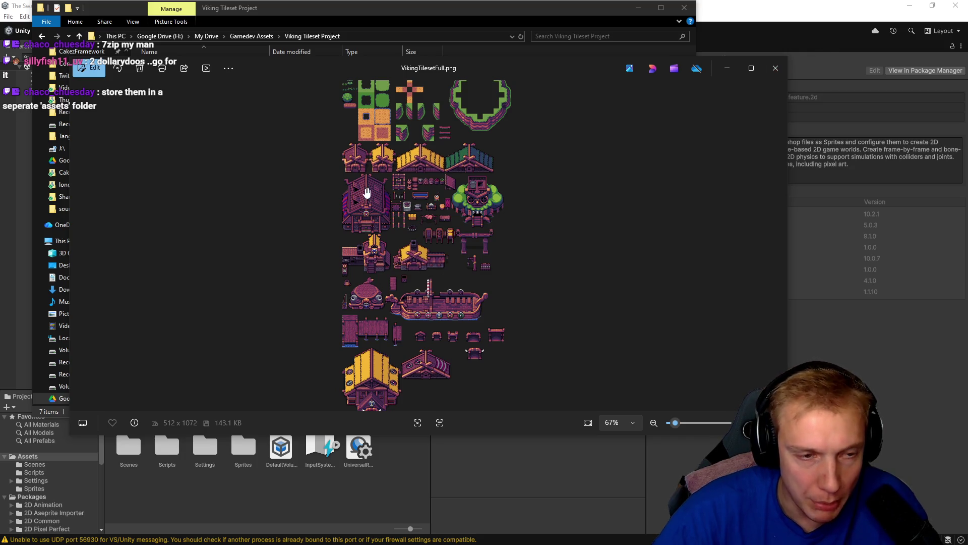
{"action": "left_click", "coordinate": [775, 68]}
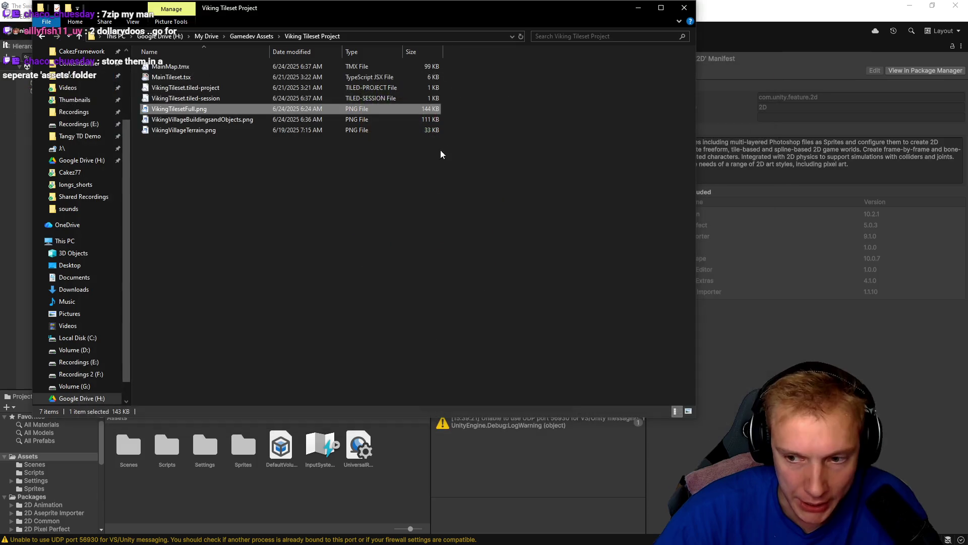
Import VikingTilesetFull.png into the Unity project's Assets/Sprites folder, then switch to the itch.io page
{"action": "mouse_move", "coordinate": [176, 112]}
{"action": "left_mouse_down"}
{"action": "mouse_move", "coordinate": [414, 439]}
{"action": "mouse_move", "coordinate": [399, 444]}
{"action": "left_mouse_up"}
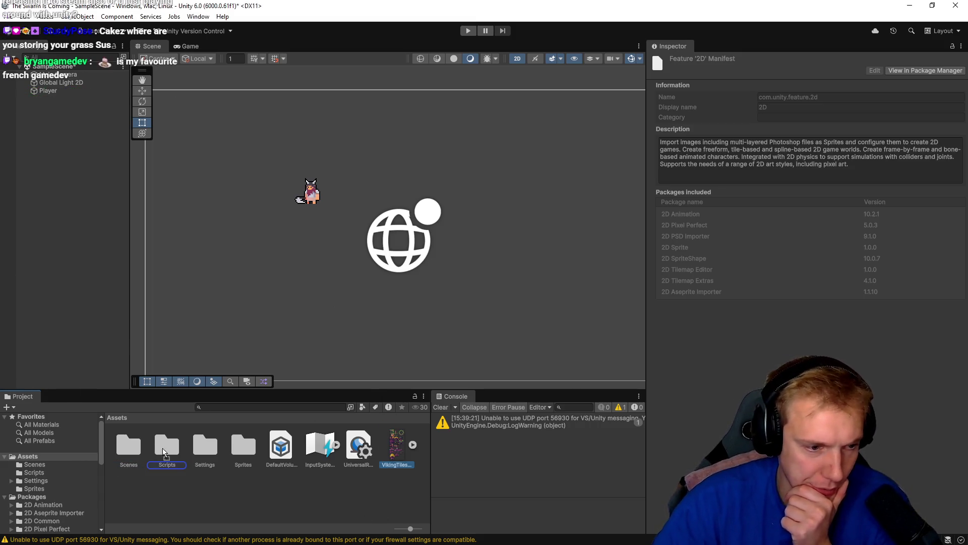
{"action": "left_click_drag", "start_coordinate": [205, 455], "coordinate": [247, 443]}
{"action": "right_click", "coordinate": [60, 113]}
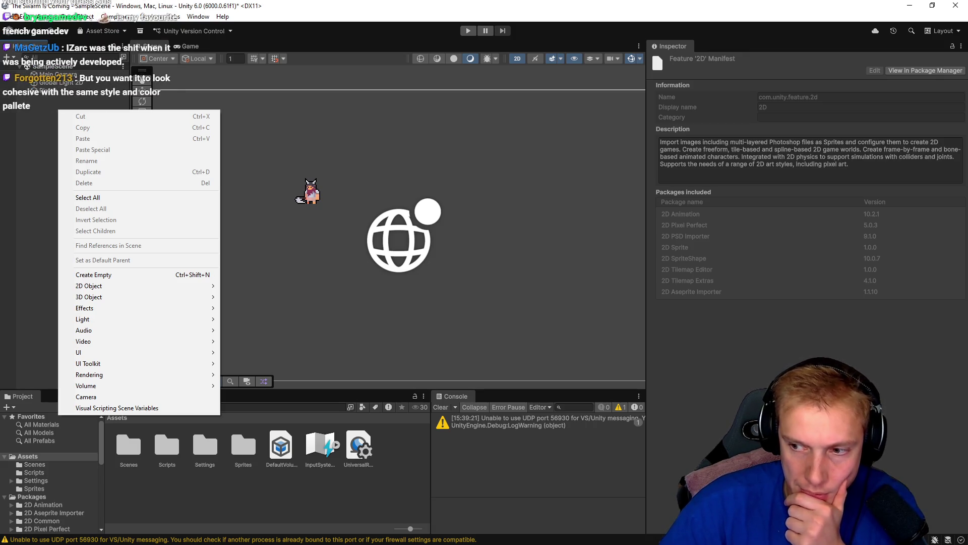
{"action": "left_click", "coordinate": [41, 163]}
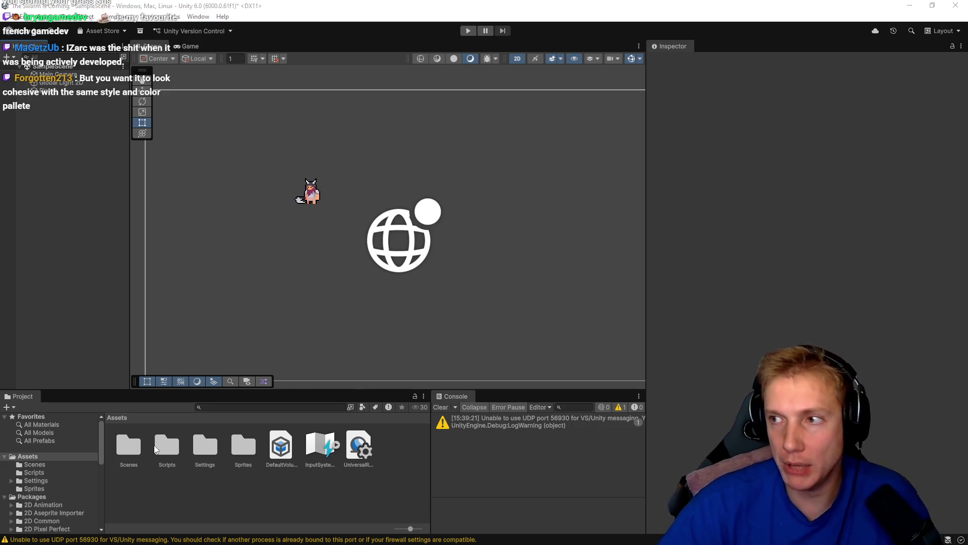
{"action": "key", "text": "alt+Tab"}
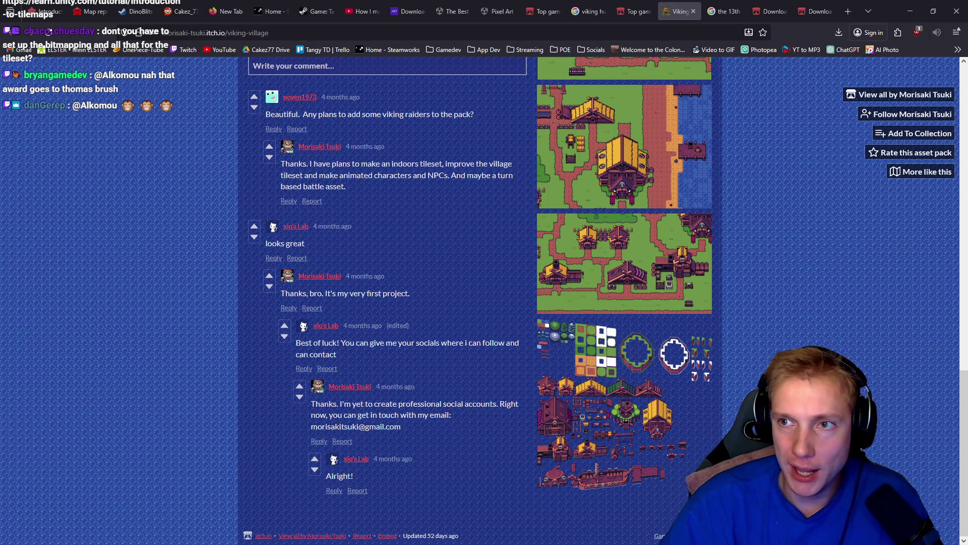
Read the Introduction to Tilemaps tutorial through step 3 'Create a Tilemap', then return to Unity
{"action": "key", "text": "alt+Tab"}
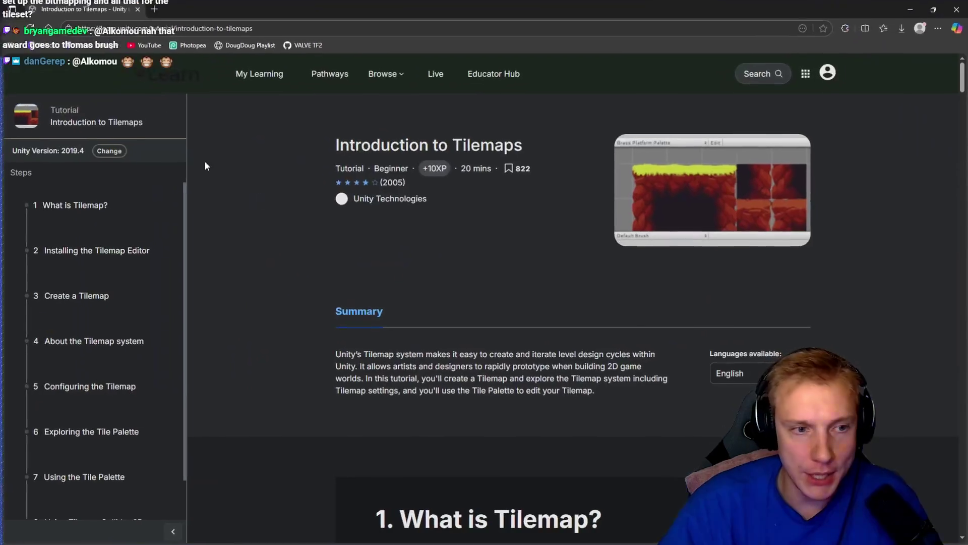
{"action": "scroll", "coordinate": [272, 250], "scroll_direction": "down", "scroll_amount": 10}
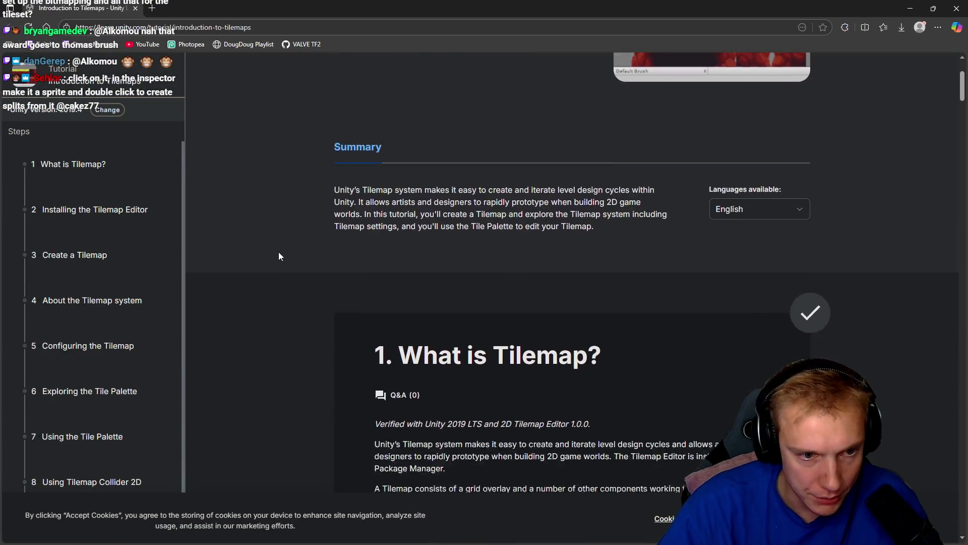
{"action": "scroll", "coordinate": [276, 251], "scroll_direction": "down", "scroll_amount": 9}
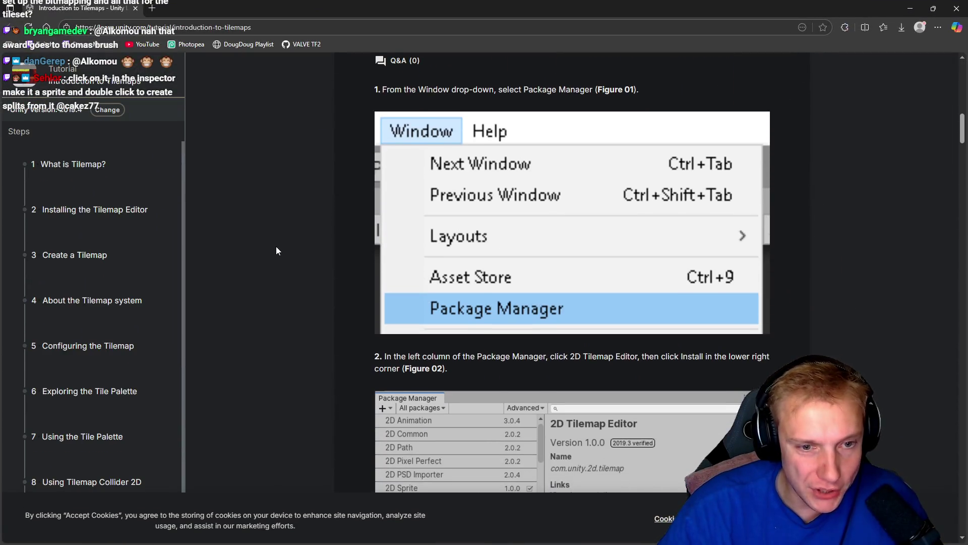
{"action": "scroll", "coordinate": [275, 247], "scroll_direction": "down", "scroll_amount": 4}
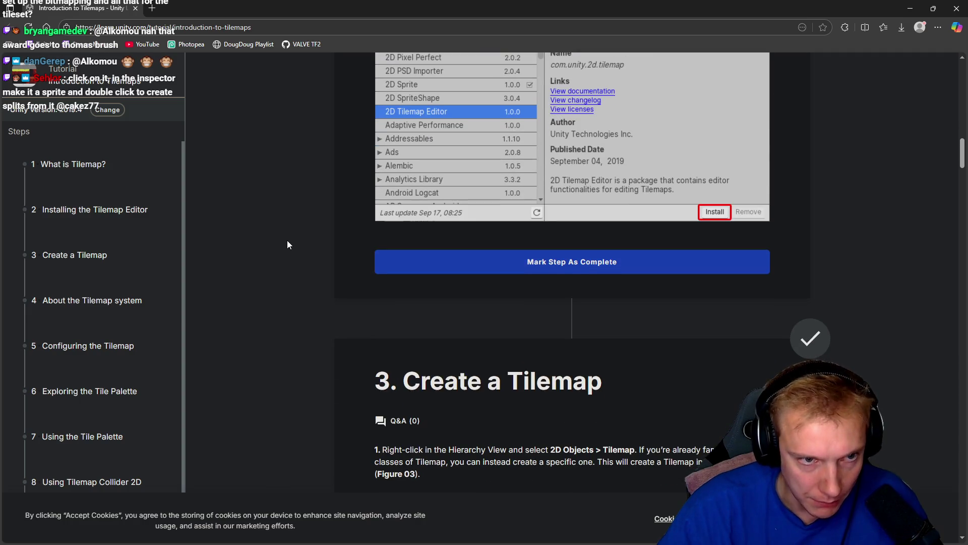
{"action": "scroll", "coordinate": [286, 240], "scroll_direction": "up", "scroll_amount": 2}
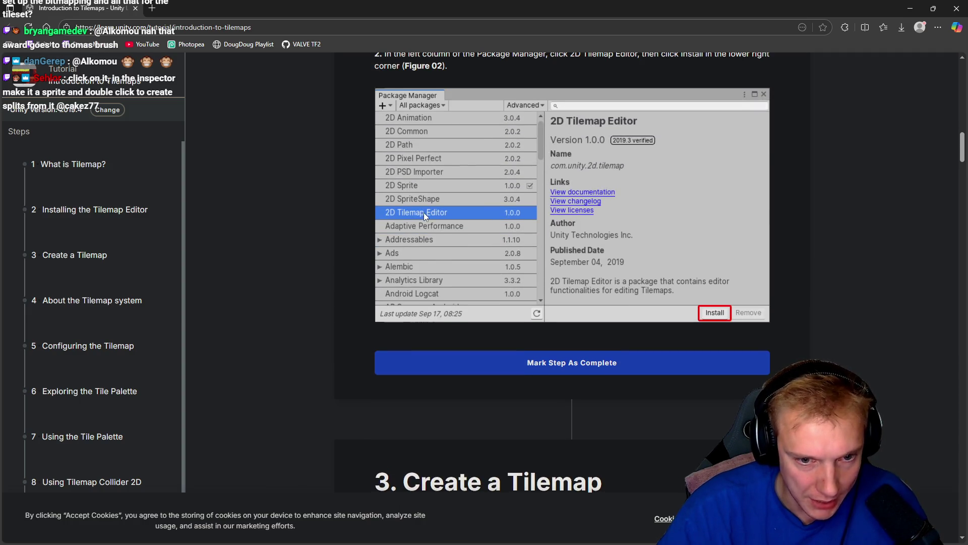
{"action": "scroll", "coordinate": [286, 289], "scroll_direction": "down", "scroll_amount": 6}
{"action": "scroll", "coordinate": [280, 283], "scroll_direction": "down", "scroll_amount": 2}
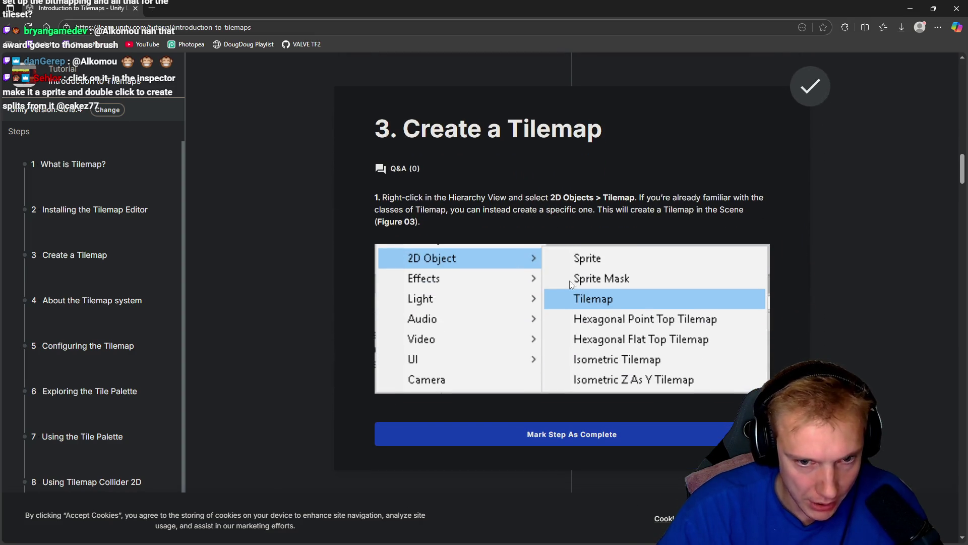
{"action": "key", "text": "alt+Tab"}
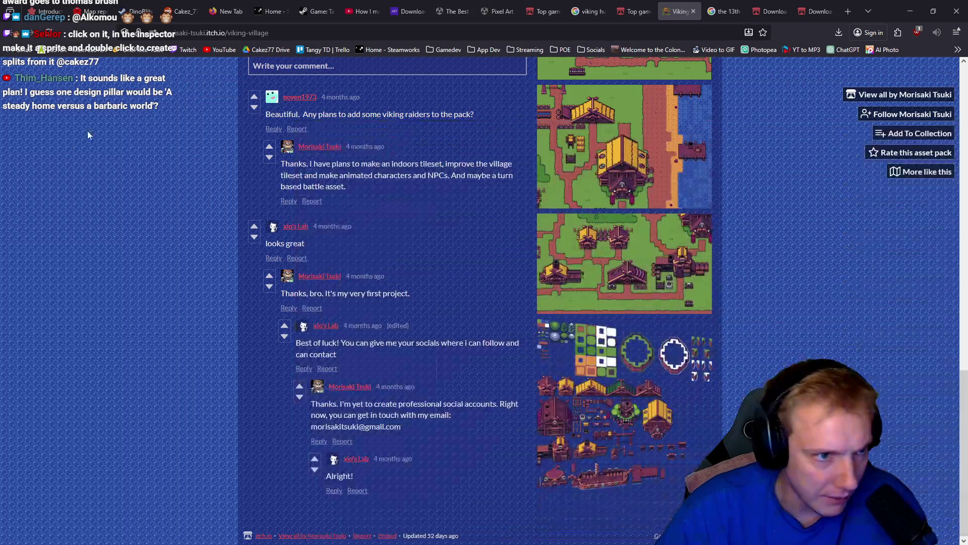
{"action": "key", "text": "alt+Tab"}
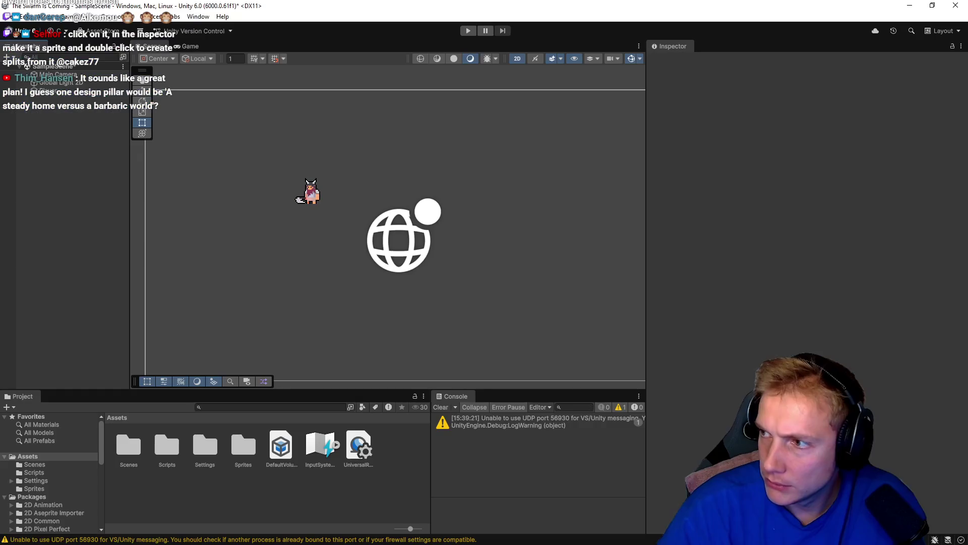
Create a rectangular Tilemap under a Grid and rename it to Background
{"action": "right_click", "coordinate": [56, 155]}
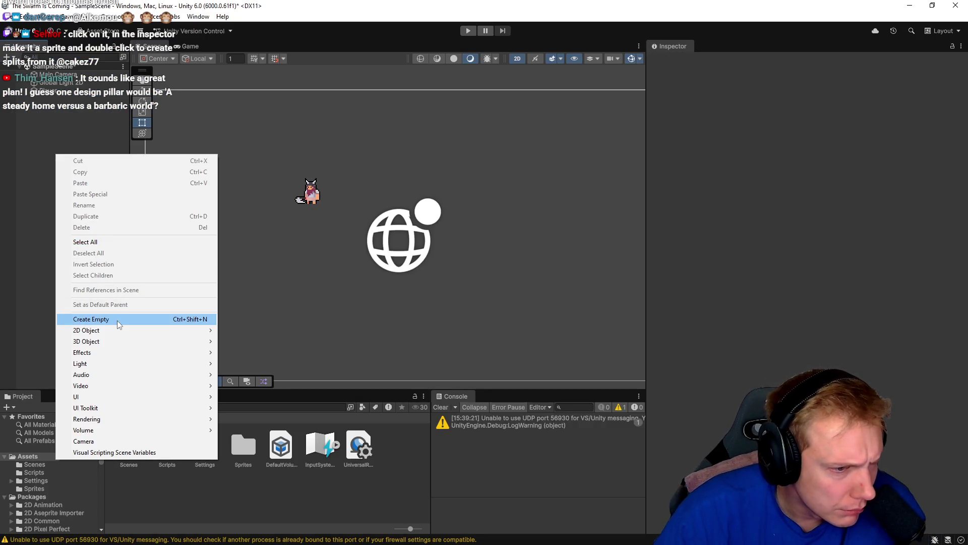
{"action": "mouse_move", "coordinate": [125, 328]}
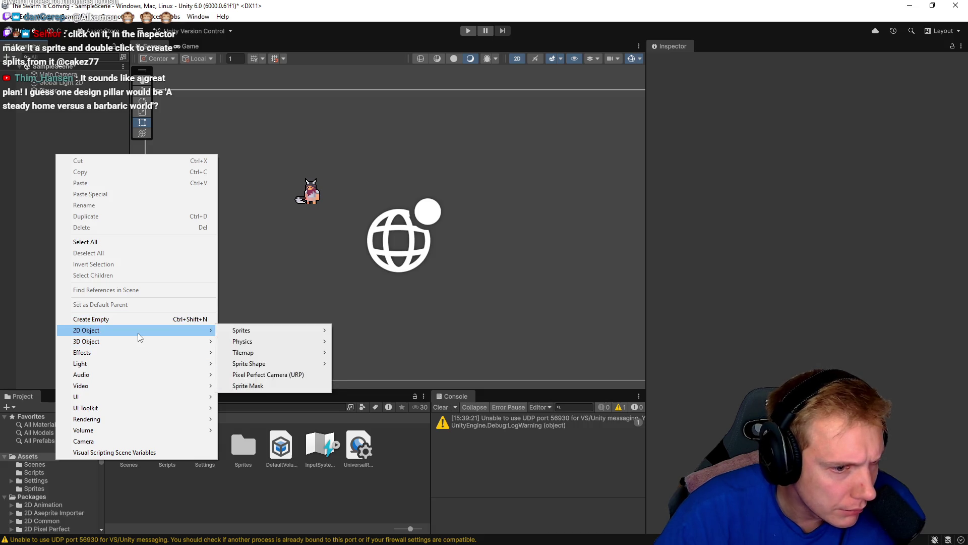
{"action": "mouse_move", "coordinate": [260, 353]}
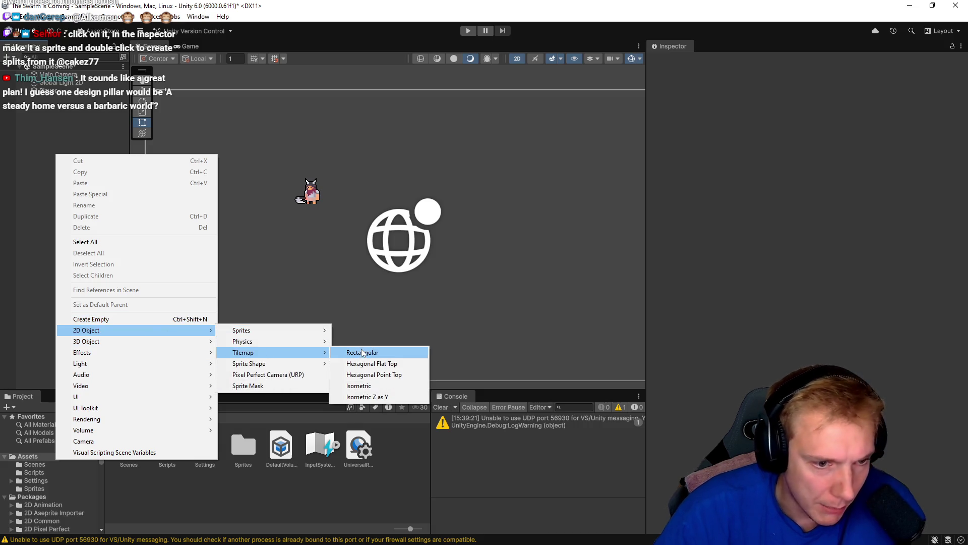
{"action": "left_click", "coordinate": [361, 356]}
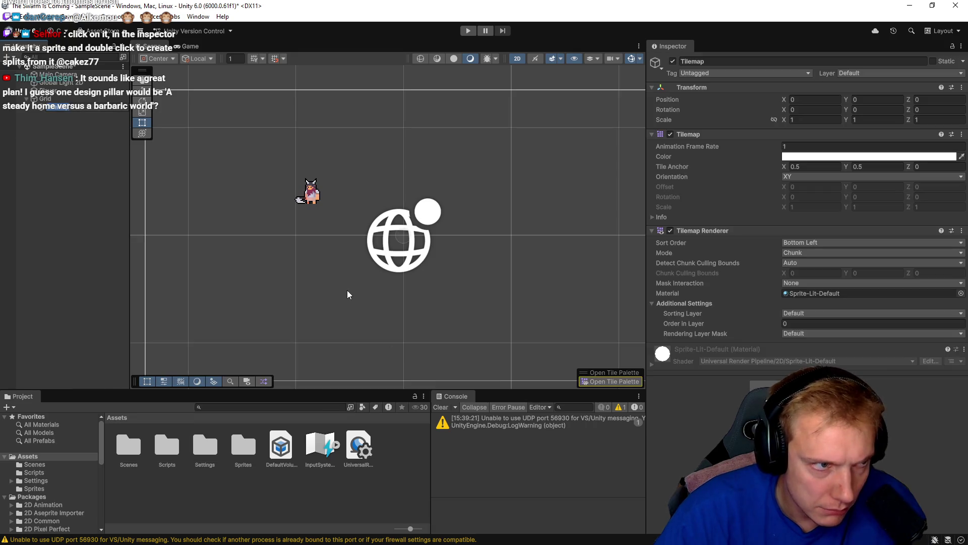
{"action": "scroll", "coordinate": [413, 162], "scroll_direction": "down", "scroll_amount": 2}
{"action": "scroll", "coordinate": [416, 160], "scroll_direction": "down", "scroll_amount": 3}
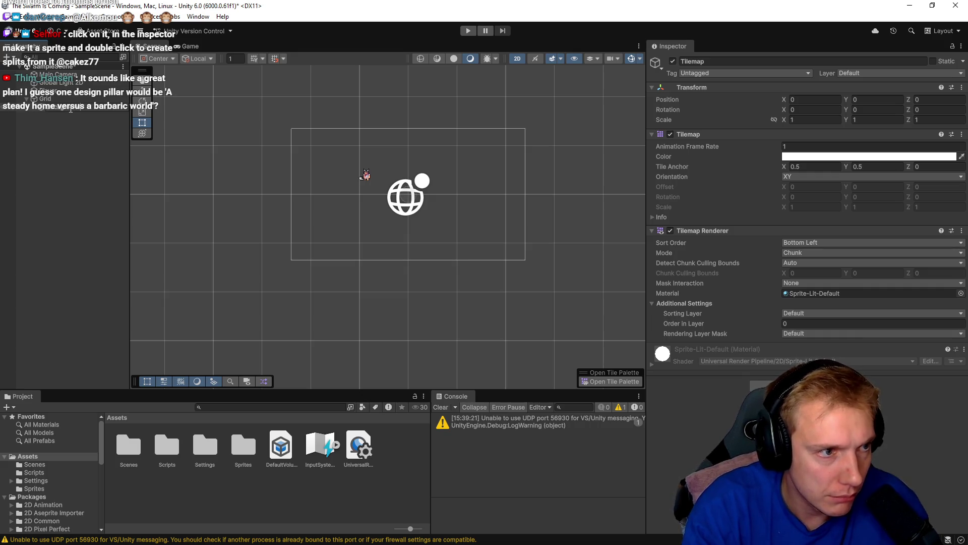
{"action": "key", "text": "Return"}
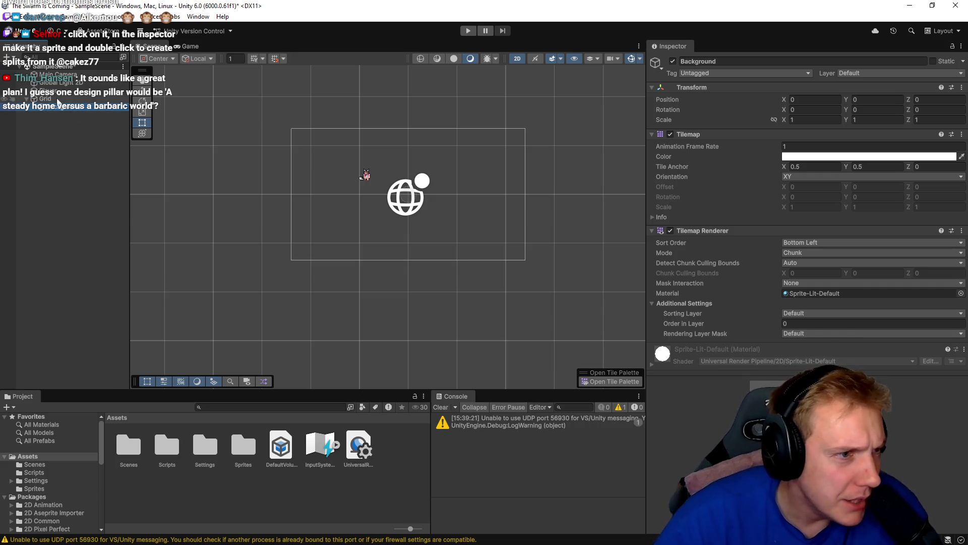
Check the Grid's cell size and keep the Background tilemap's renderer mode on Chunk
{"action": "left_click", "coordinate": [46, 99]}
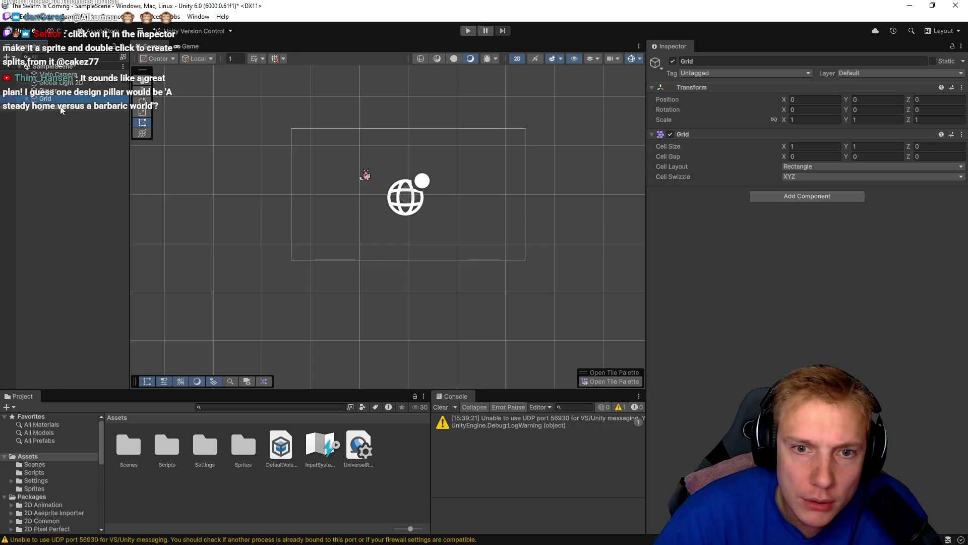
{"action": "left_click", "coordinate": [61, 109]}
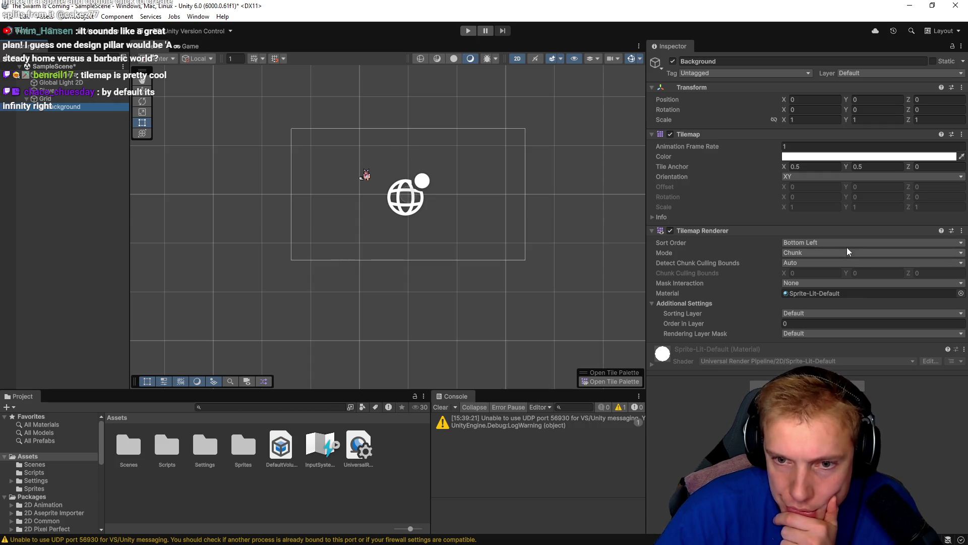
{"action": "left_click", "coordinate": [831, 253]}
{"action": "left_click", "coordinate": [821, 259]}
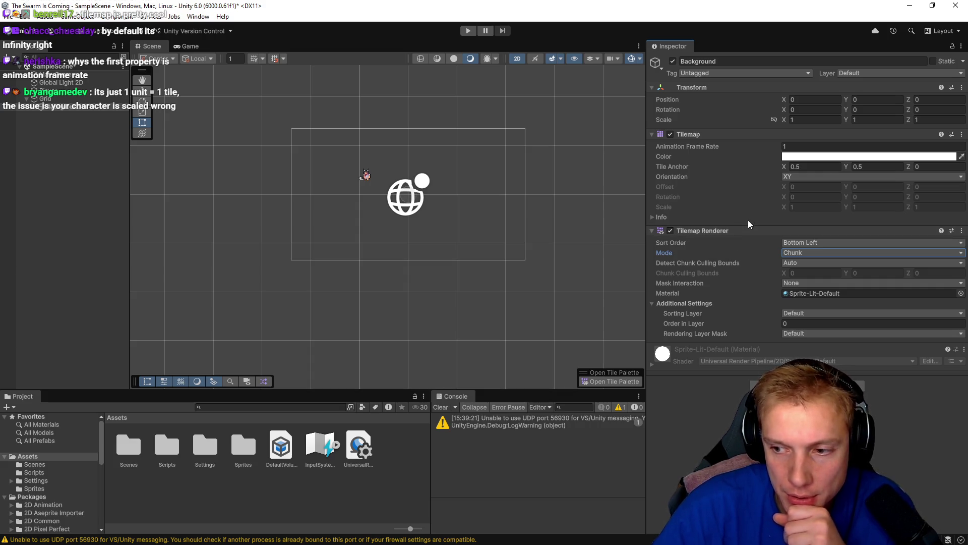
{"action": "scroll", "coordinate": [363, 170], "scroll_direction": "up", "scroll_amount": 4}
Enter play mode and walk the Viking character right and down
{"action": "left_click", "coordinate": [468, 31]}
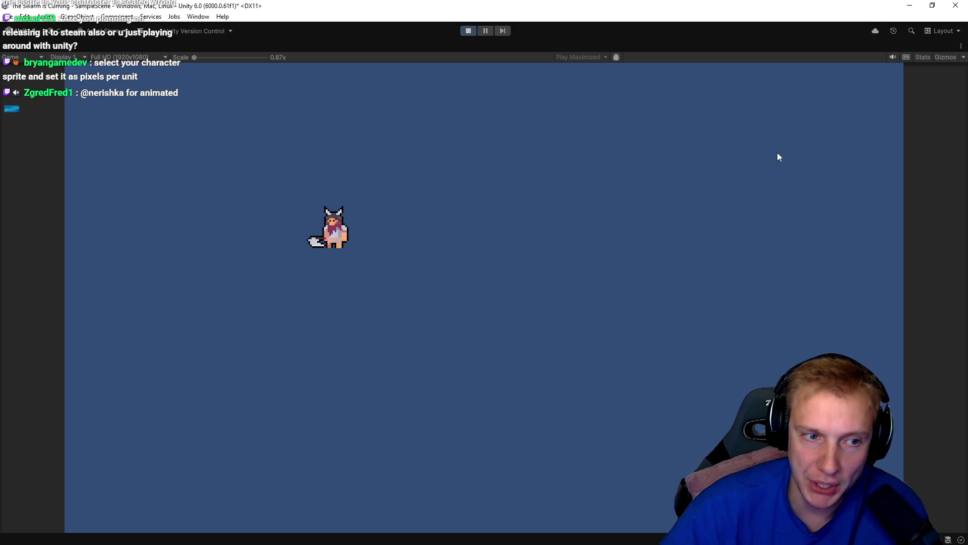
{"action": "key", "text": "d"}
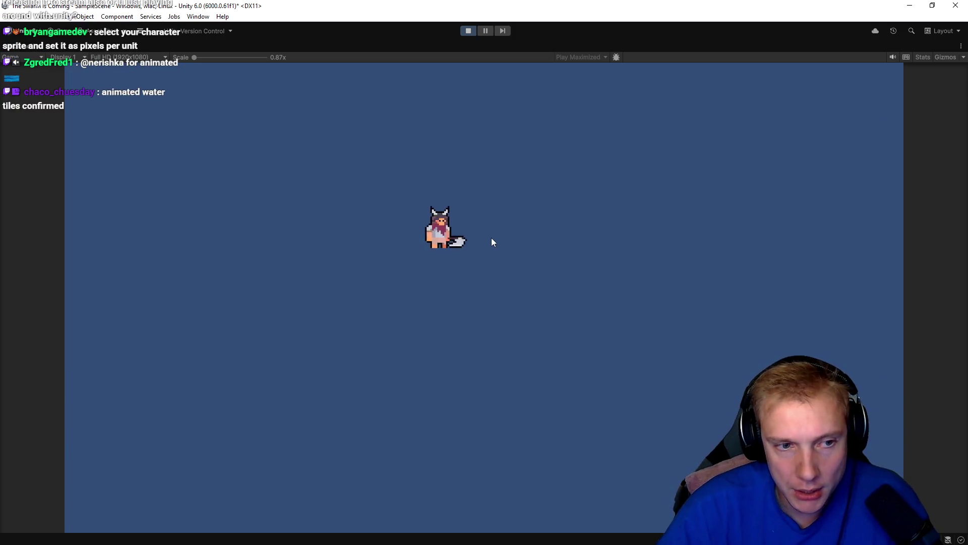
{"action": "key", "text": "s"}
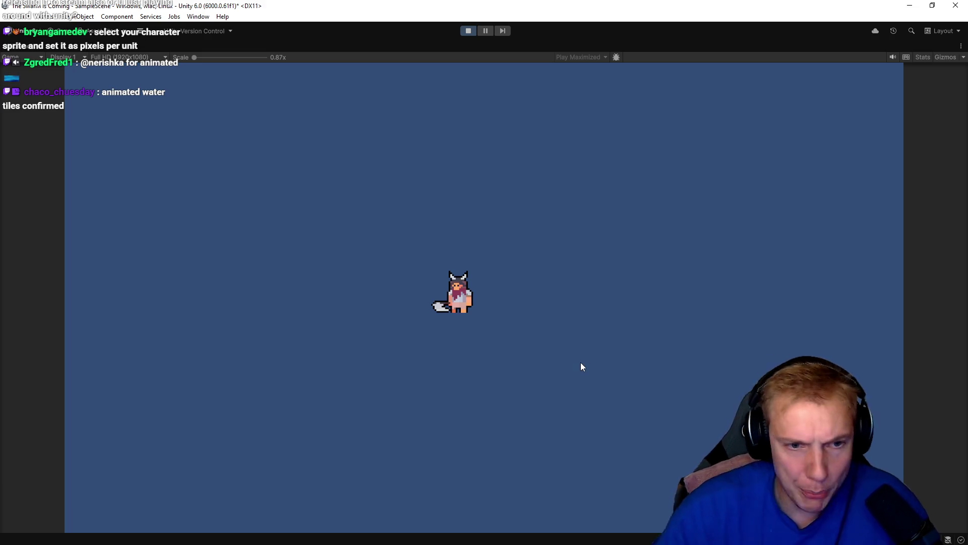
Snip a region screenshot around the Viking sprite, then switch to Photopea
{"action": "key", "text": "super+shift+s"}
{"action": "left_click_drag", "start_coordinate": [349, 206], "coordinate": [614, 394]}
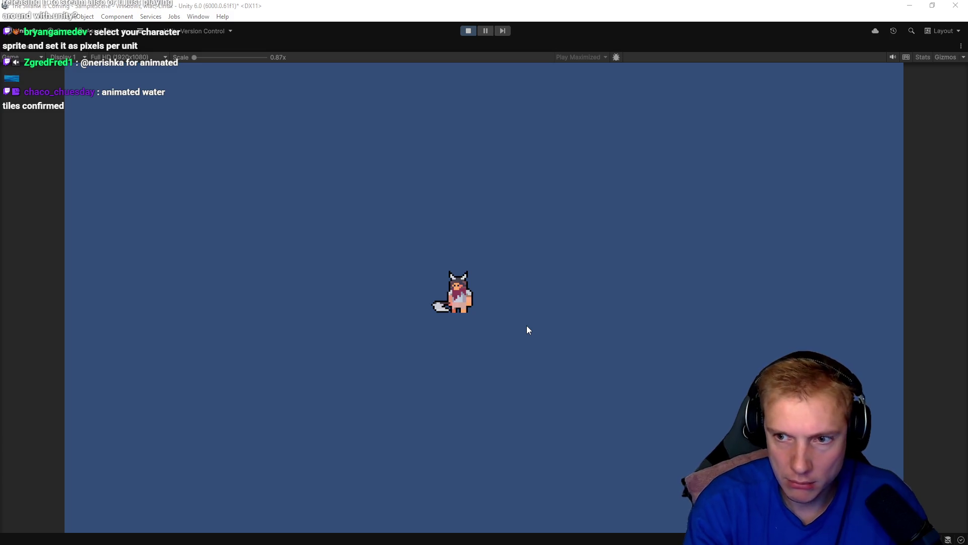
{"action": "left_click", "coordinate": [527, 327]}
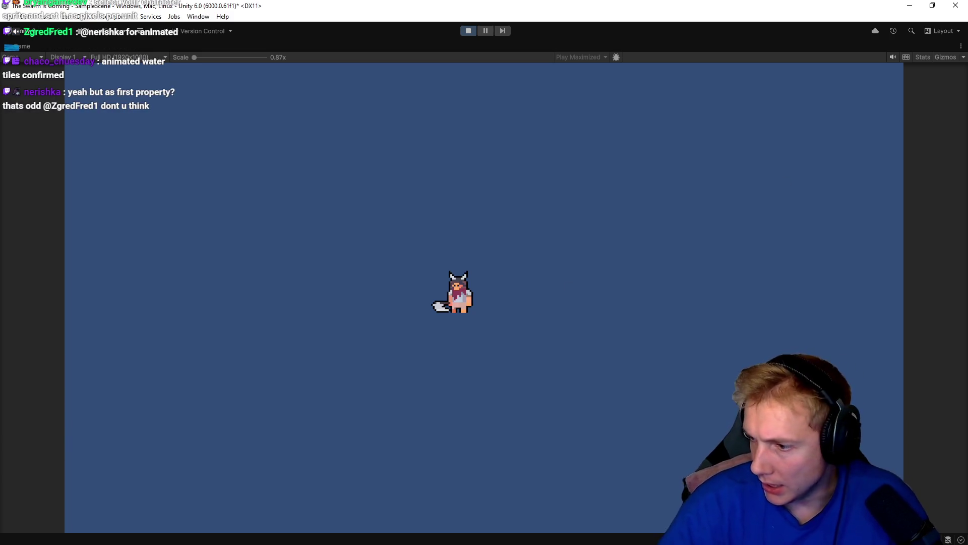
{"action": "key", "text": "alt+Tab"}
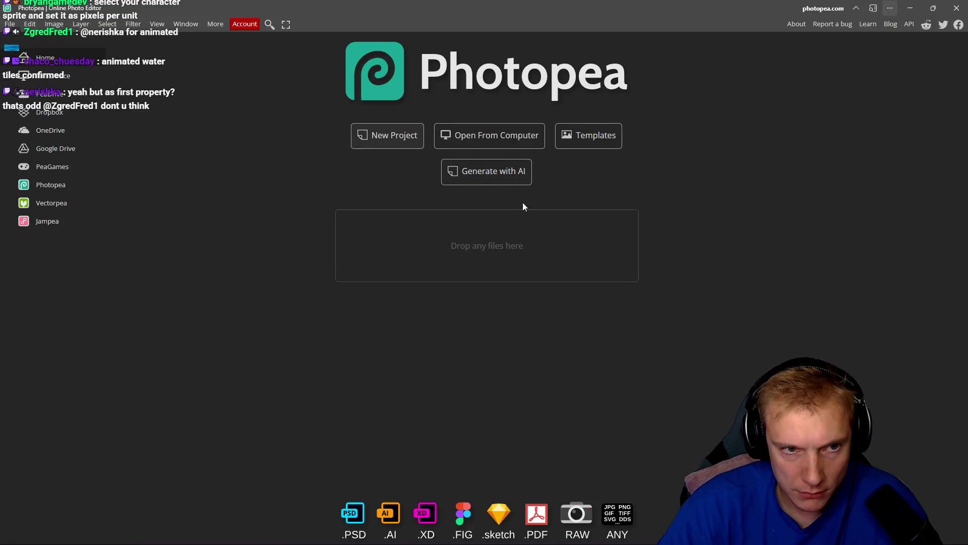
Paste the screenshot into Photopea as a new 527×373 image and zoom in
{"action": "key", "text": "ctrl+v"}
{"action": "scroll", "coordinate": [563, 304], "scroll_direction": "up", "scroll_amount": 10}
{"action": "scroll", "coordinate": [552, 271], "scroll_direction": "up", "scroll_amount": 2}
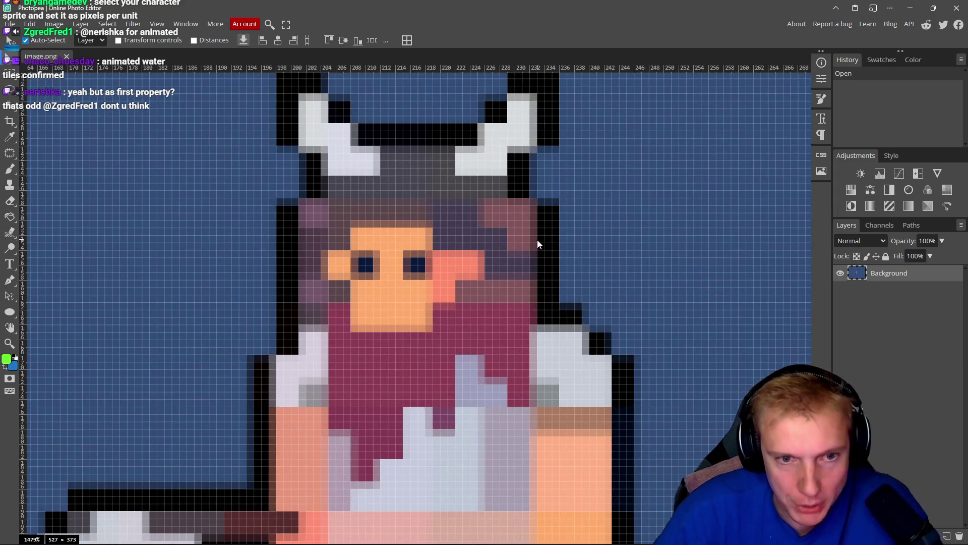
{"action": "scroll", "coordinate": [537, 240], "scroll_direction": "down", "scroll_amount": 3}
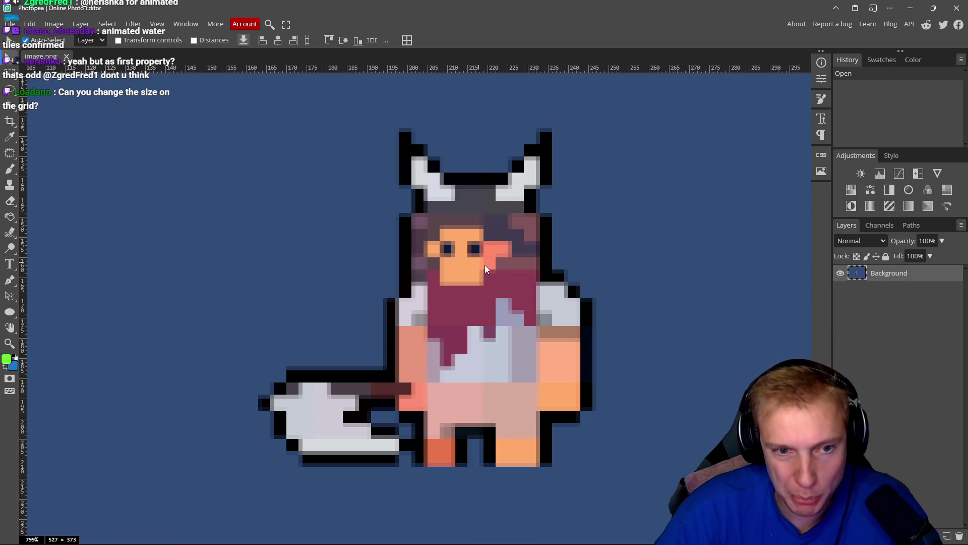
Back in the running game, walk the Viking left, down, right and up
{"action": "key", "text": "alt+Tab"}
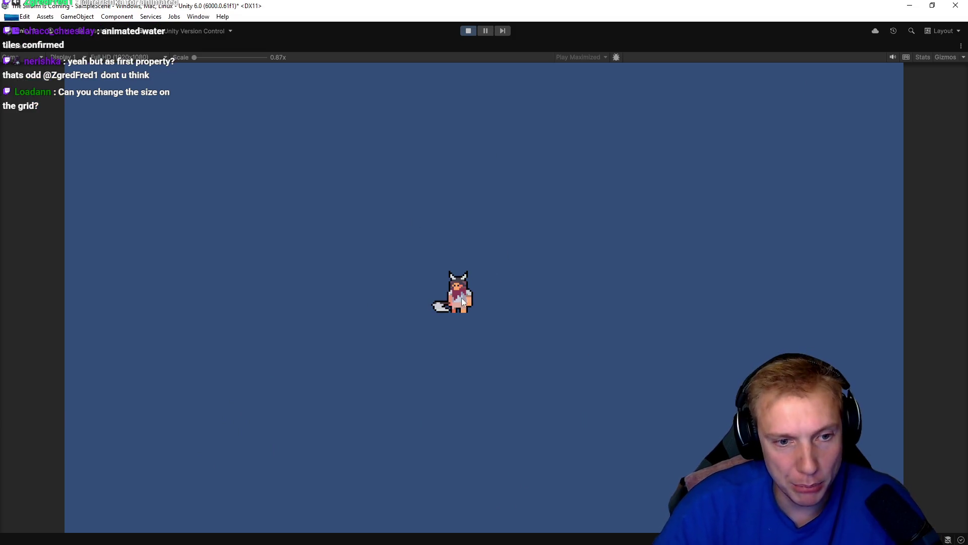
{"action": "key", "text": "a"}
{"action": "key", "text": "s"}
{"action": "key", "text": "d"}
{"action": "key", "text": "w"}
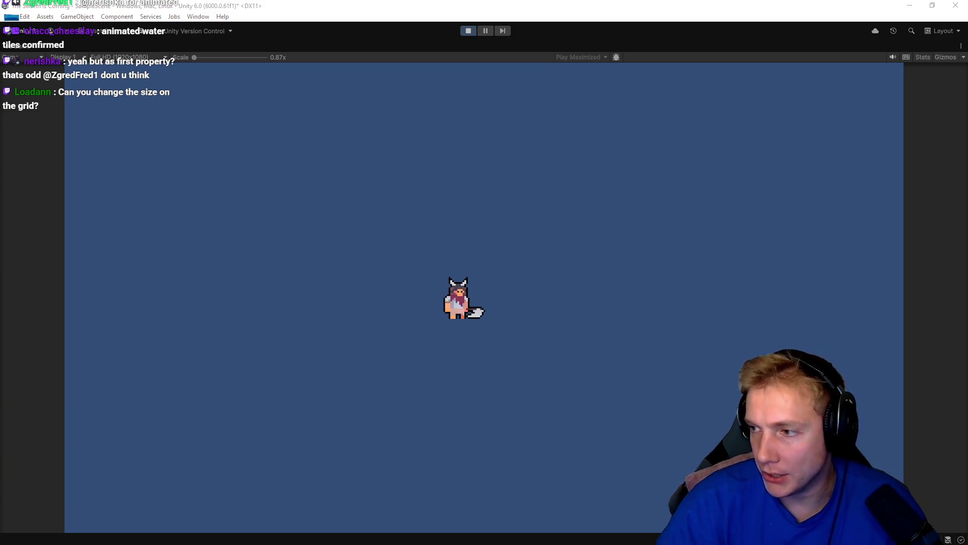
{"action": "key", "text": "alt+Tab"}
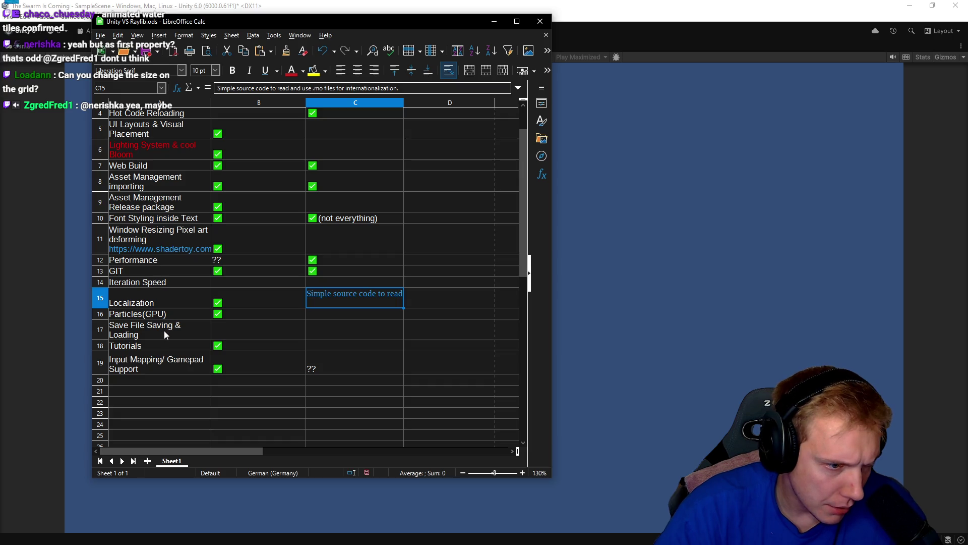
Review the Asset Management, Font Styling and Window Resizing rows in Unity VS Raylib.ods, then minimize it
{"action": "scroll", "coordinate": [165, 138], "scroll_direction": "up", "scroll_amount": 1}
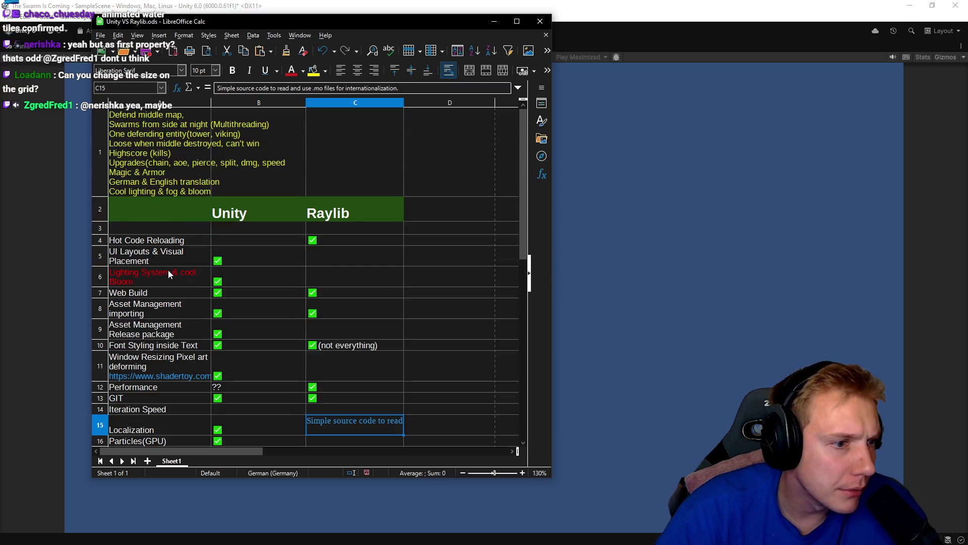
{"action": "scroll", "coordinate": [169, 274], "scroll_direction": "down", "scroll_amount": 1}
{"action": "left_click", "coordinate": [162, 197]}
{"action": "left_click", "coordinate": [151, 220]}
{"action": "left_click", "coordinate": [154, 239]}
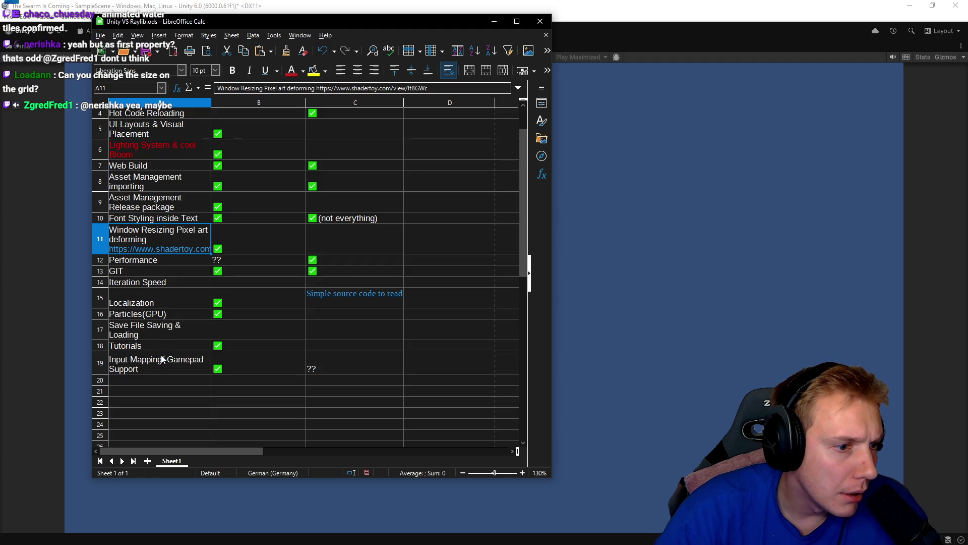
{"action": "scroll", "coordinate": [169, 302], "scroll_direction": "up", "scroll_amount": 1}
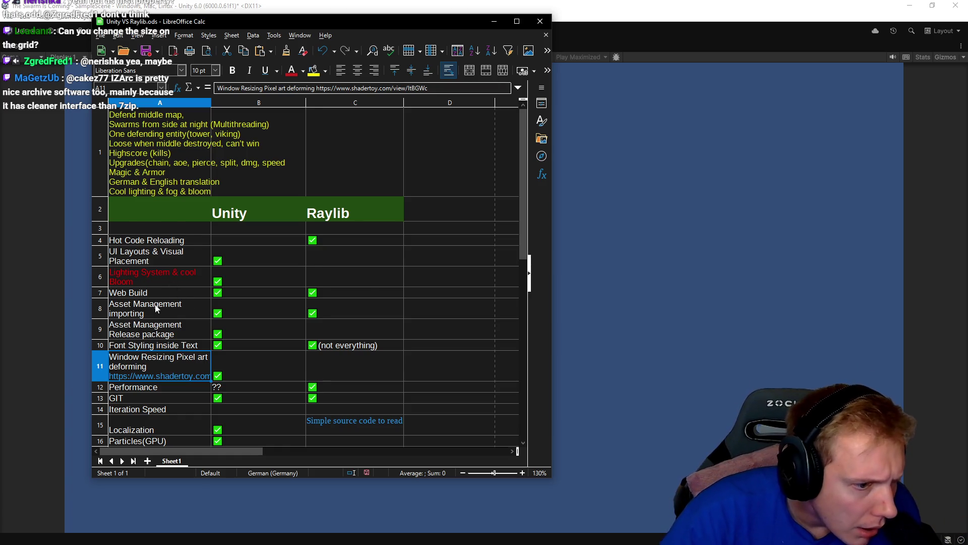
{"action": "scroll", "coordinate": [155, 309], "scroll_direction": "down", "scroll_amount": 1}
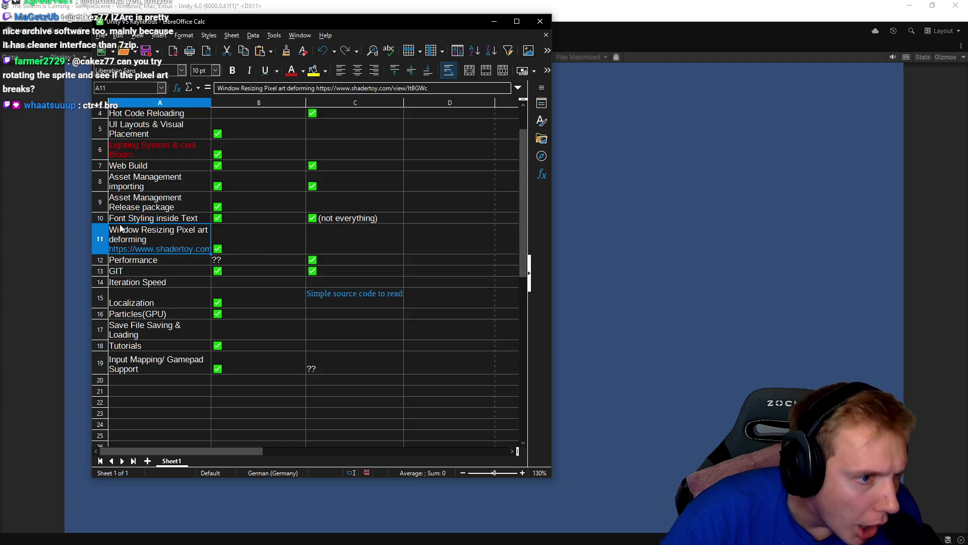
{"action": "left_click", "coordinate": [350, 236]}
{"action": "left_click", "coordinate": [281, 241]}
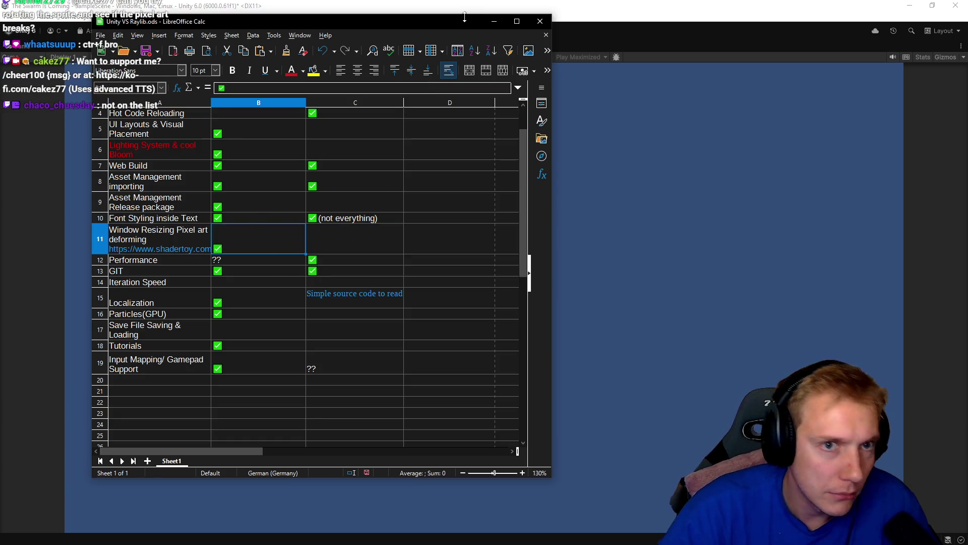
{"action": "left_click", "coordinate": [495, 21]}
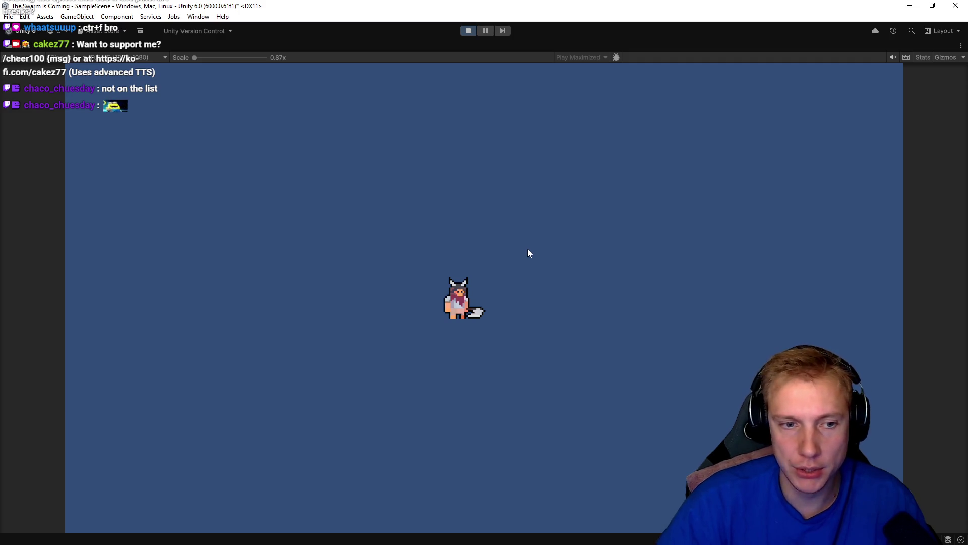
Zoom into the Photopea screenshot to inspect the Viking's blurred pixel edges, then stop the game in Unity
{"action": "key", "text": "alt+Tab"}
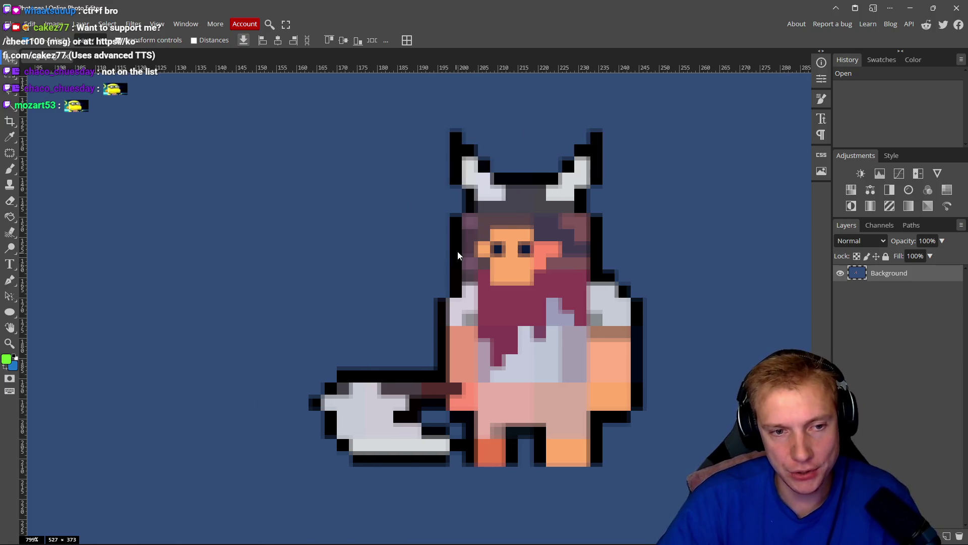
{"action": "scroll", "coordinate": [448, 260], "scroll_direction": "up", "scroll_amount": 3}
{"action": "scroll", "coordinate": [459, 232], "scroll_direction": "down", "scroll_amount": 1}
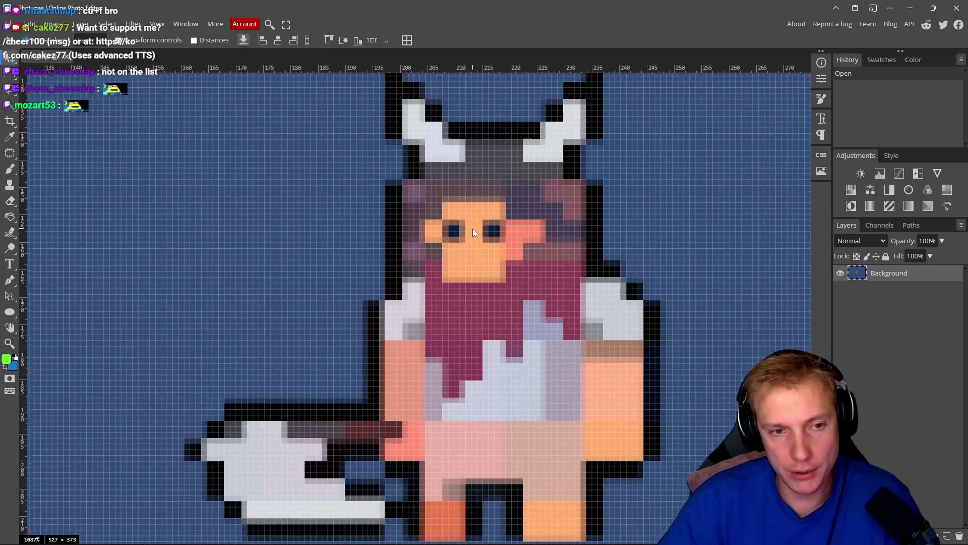
{"action": "scroll", "coordinate": [460, 230], "scroll_direction": "down", "scroll_amount": 1}
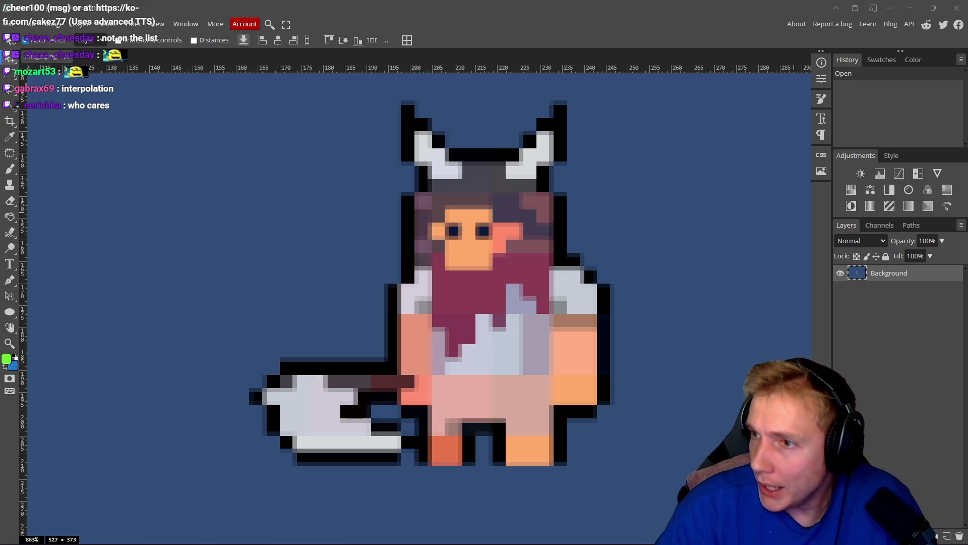
{"action": "key", "text": "alt+Tab"}
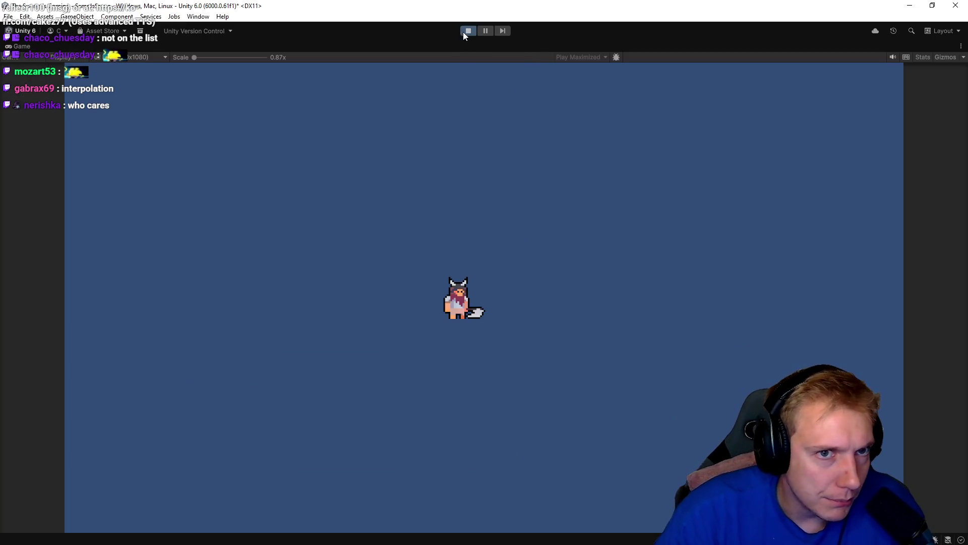
{"action": "left_click", "coordinate": [466, 32]}
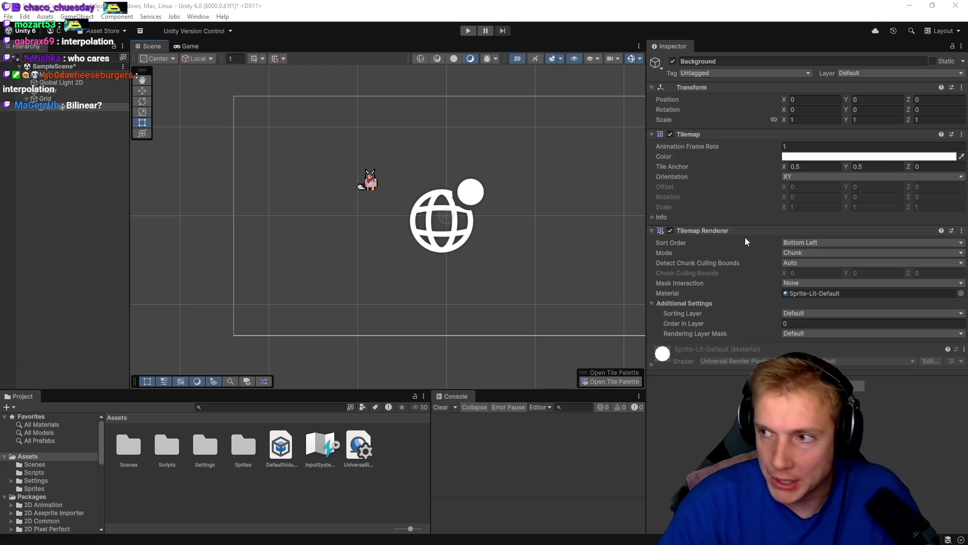
In the tilemaps tutorial, highlight the sentence about one Grid per scene
{"action": "key", "text": "alt+Tab"}
{"action": "scroll", "coordinate": [415, 235], "scroll_direction": "down", "scroll_amount": 10}
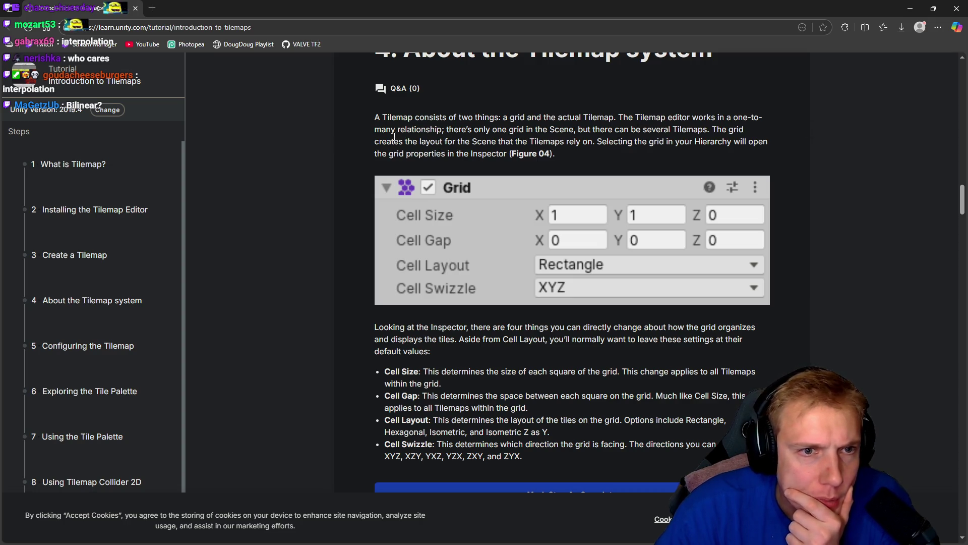
{"action": "left_click_drag", "start_coordinate": [478, 130], "coordinate": [714, 129]}
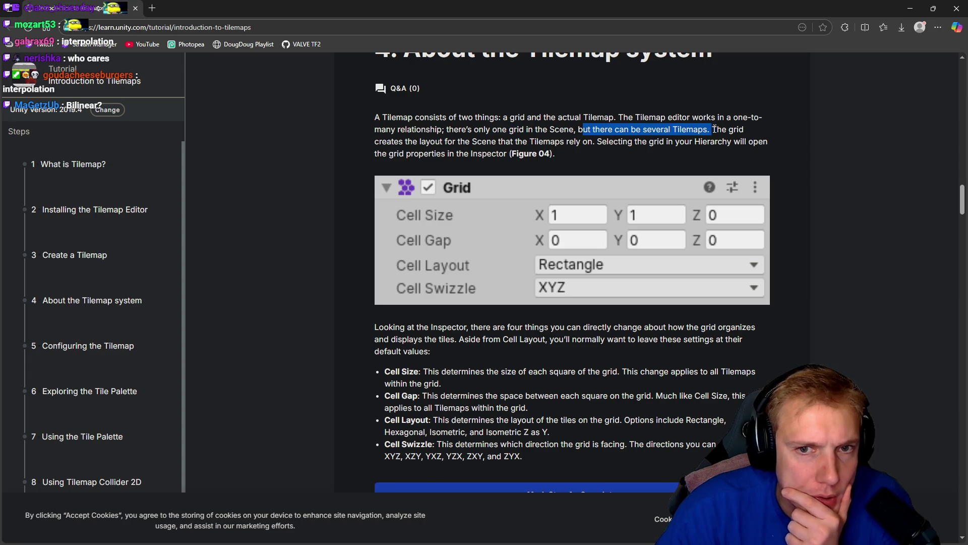
{"action": "left_click_drag", "start_coordinate": [377, 142], "coordinate": [487, 142]}
{"action": "mouse_move", "coordinate": [619, 129]}
{"action": "left_mouse_down"}
{"action": "mouse_move", "coordinate": [746, 129]}
{"action": "mouse_move", "coordinate": [706, 141]}
{"action": "left_mouse_up"}
{"action": "scroll", "coordinate": [483, 164], "scroll_direction": "down", "scroll_amount": 2}
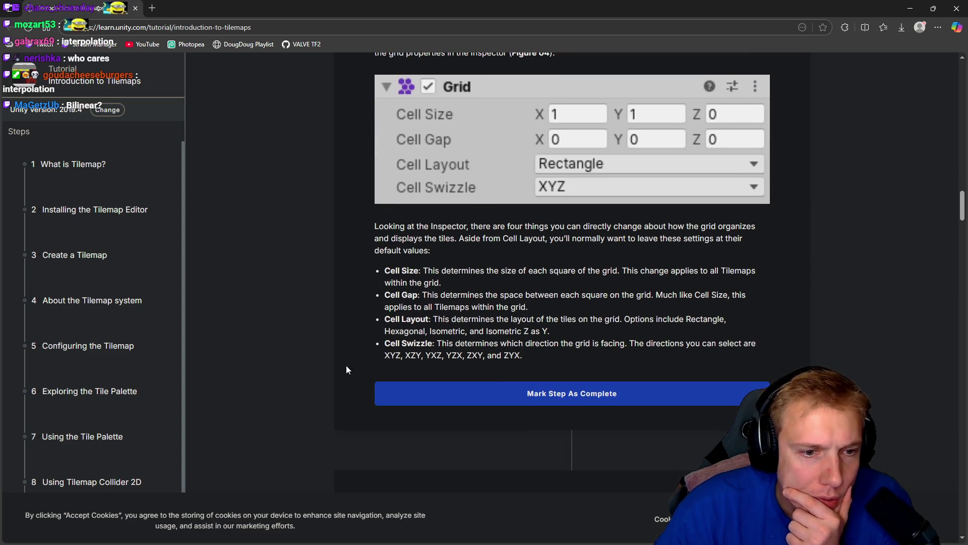
Highlight the Cell Size explanation in the Grid settings, then return to the Unity editor
{"action": "left_click_drag", "start_coordinate": [392, 343], "coordinate": [423, 344]}
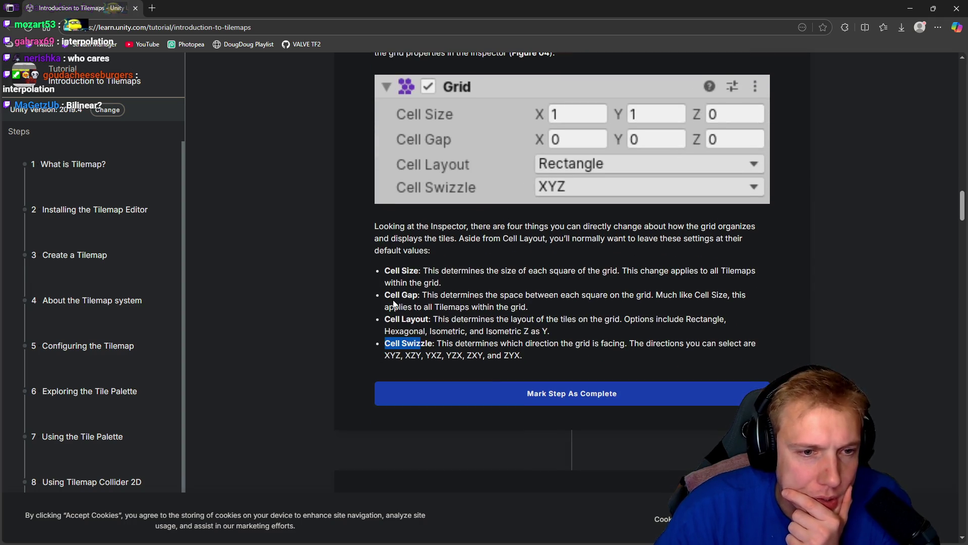
{"action": "left_click", "coordinate": [446, 273]}
{"action": "left_click_drag", "start_coordinate": [435, 271], "coordinate": [615, 266]}
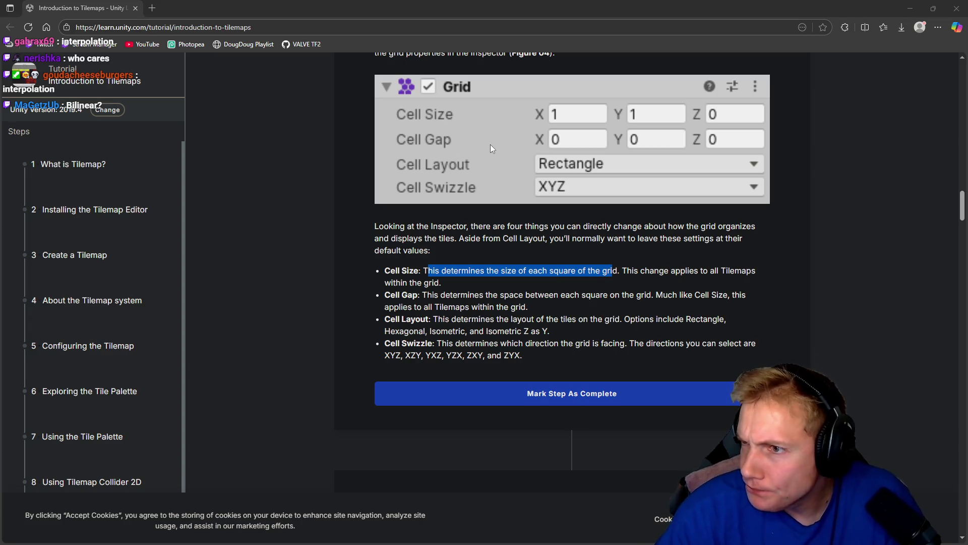
{"action": "key", "text": "alt+Tab"}
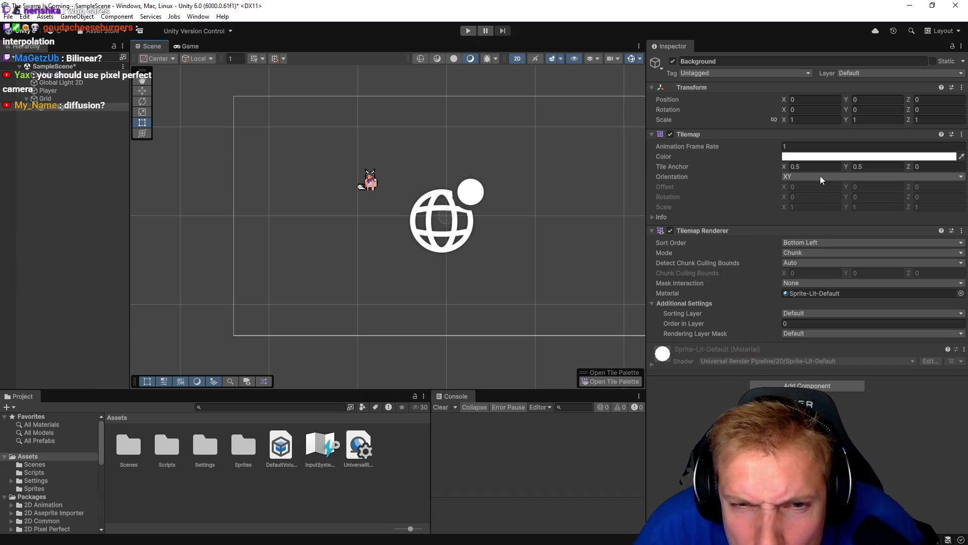
{"action": "key", "text": "alt+Tab"}
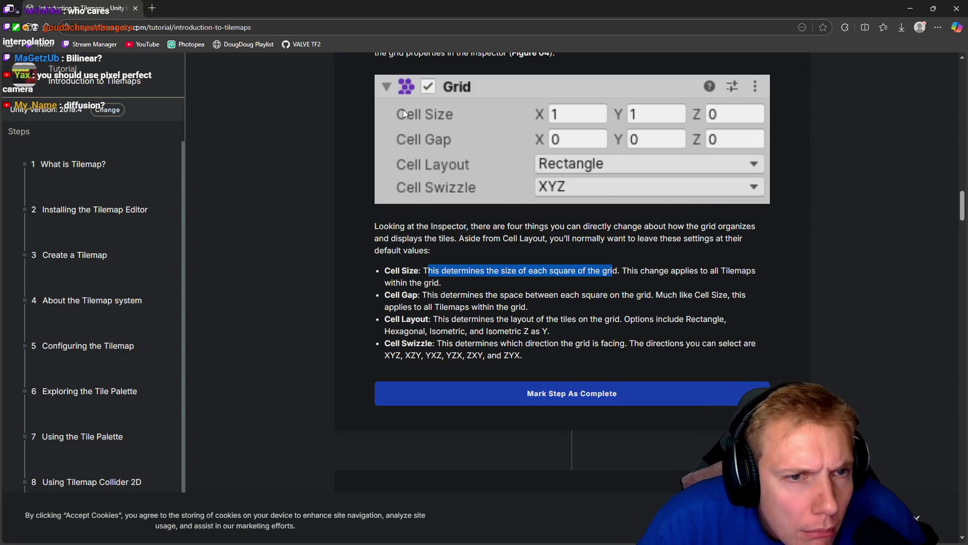
{"action": "key", "text": "alt+Tab"}
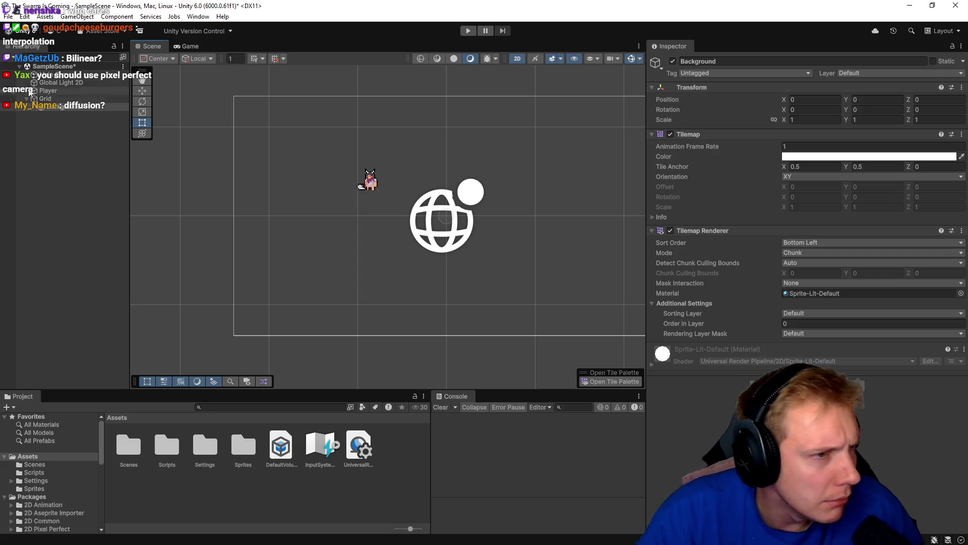
{"action": "left_click", "coordinate": [124, 99]}
{"action": "left_click", "coordinate": [802, 146]}
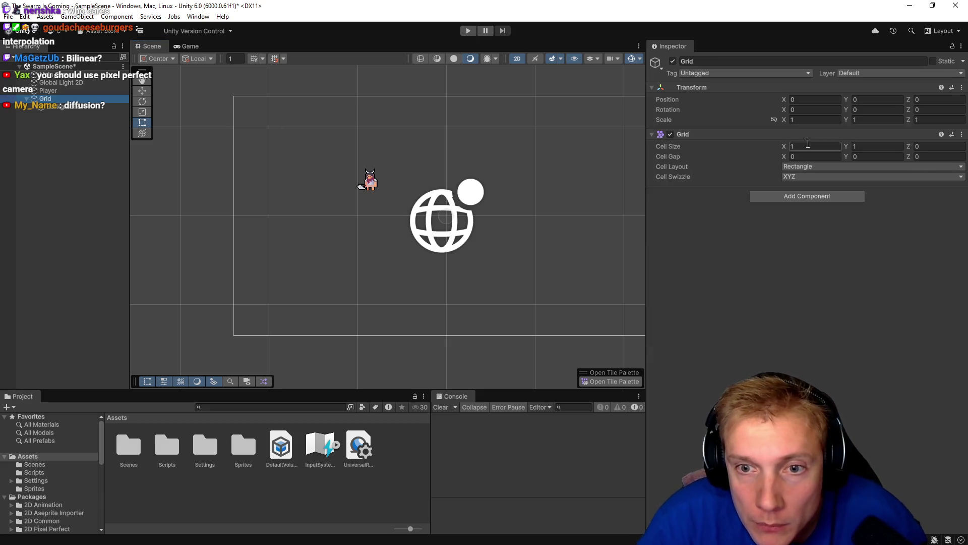
{"action": "type", "text": "1"}
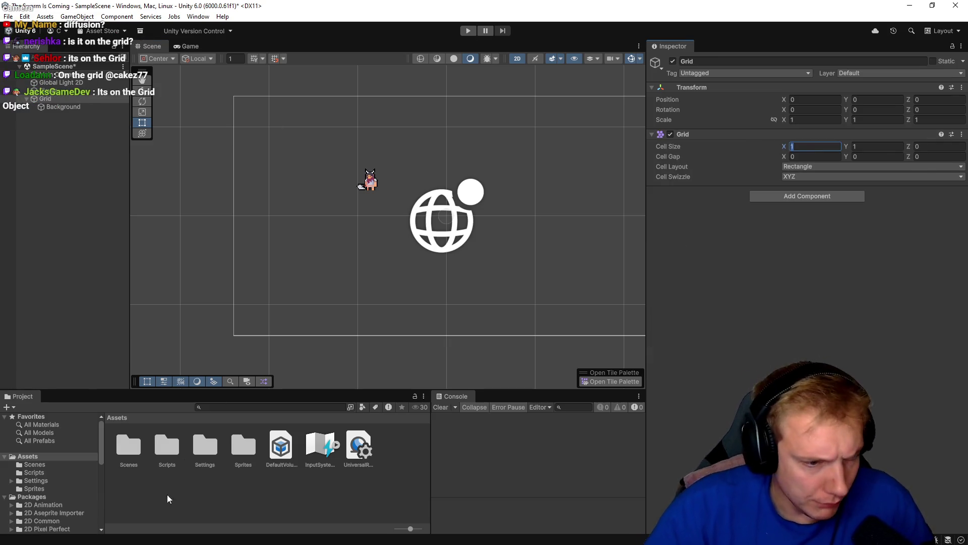
{"action": "key", "text": "alt+Tab"}
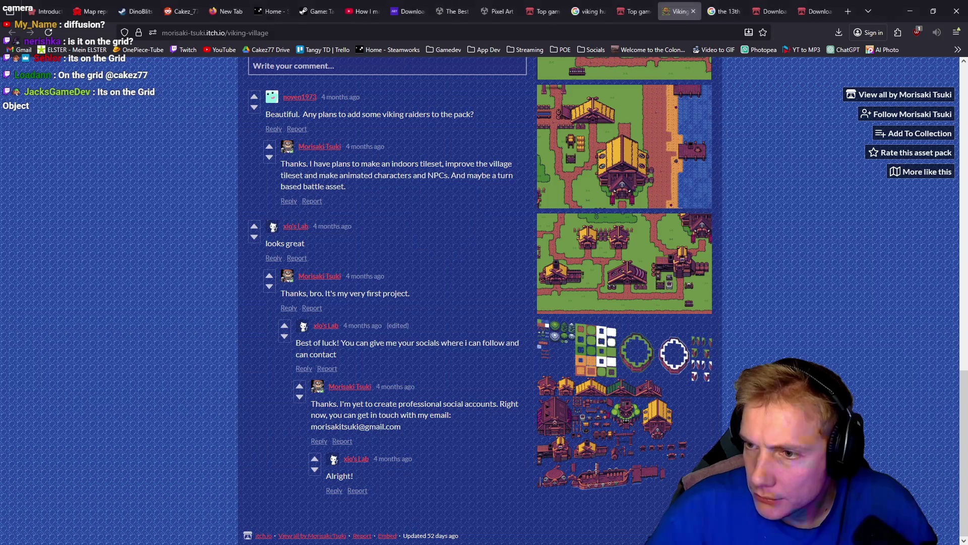
{"action": "scroll", "coordinate": [383, 244], "scroll_direction": "up", "scroll_amount": 5}
{"action": "scroll", "coordinate": [392, 252], "scroll_direction": "up", "scroll_amount": 6}
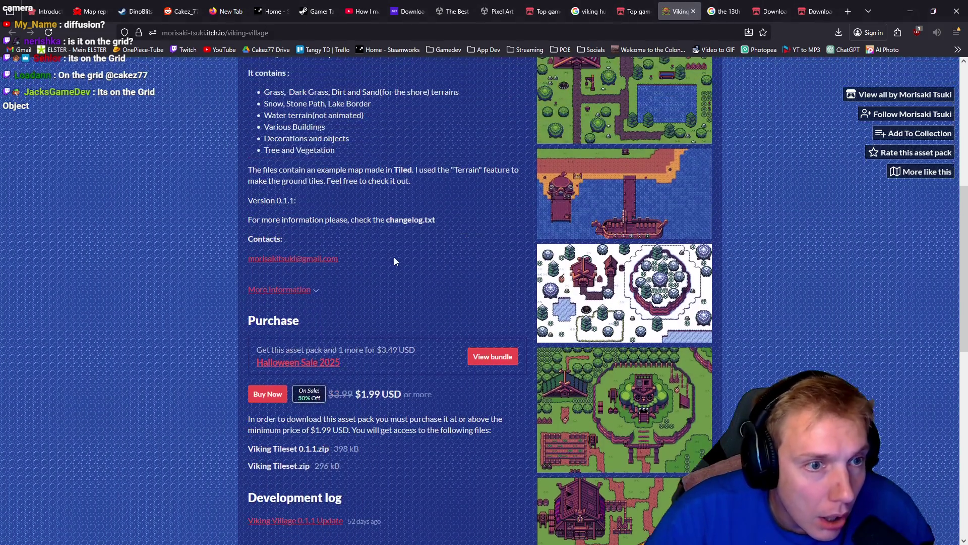
{"action": "scroll", "coordinate": [341, 211], "scroll_direction": "up", "scroll_amount": 4}
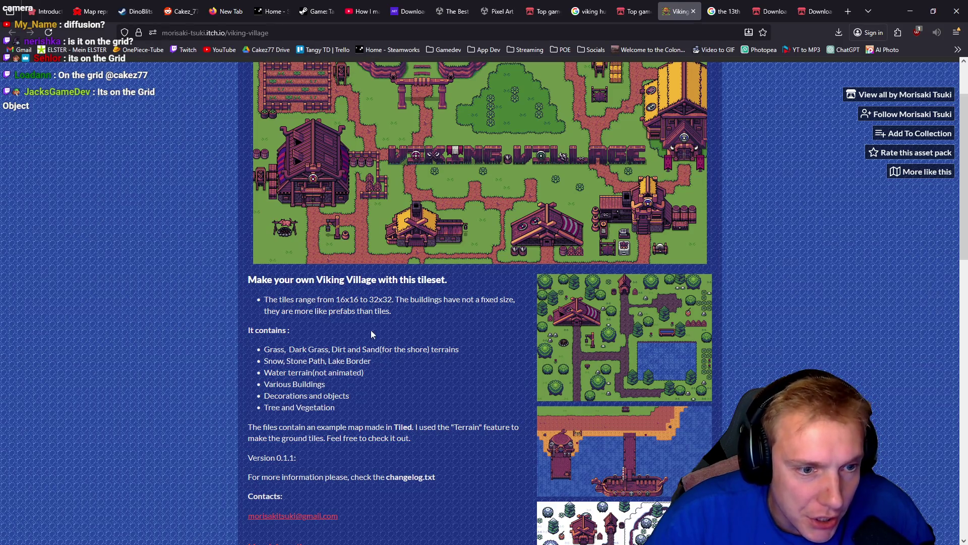
{"action": "key", "text": "alt+Tab"}
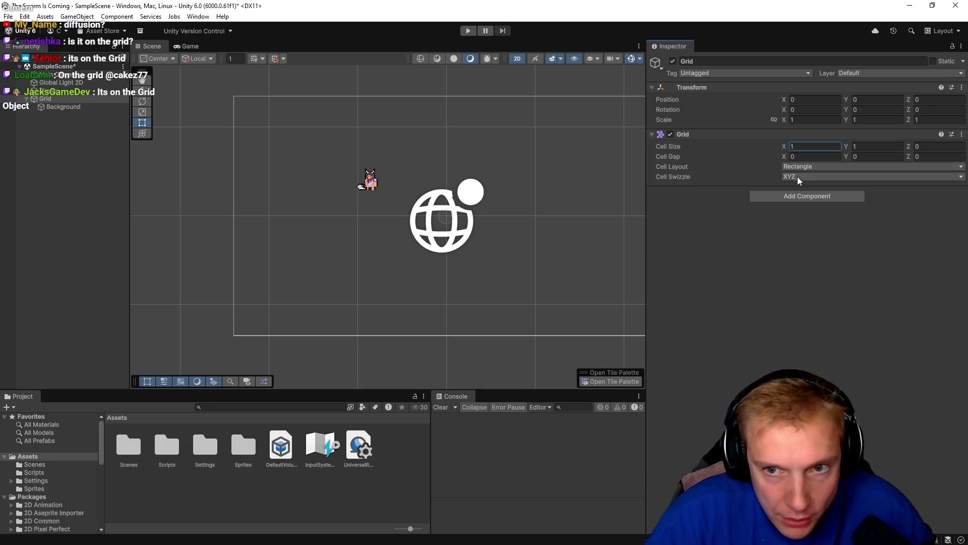
{"action": "type", "text": "32"}
{"action": "key", "text": "Tab"}
{"action": "type", "text": "32"}
{"action": "key", "text": "Return"}
{"action": "key", "text": "f"}
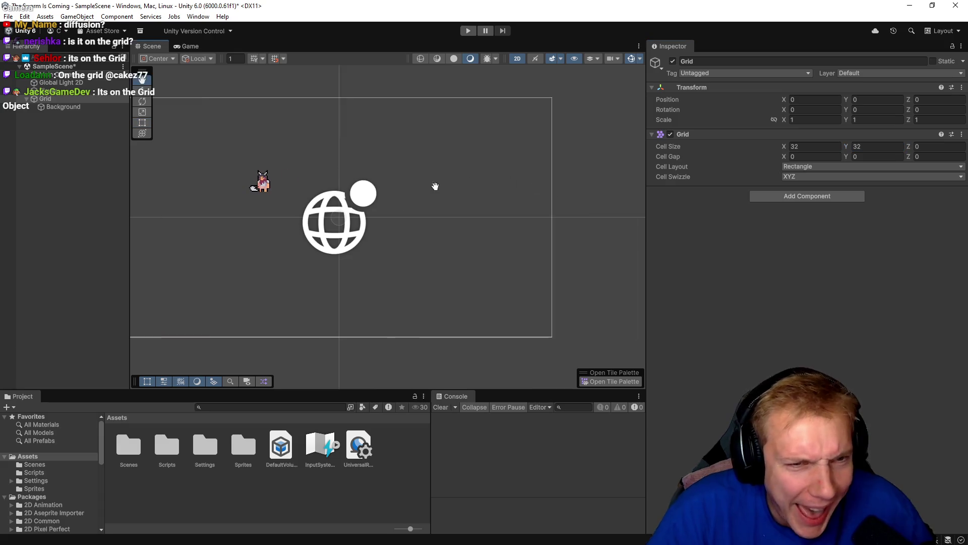
{"action": "left_click_drag", "start_coordinate": [389, 184], "coordinate": [473, 179]}
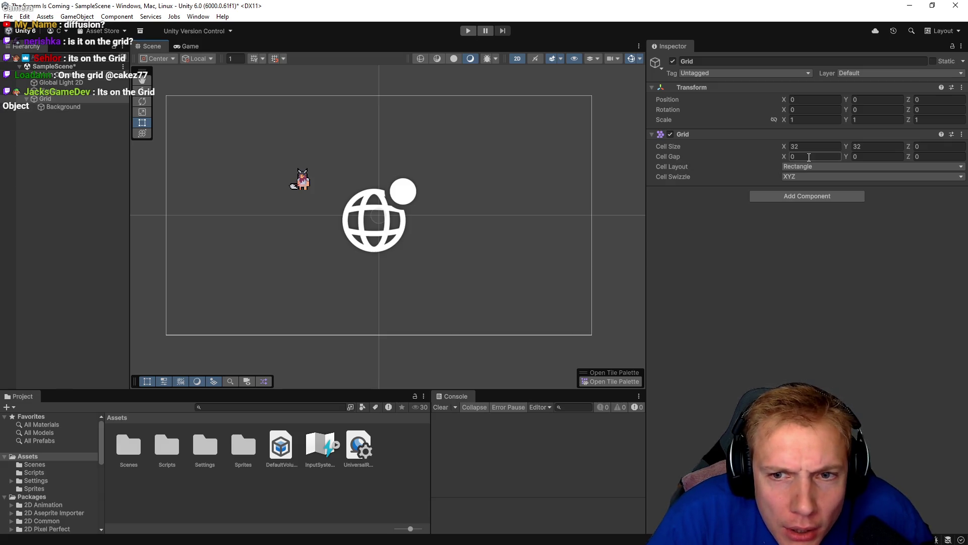
{"action": "left_click", "coordinate": [84, 105]}
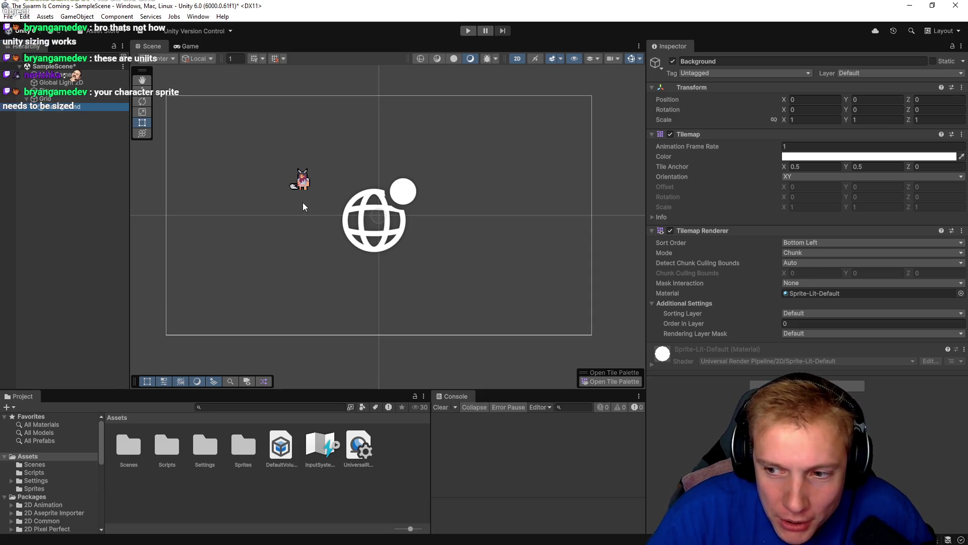
{"action": "left_click", "coordinate": [51, 99]}
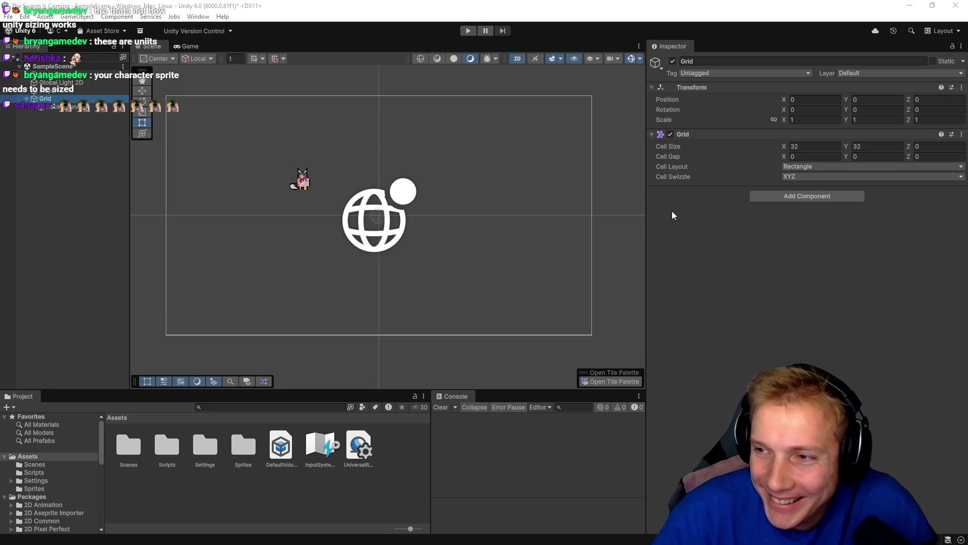
{"action": "left_click", "coordinate": [807, 147]}
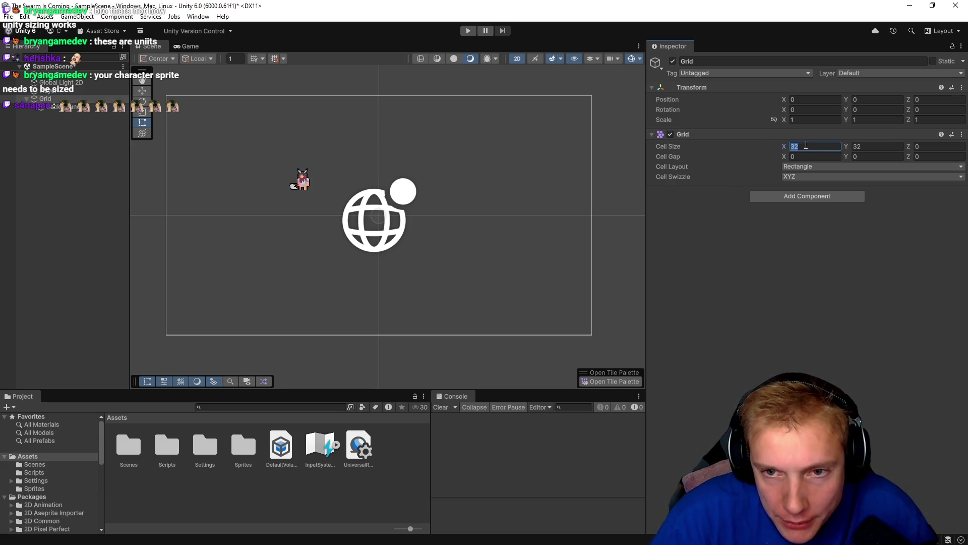
{"action": "type", "text": "4"}
{"action": "key", "text": "Tab"}
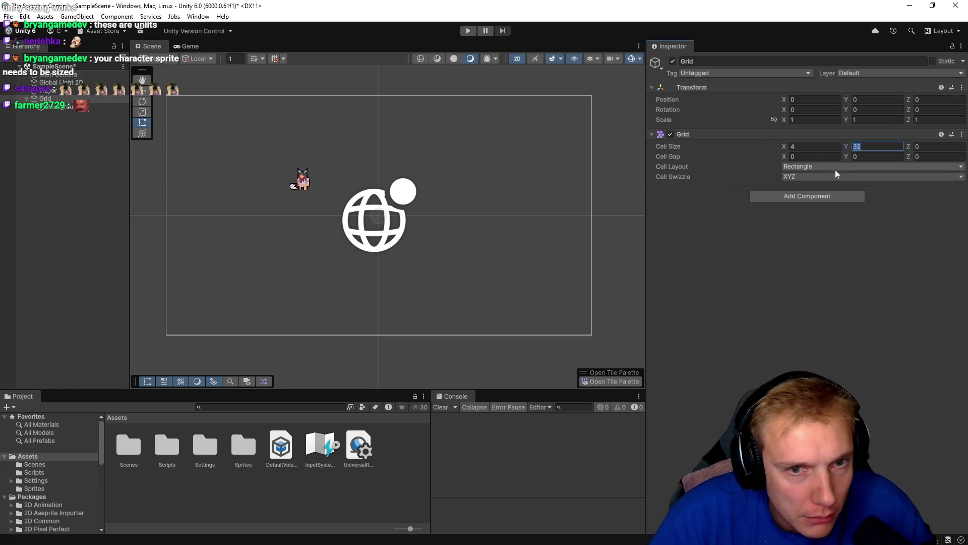
{"action": "left_click", "coordinate": [564, 204]}
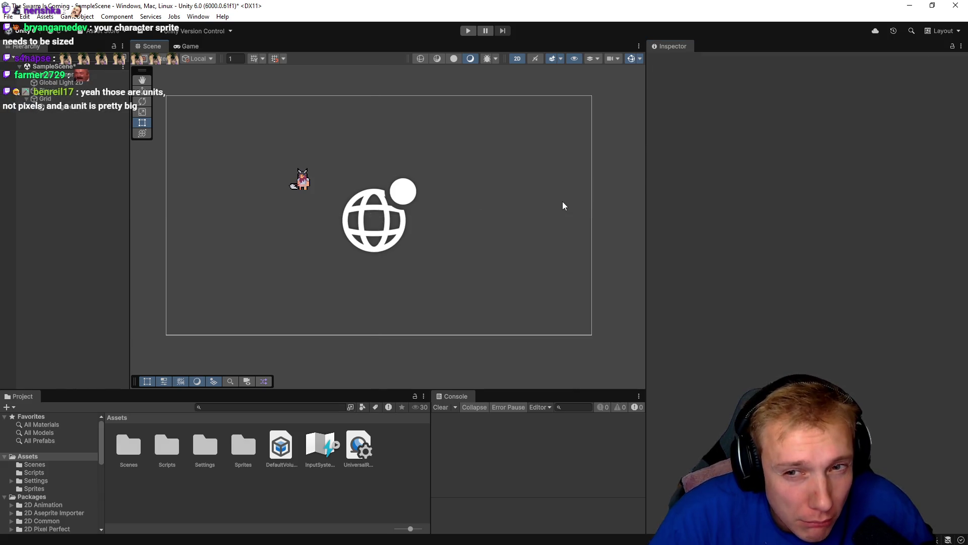
{"action": "left_click", "coordinate": [60, 106]}
{"action": "left_click", "coordinate": [45, 98]}
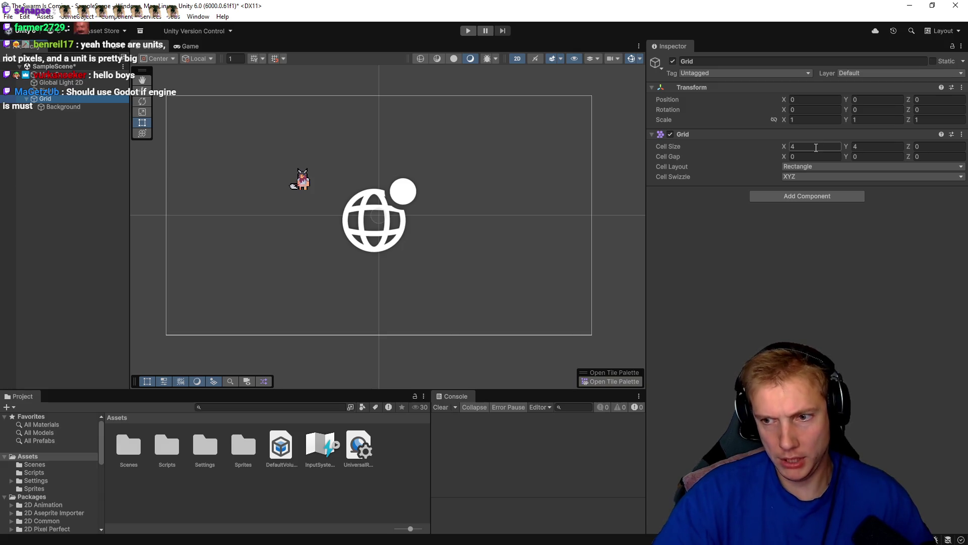
{"action": "left_click", "coordinate": [816, 147]}
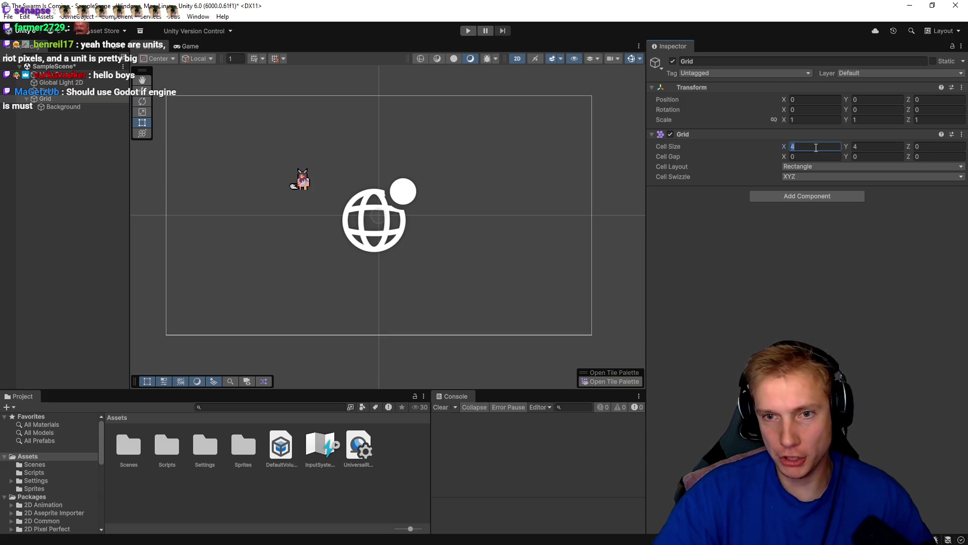
{"action": "type", "text": "1"}
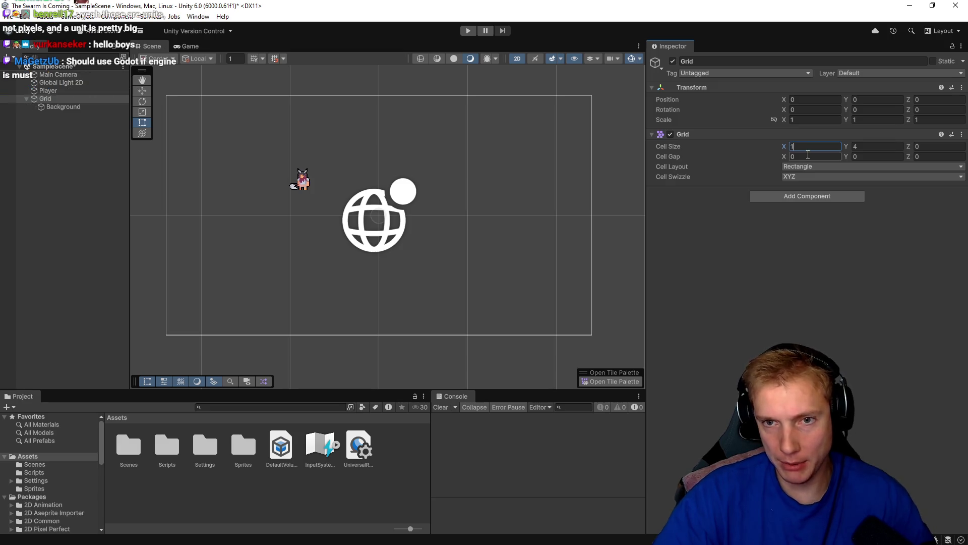
{"action": "type", "text": "1"}
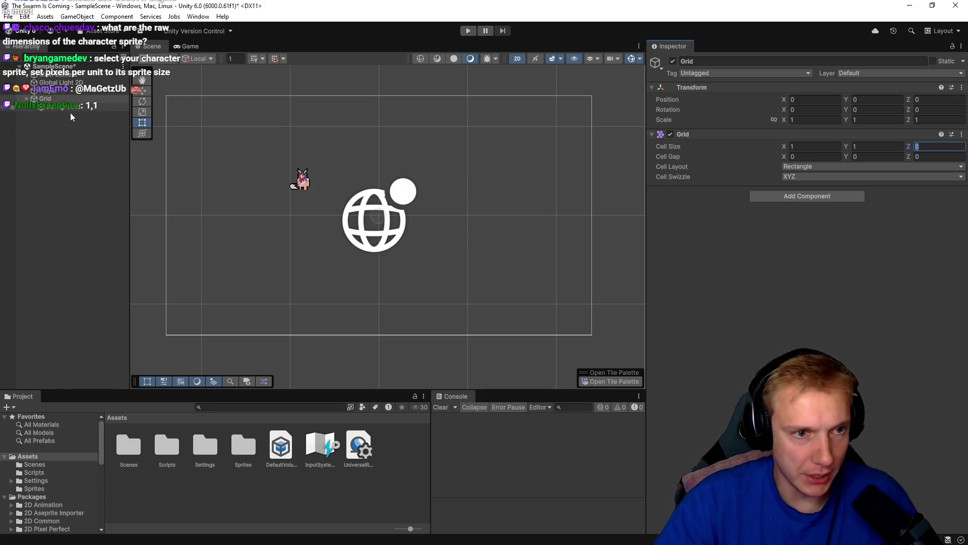
{"action": "scroll", "coordinate": [325, 182], "scroll_direction": "up", "scroll_amount": 5}
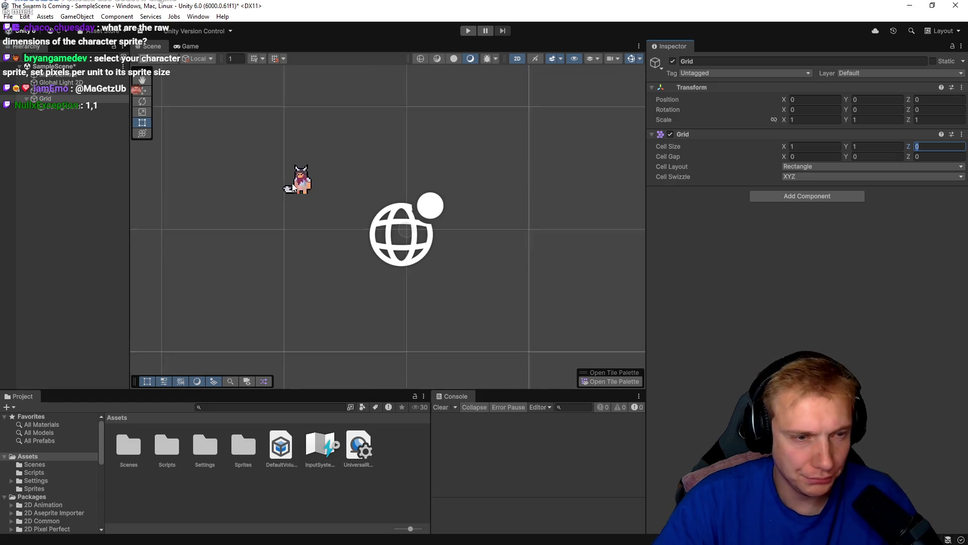
Recentre the Viking sprite in the Scene view and check the Main Camera's Assets Pixels Per Unit setting
{"action": "scroll", "coordinate": [322, 185], "scroll_direction": "up", "scroll_amount": 3}
{"action": "scroll", "coordinate": [237, 151], "scroll_direction": "up", "scroll_amount": 4}
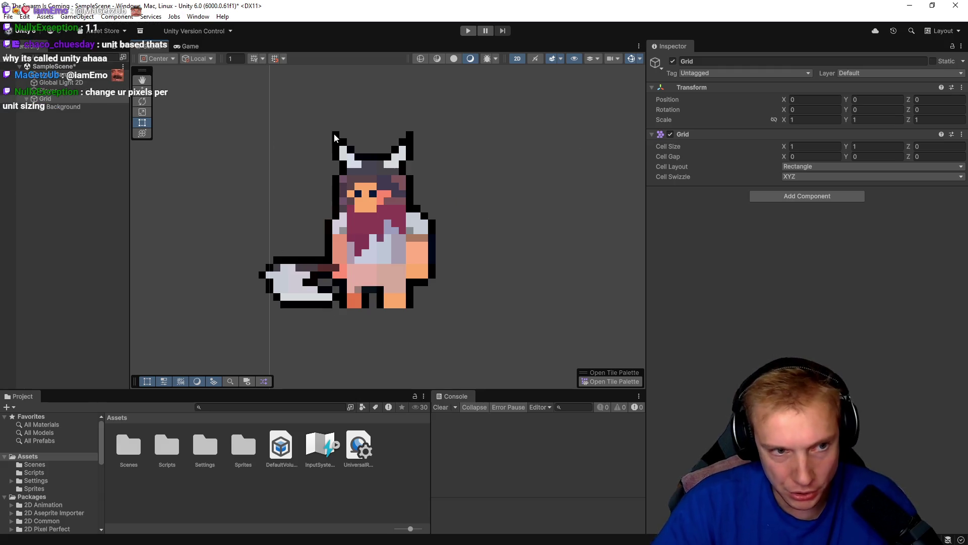
{"action": "scroll", "coordinate": [380, 170], "scroll_direction": "down", "scroll_amount": 5}
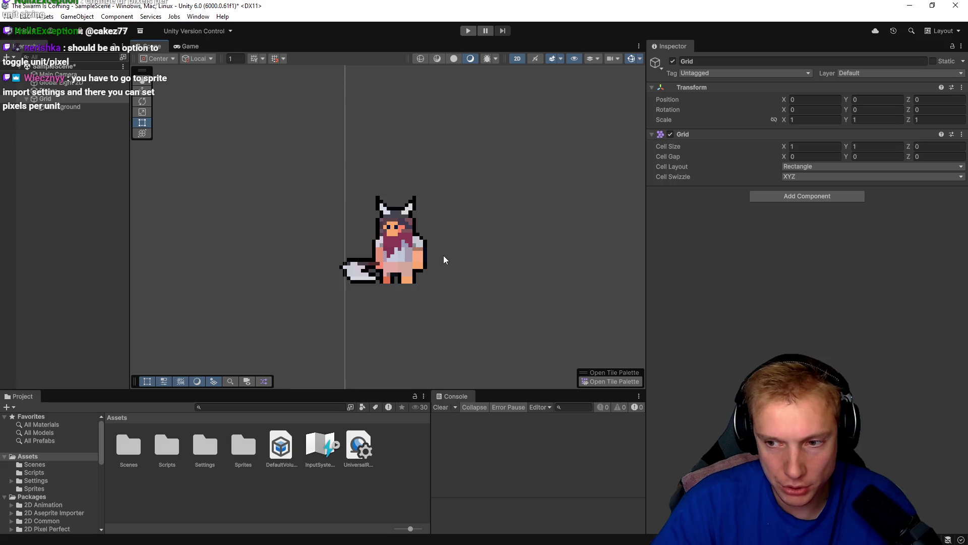
{"action": "left_click_drag", "start_coordinate": [469, 246], "coordinate": [447, 243]}
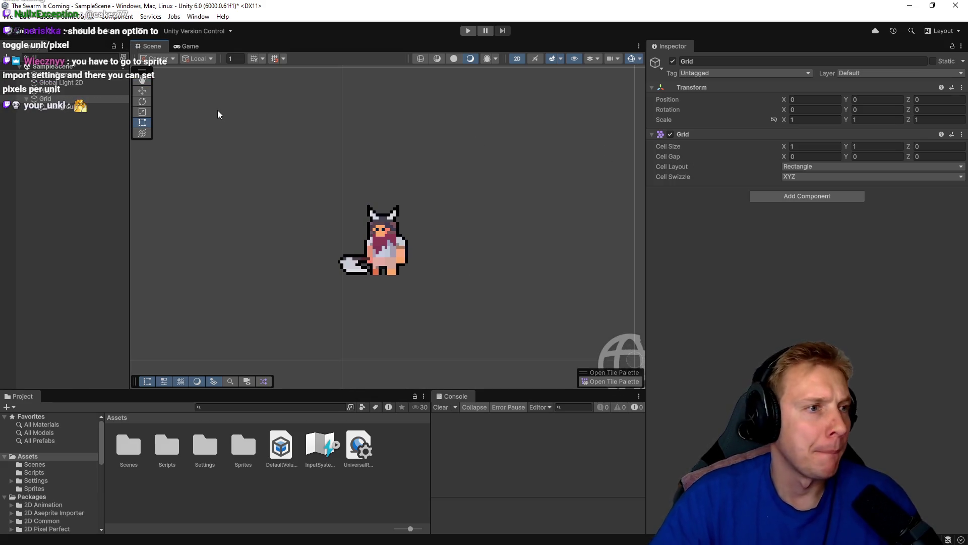
{"action": "left_click", "coordinate": [51, 74]}
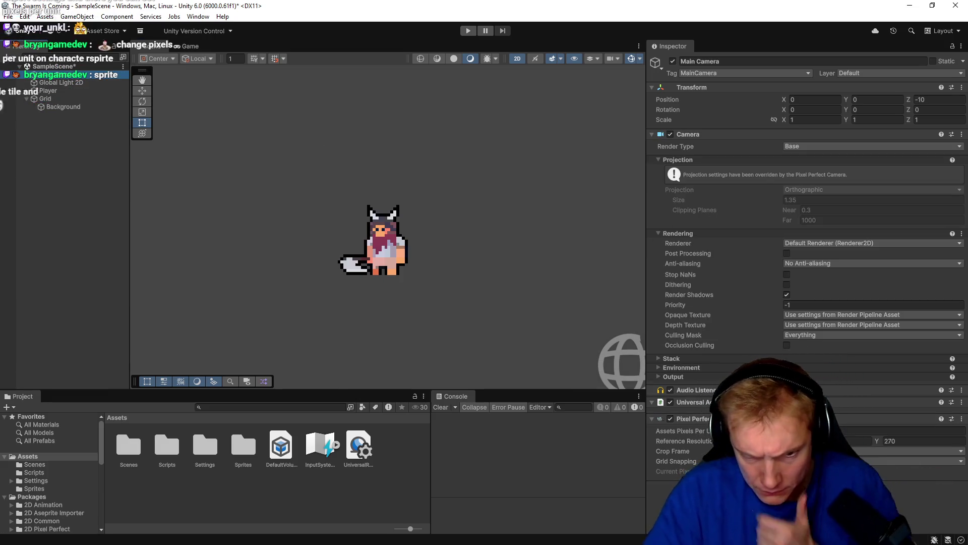
{"action": "left_click", "coordinate": [707, 430]}
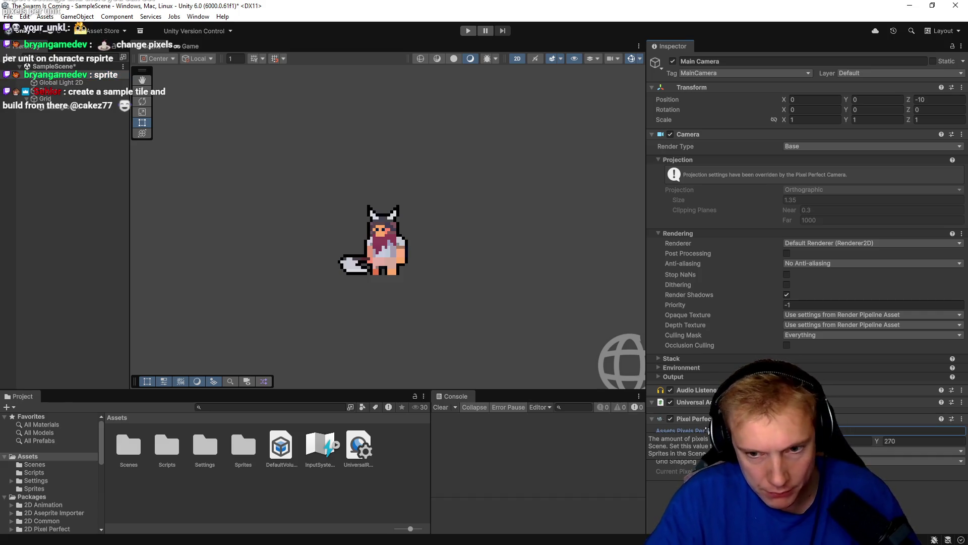
{"action": "key", "text": "Tab"}
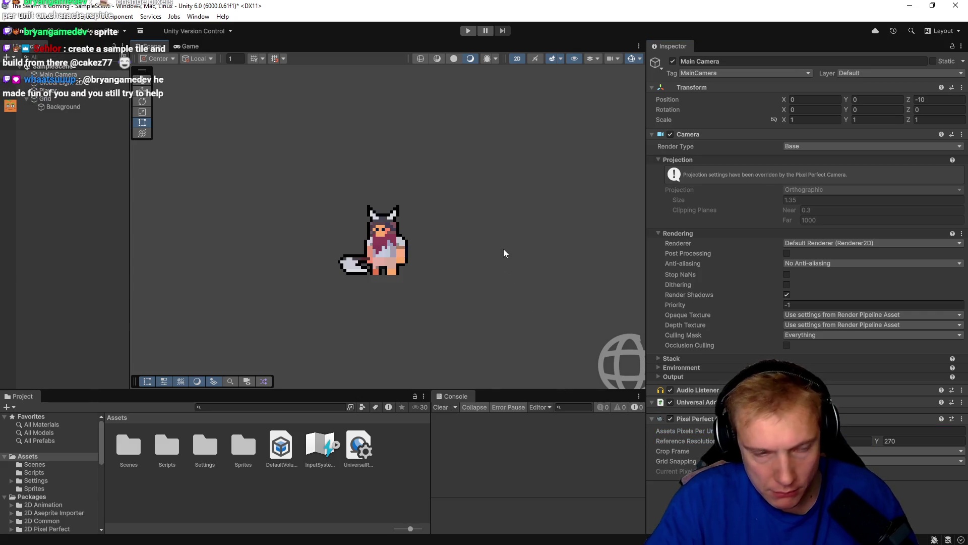
{"action": "scroll", "coordinate": [413, 183], "scroll_direction": "down", "scroll_amount": 3}
{"action": "scroll", "coordinate": [492, 212], "scroll_direction": "down", "scroll_amount": 5}
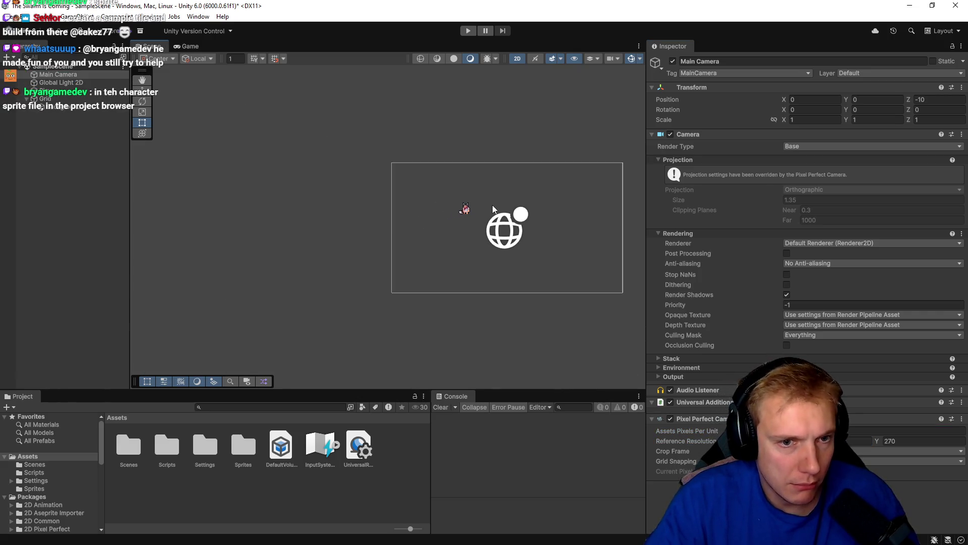
Confirm the Grid's cell size is 1 and review the Background tilemap before switching to the tutorial
{"action": "left_click", "coordinate": [88, 98]}
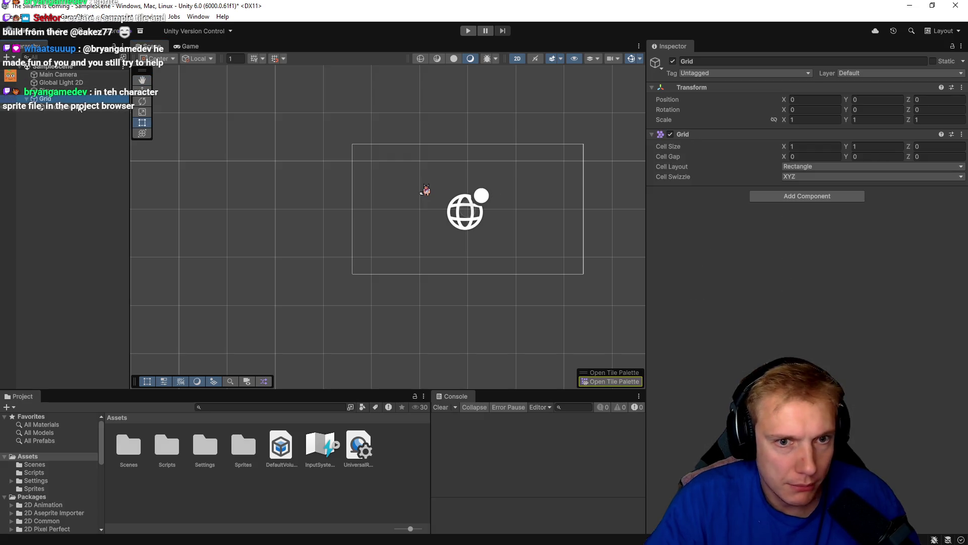
{"action": "left_click", "coordinate": [811, 145]}
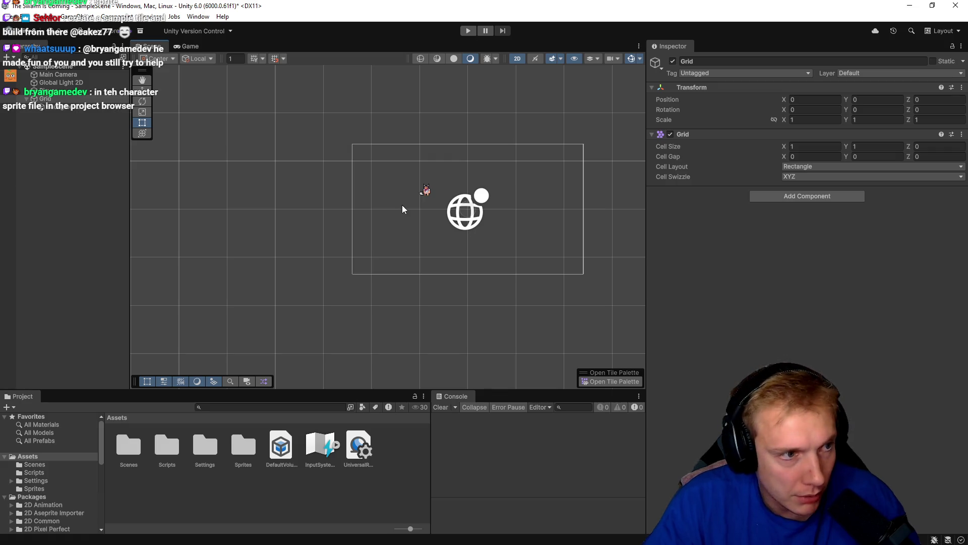
{"action": "left_click", "coordinate": [58, 108]}
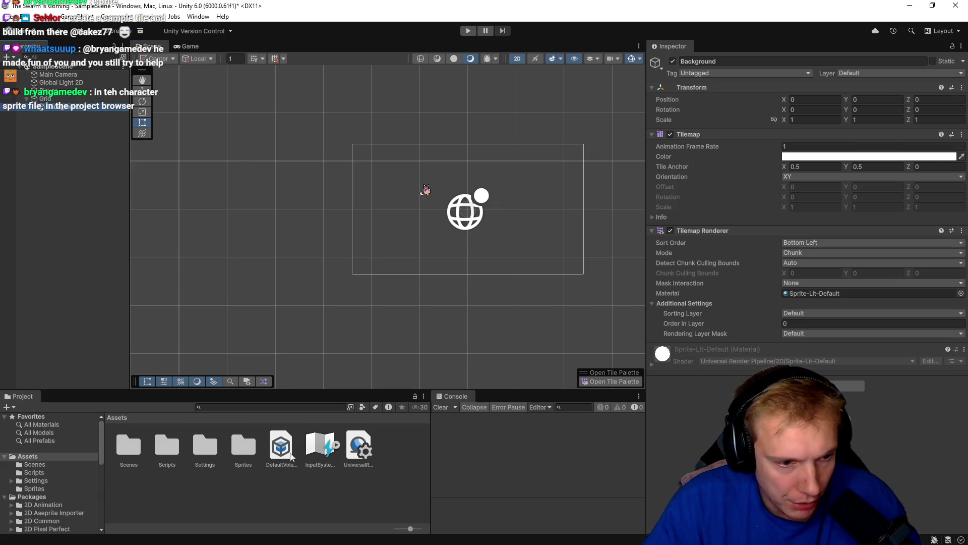
{"action": "key", "text": "alt+Tab"}
Read section 5's Tilemap and Tilemap Renderer notes in the tutorial, then go back to Unity
{"action": "scroll", "coordinate": [597, 292], "scroll_direction": "down", "scroll_amount": 2}
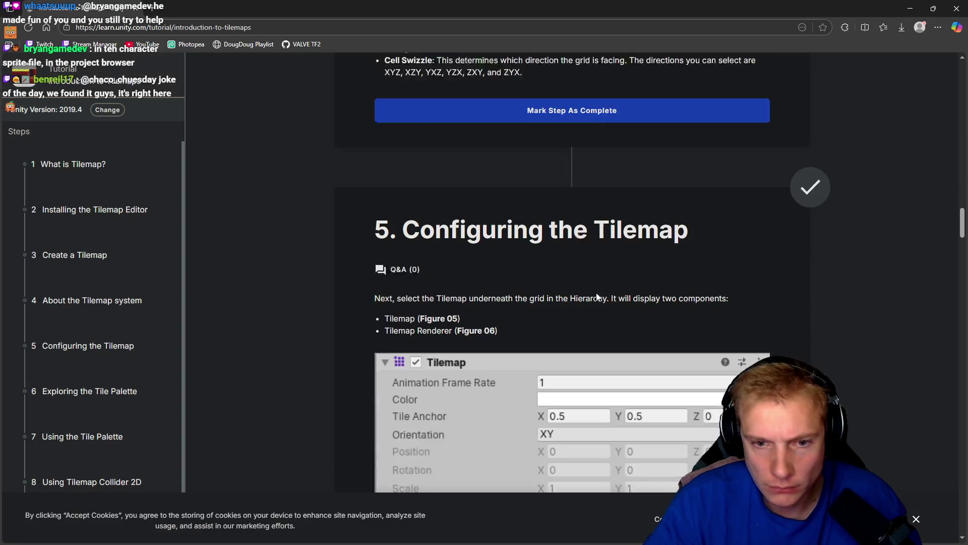
{"action": "scroll", "coordinate": [604, 295], "scroll_direction": "up", "scroll_amount": 2}
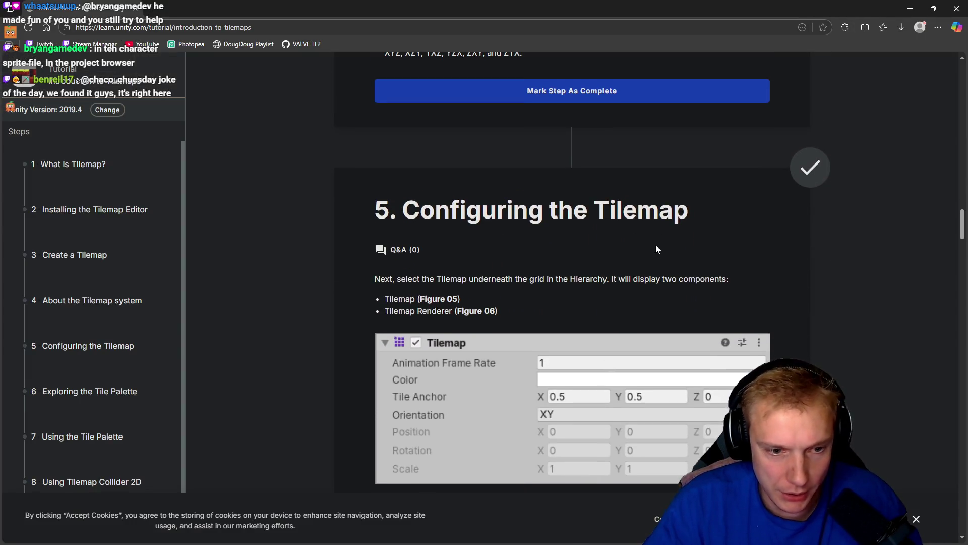
{"action": "scroll", "coordinate": [651, 247], "scroll_direction": "down", "scroll_amount": 1}
{"action": "scroll", "coordinate": [464, 331], "scroll_direction": "down", "scroll_amount": 7}
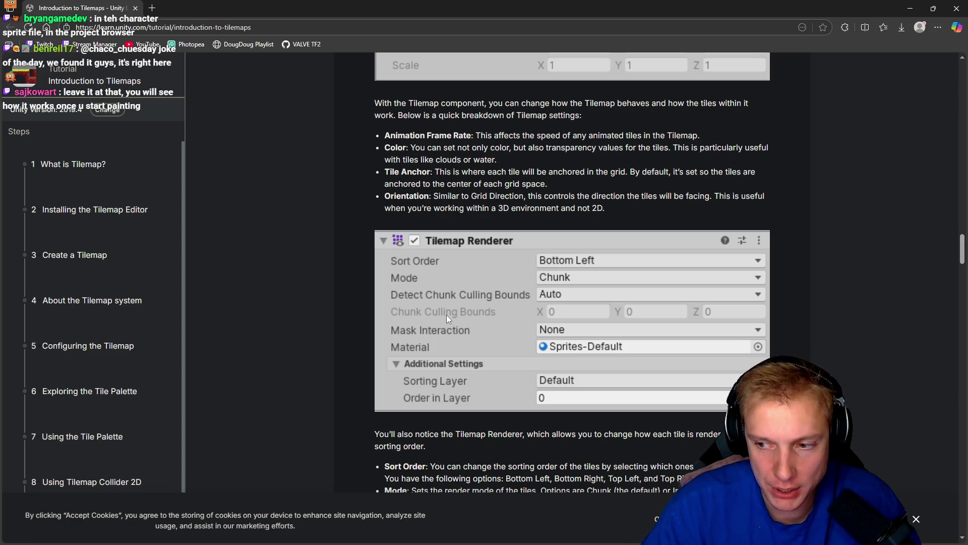
{"action": "key", "text": "alt+Tab"}
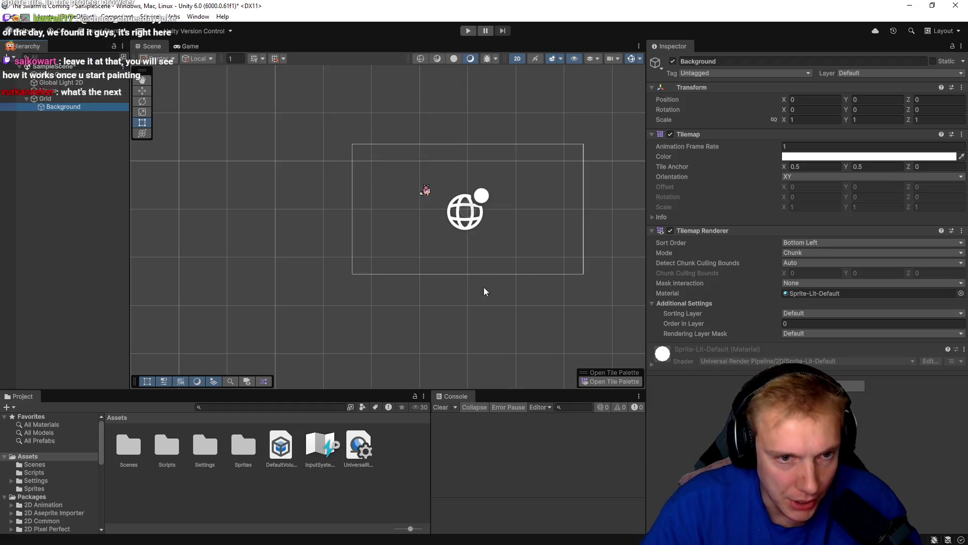
{"action": "left_click_drag", "start_coordinate": [323, 225], "coordinate": [323, 218]}
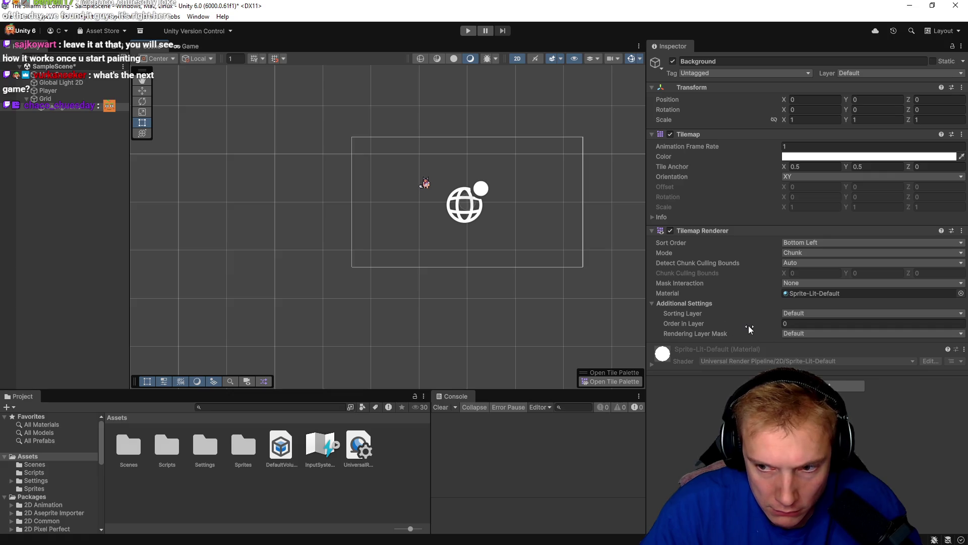
{"action": "right_click", "coordinate": [53, 107]}
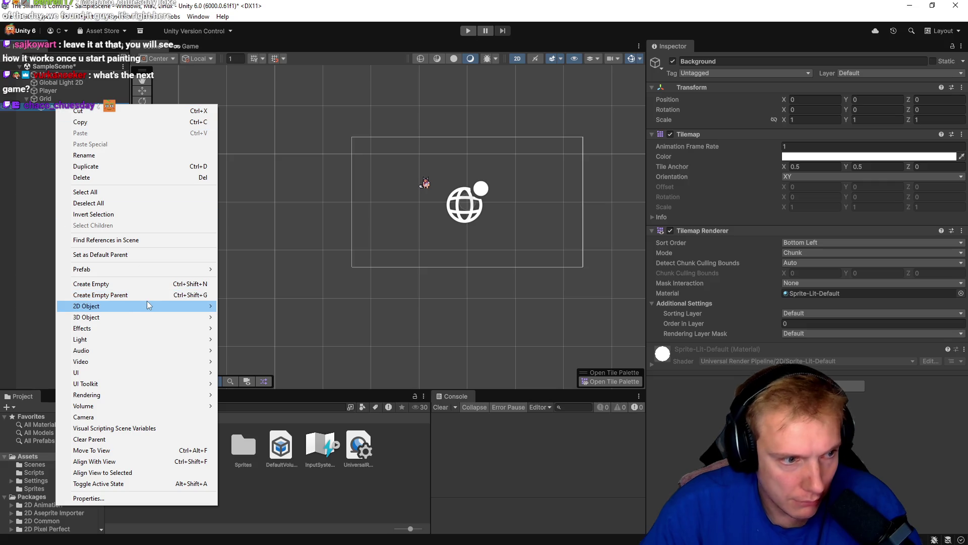
{"action": "mouse_move", "coordinate": [147, 303]}
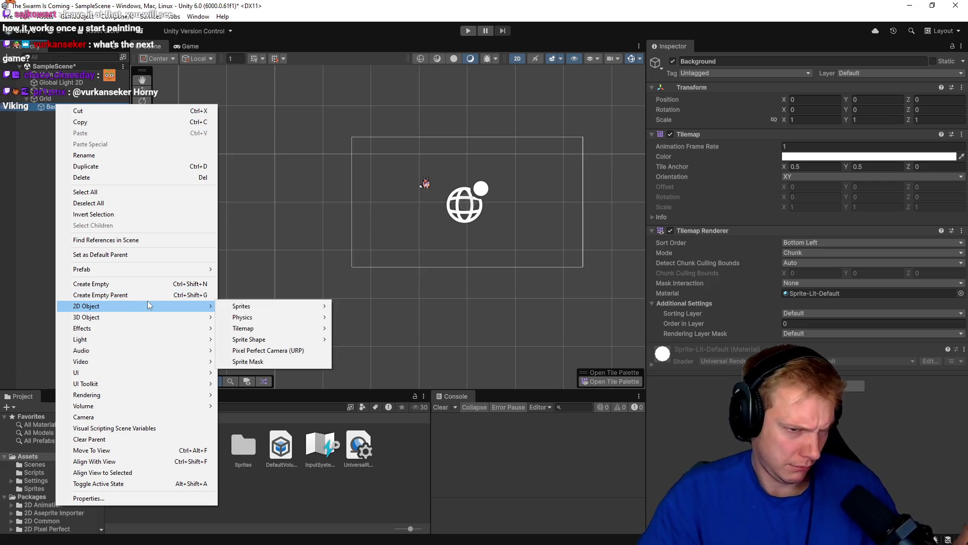
{"action": "mouse_move", "coordinate": [287, 336]}
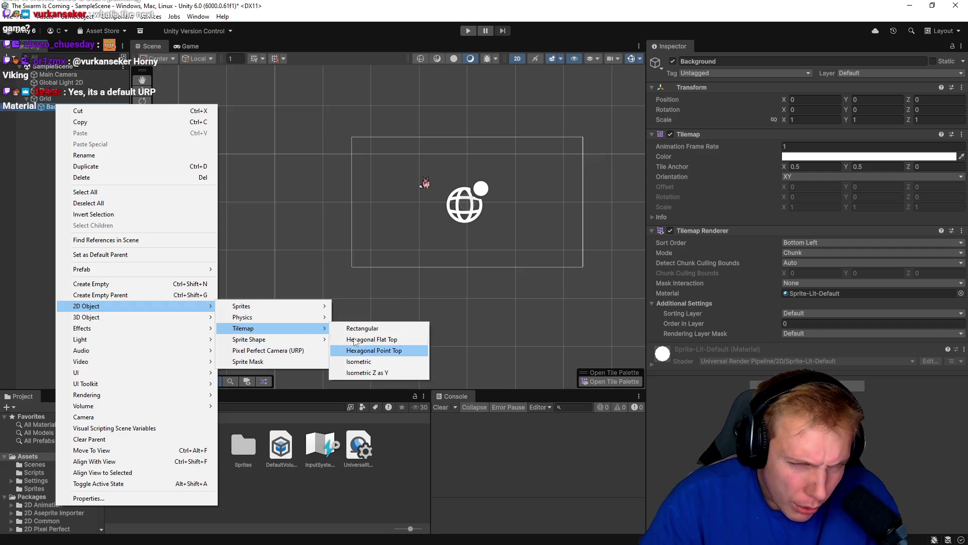
{"action": "left_click", "coordinate": [52, 115]}
{"action": "left_click", "coordinate": [65, 106]}
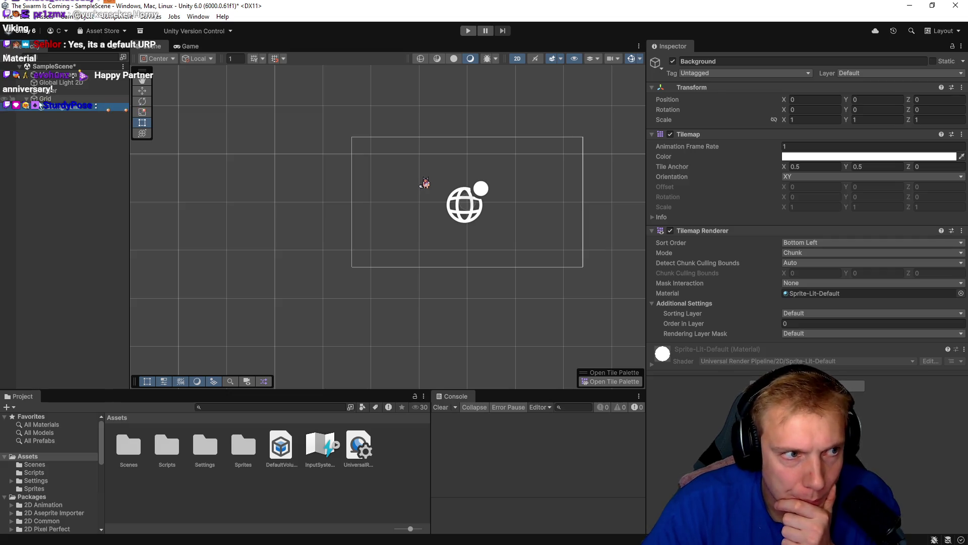
{"action": "left_click", "coordinate": [54, 100]}
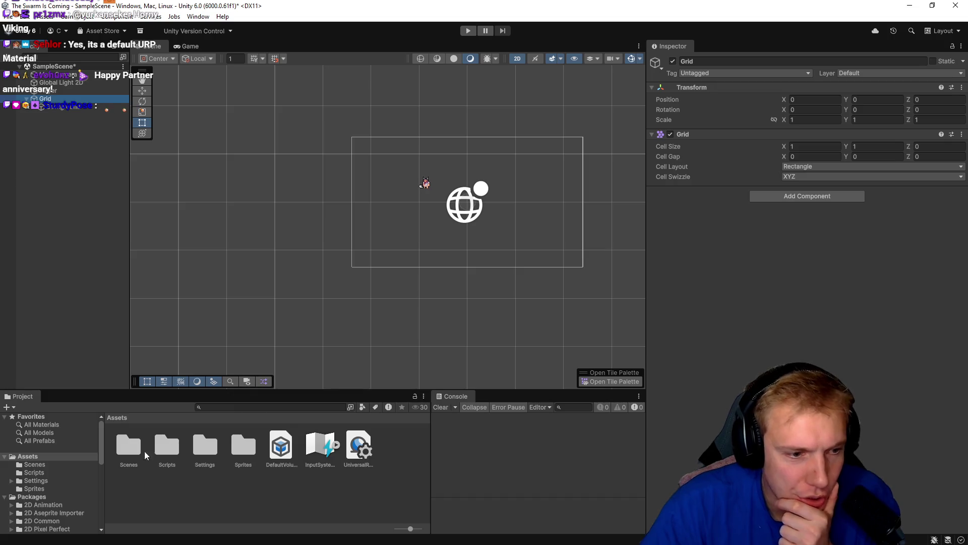
{"action": "left_click", "coordinate": [163, 446]}
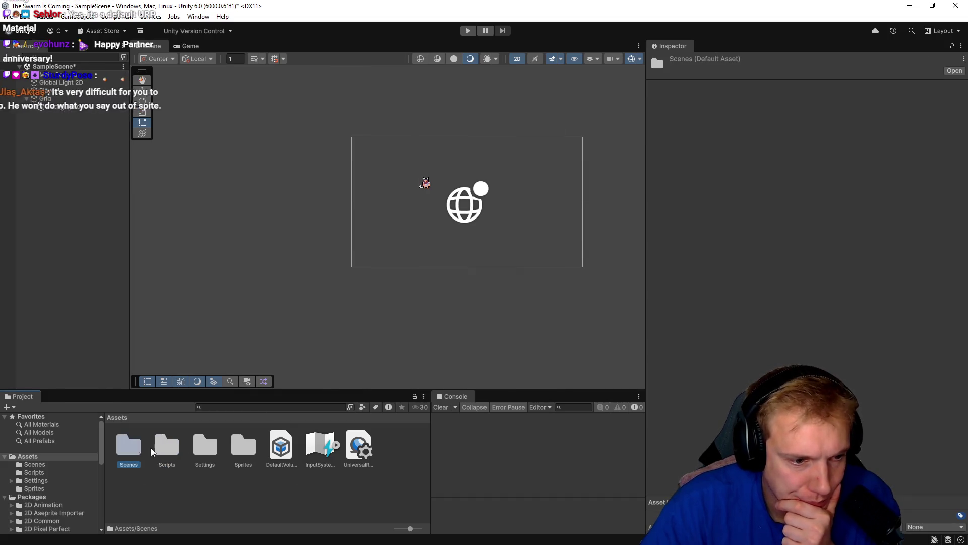
Open the Sprites folder, view VikingTilesetFull's import settings, and reselect Background, Player and Grid
{"action": "double_click", "coordinate": [243, 448]}
{"action": "left_click", "coordinate": [168, 450]}
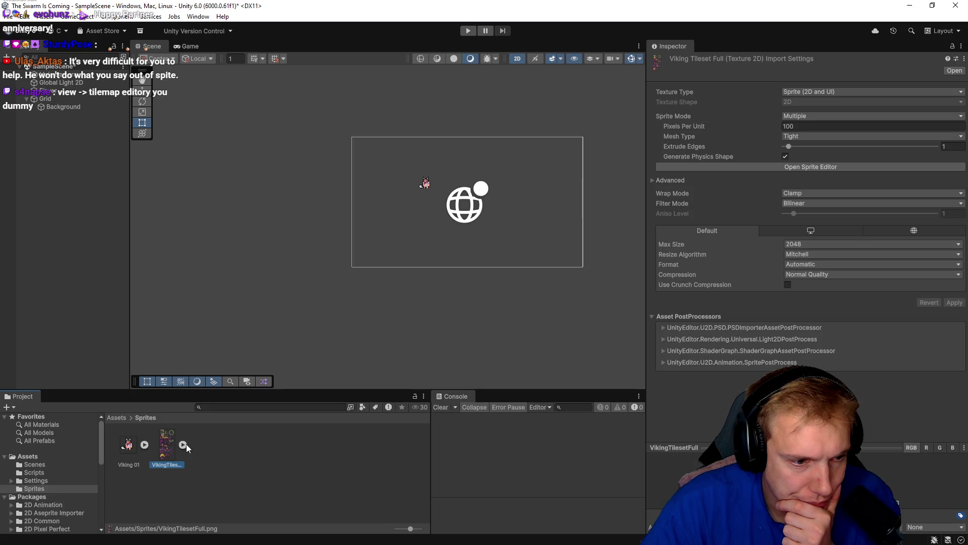
{"action": "left_click", "coordinate": [72, 107]}
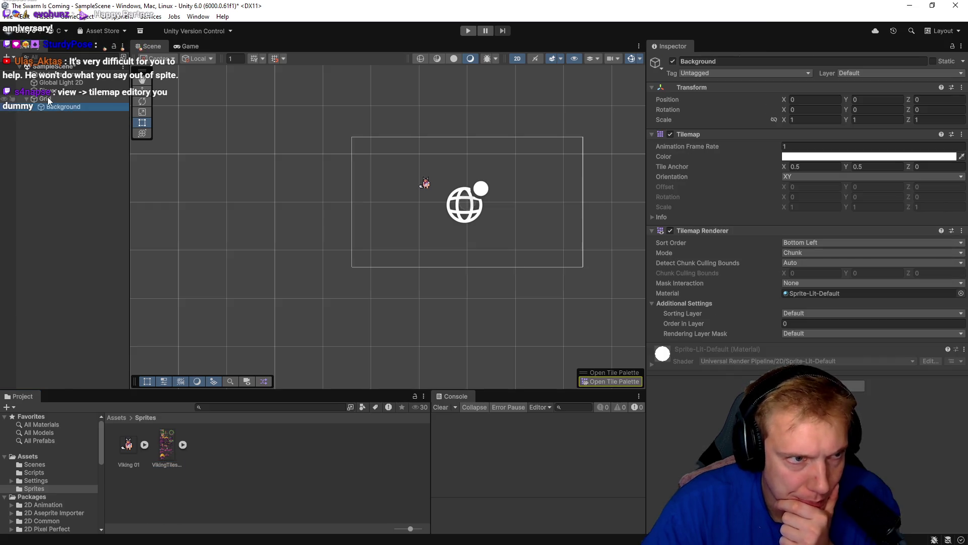
{"action": "left_click", "coordinate": [47, 91]}
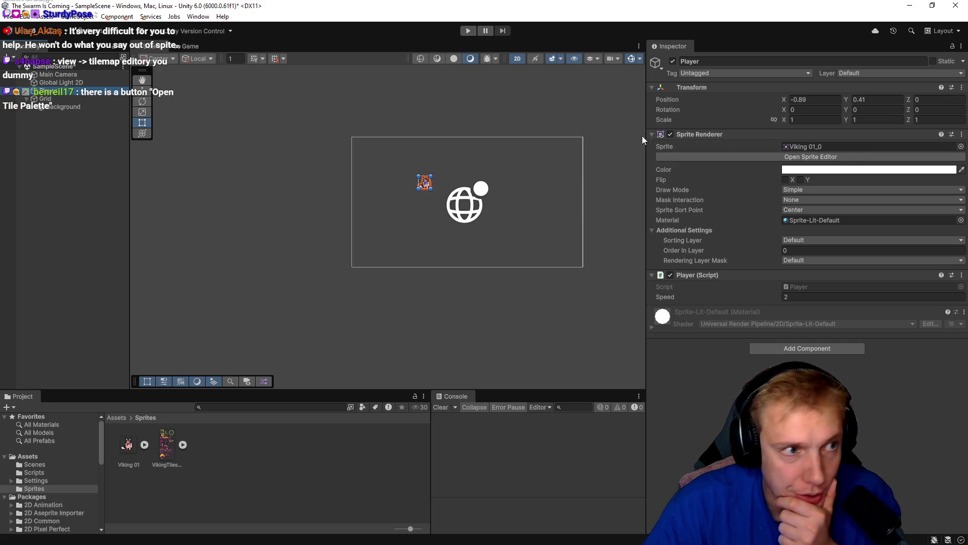
{"action": "left_click", "coordinate": [46, 98]}
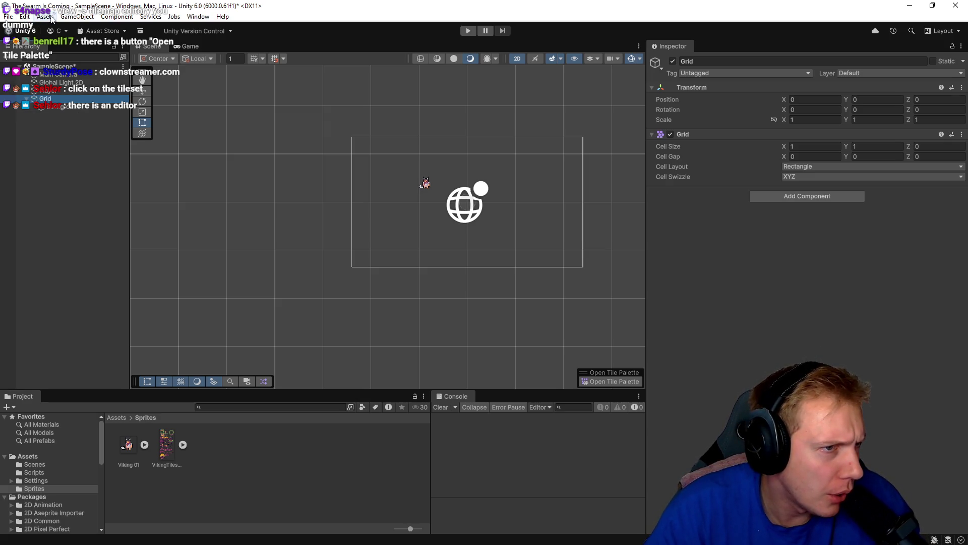
{"action": "left_click", "coordinate": [196, 17]}
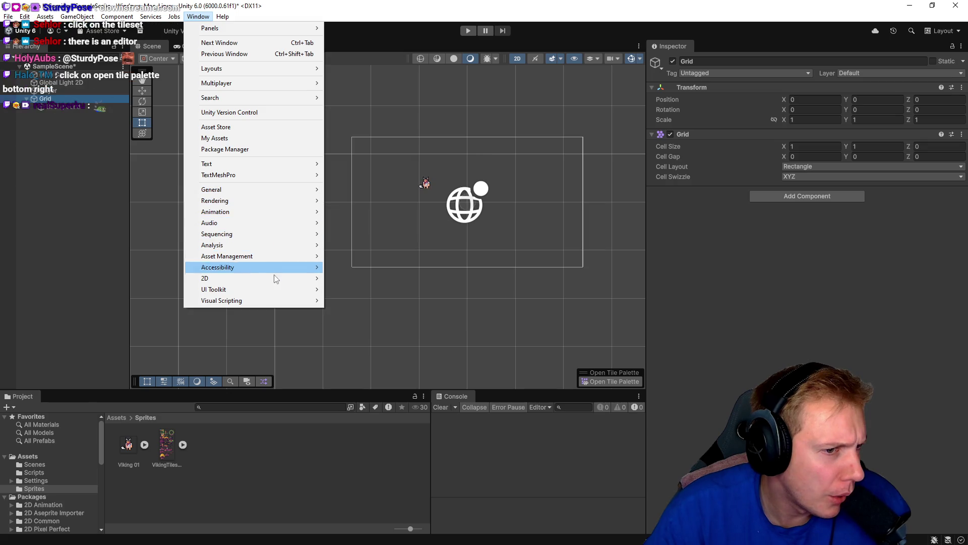
Browse the Window menu's 2D, General, Analysis and other submenus for the Tile Palette
{"action": "mouse_move", "coordinate": [275, 277]}
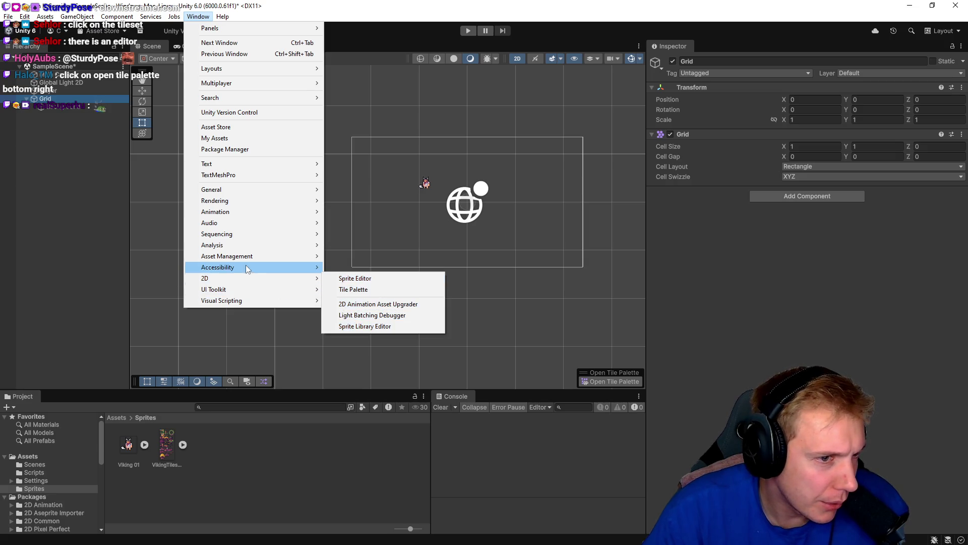
{"action": "mouse_move", "coordinate": [273, 193]}
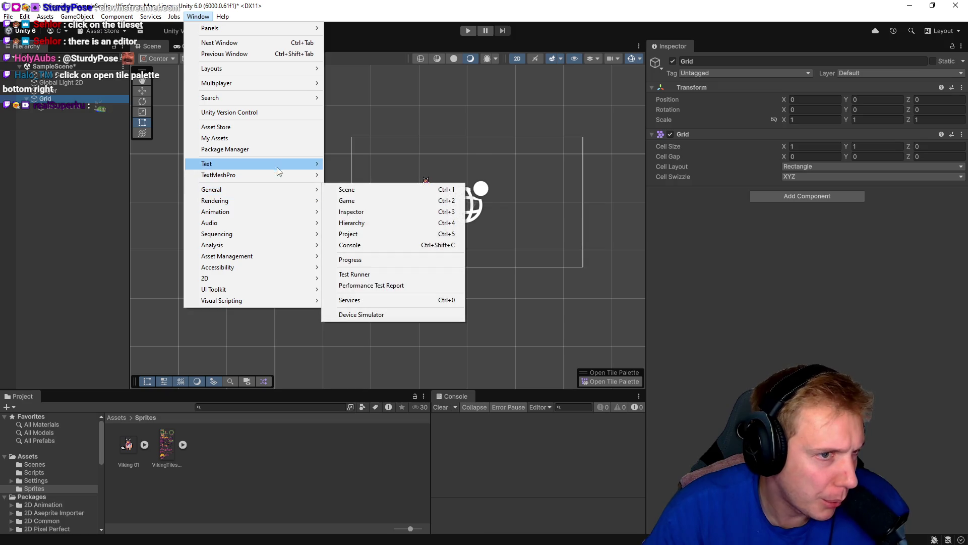
{"action": "mouse_move", "coordinate": [290, 83]}
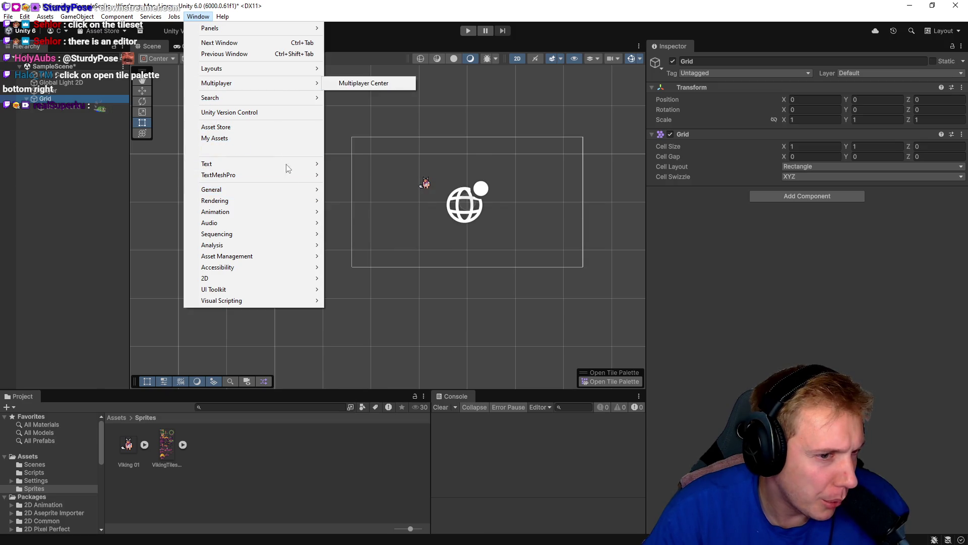
{"action": "mouse_move", "coordinate": [281, 301]}
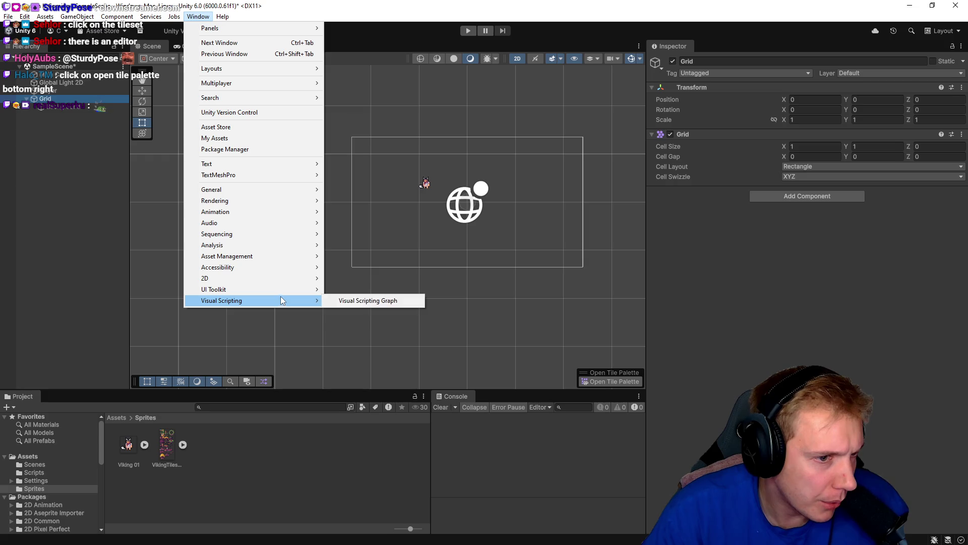
{"action": "mouse_move", "coordinate": [281, 249]}
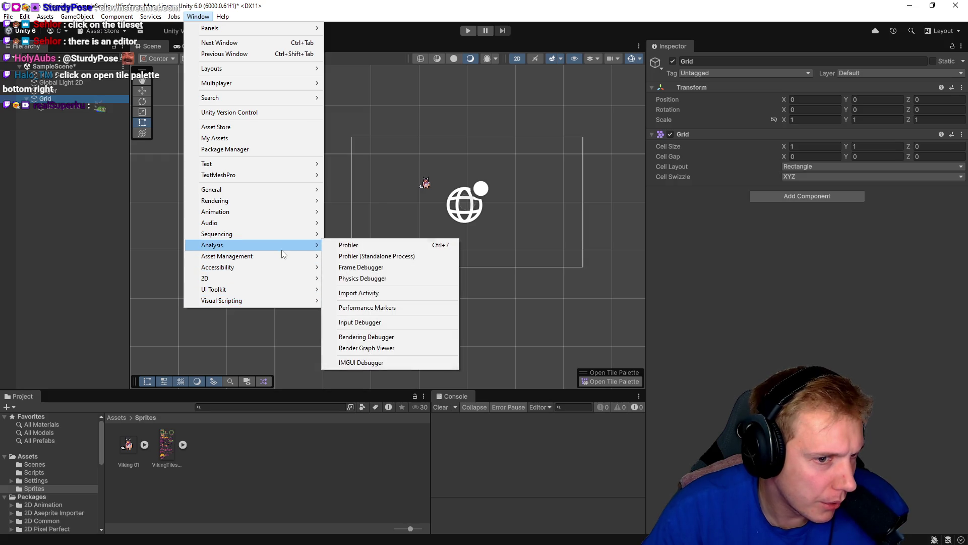